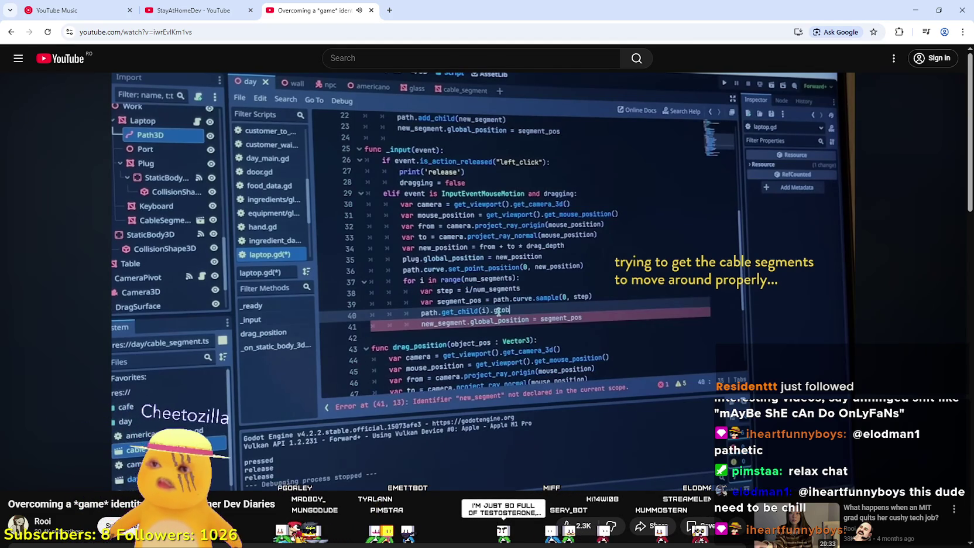
Pause and resume the dev diary video a few times.
click(627, 184)
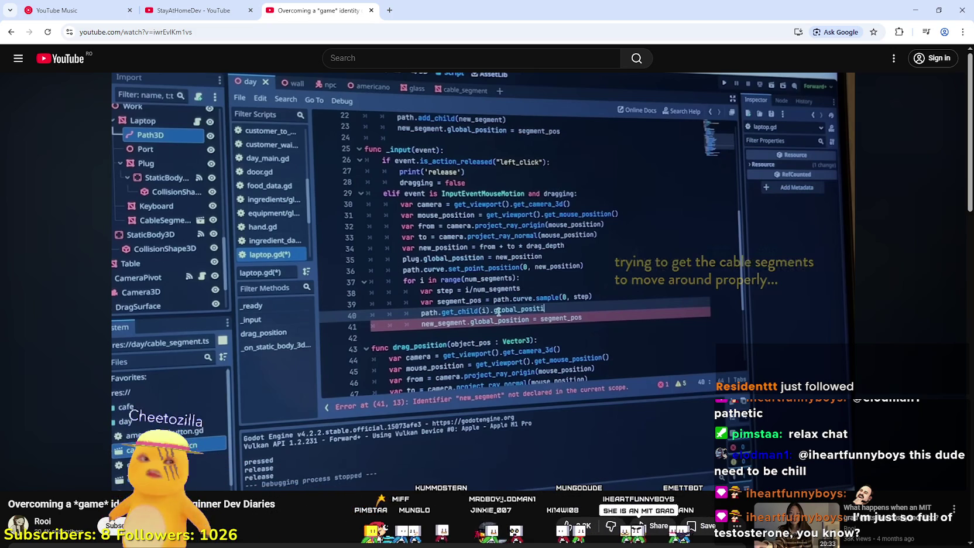
click(513, 246)
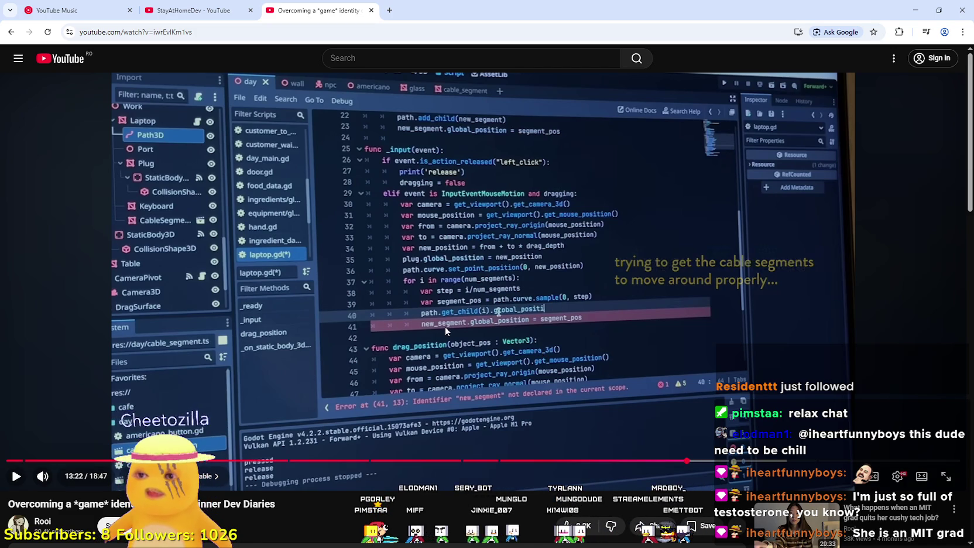
click(479, 321)
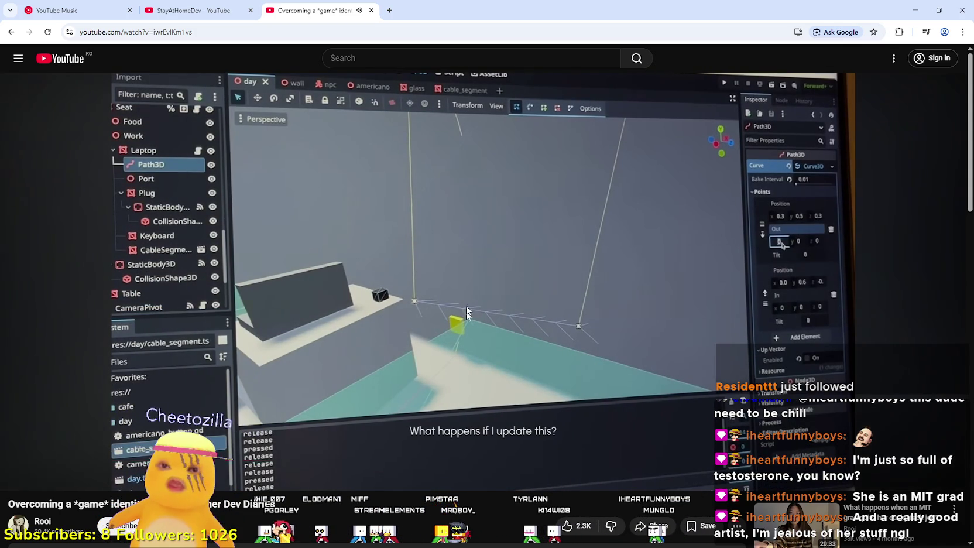
click(466, 220)
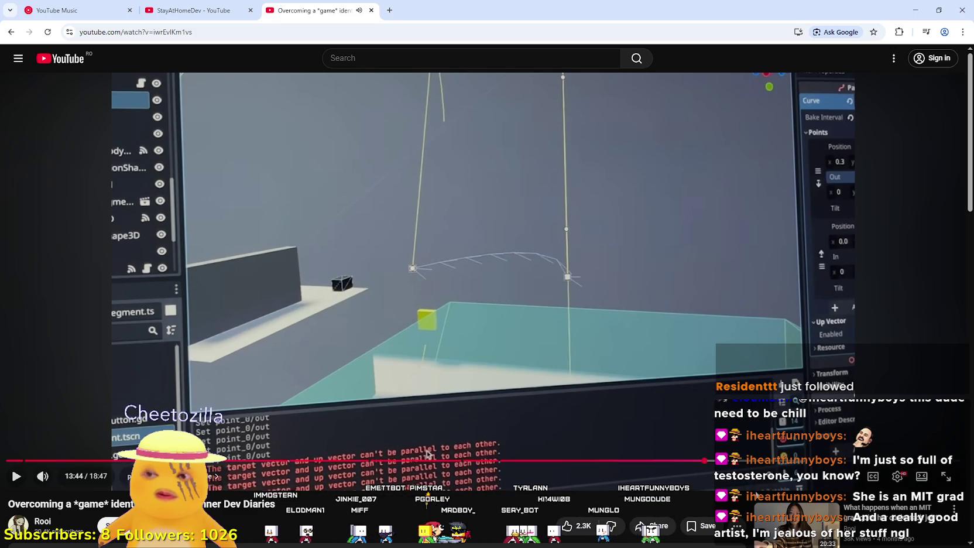
scroll(427, 453, down, 2)
scroll(561, 443, up, 2)
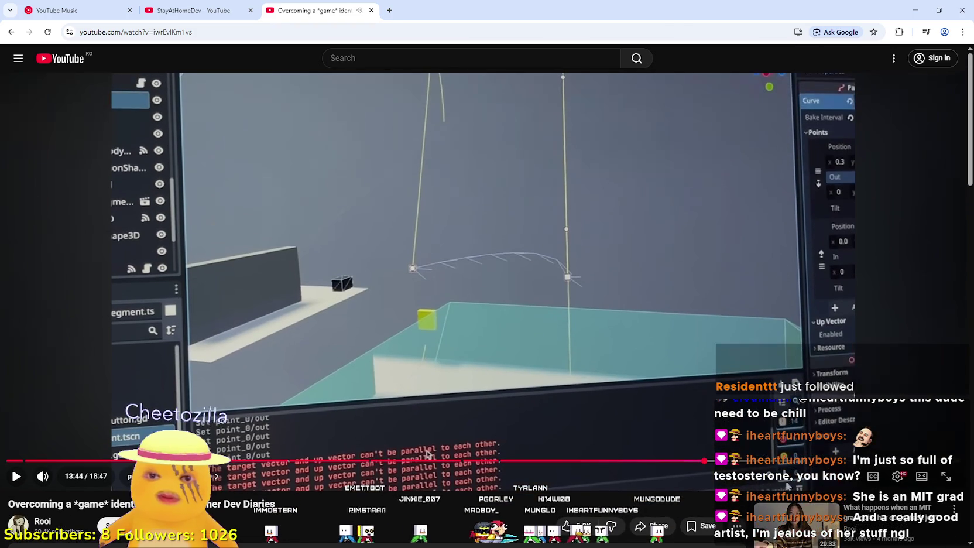
click(519, 331)
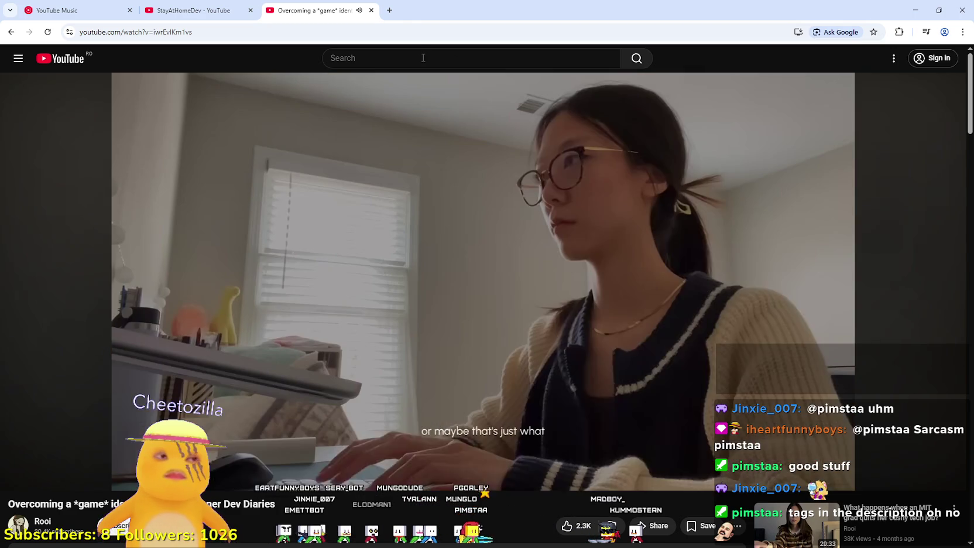
Search for the creator, open his channel's Videos list and play 'Intro & Achievements - Portfolio - Devlog 12'.
click(423, 57)
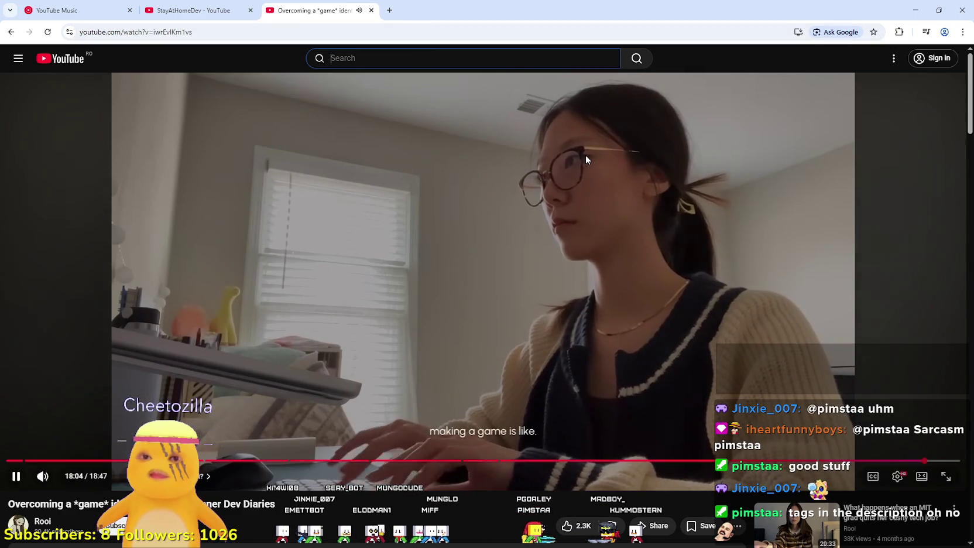
text(Bruno )
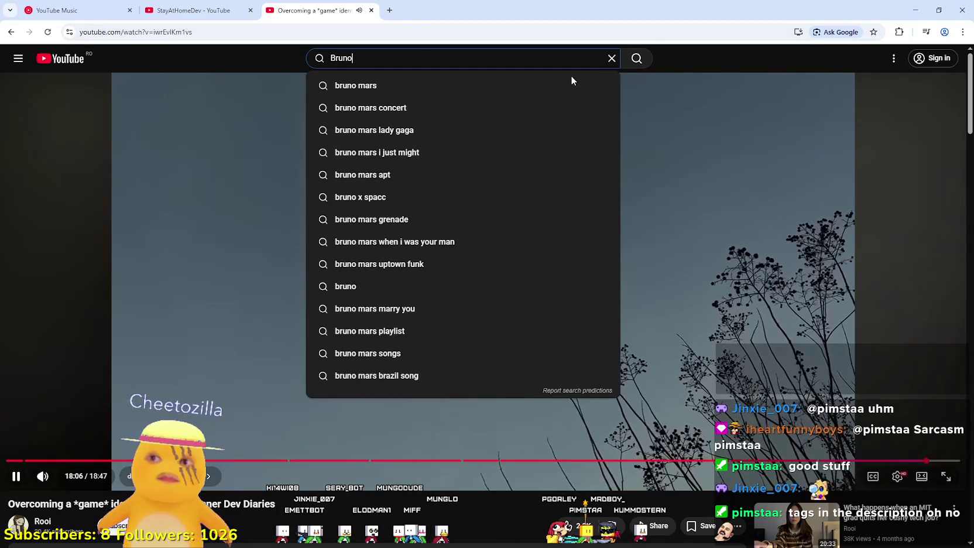
text(simon)
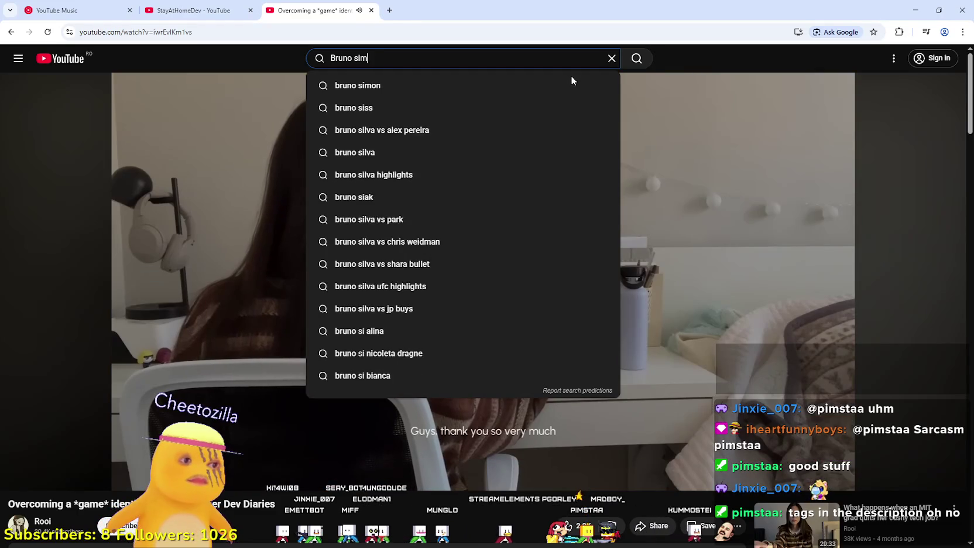
click(407, 83)
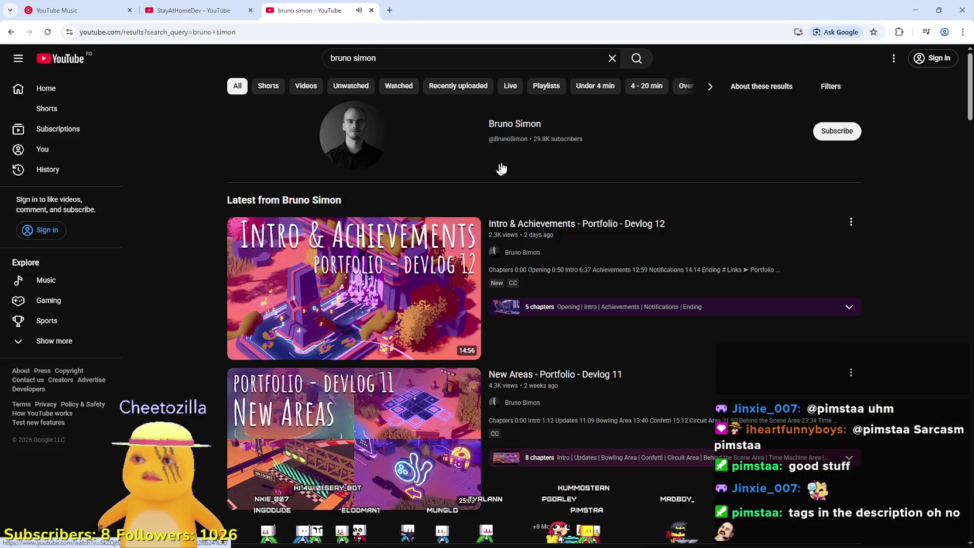
click(516, 125)
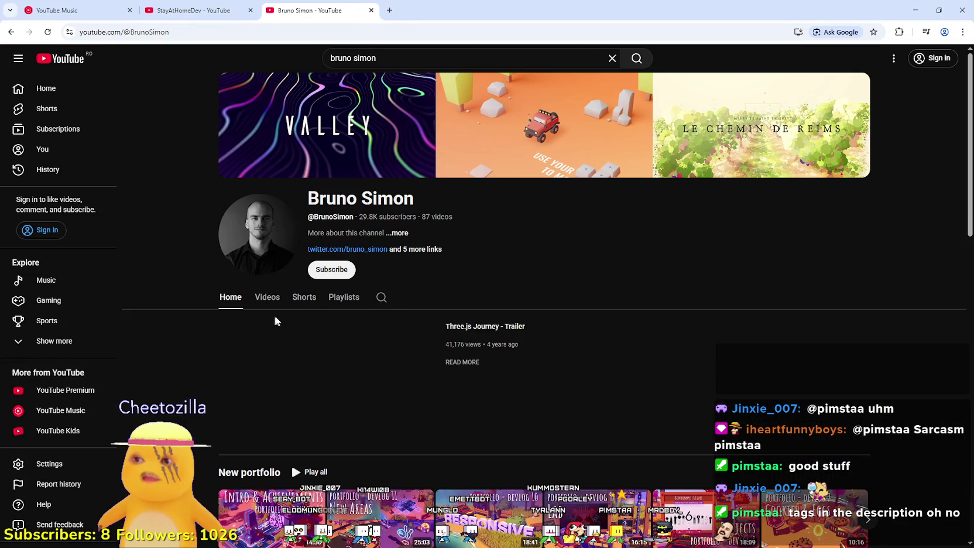
click(273, 302)
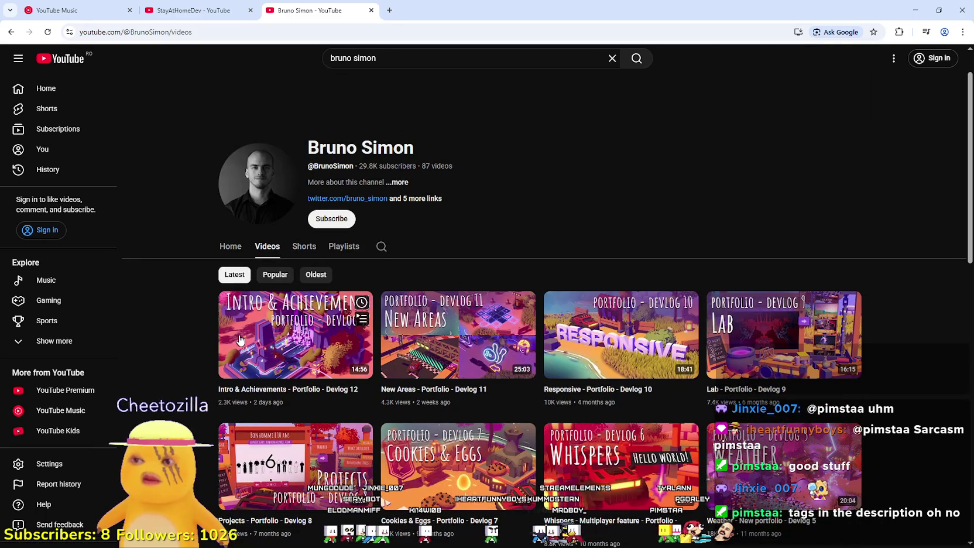
mouse_move(300, 360)
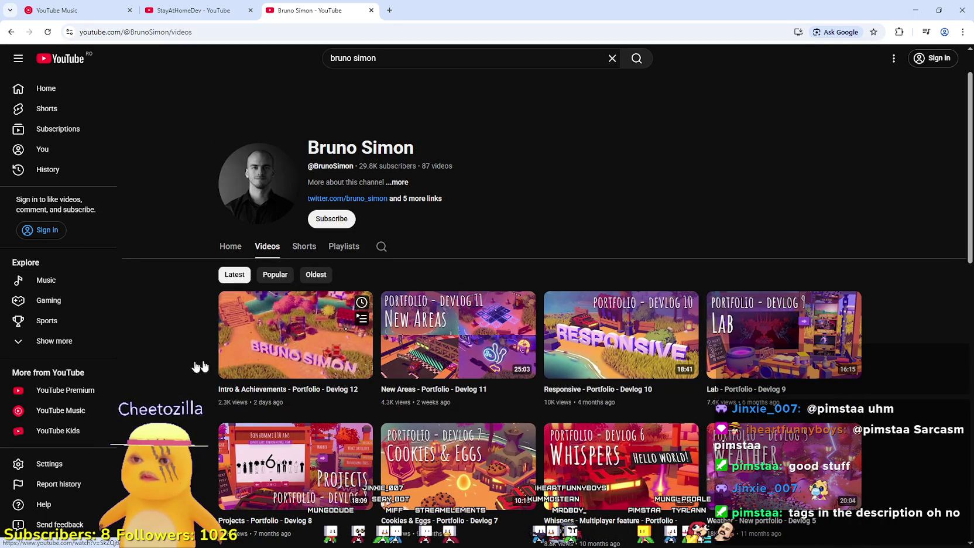
click(261, 333)
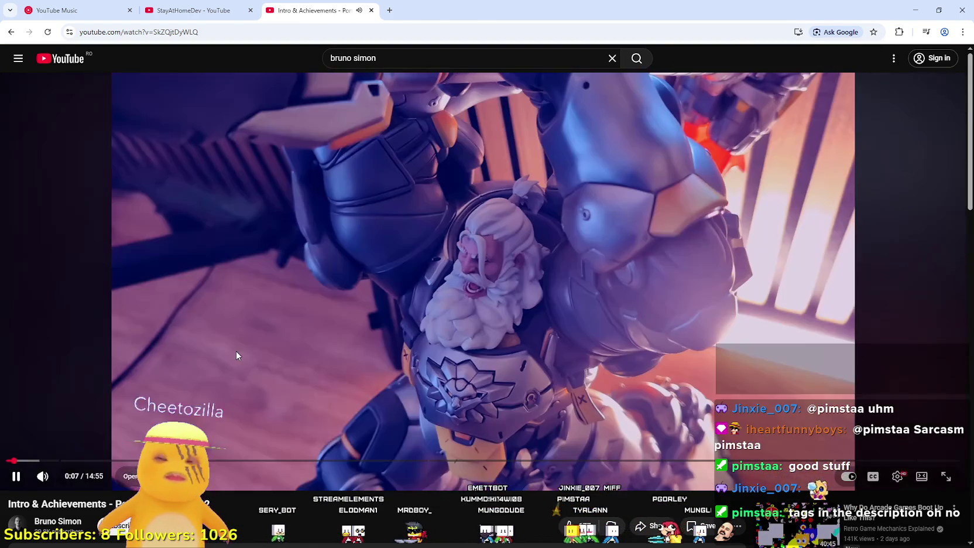
scroll(186, 303, down, 3)
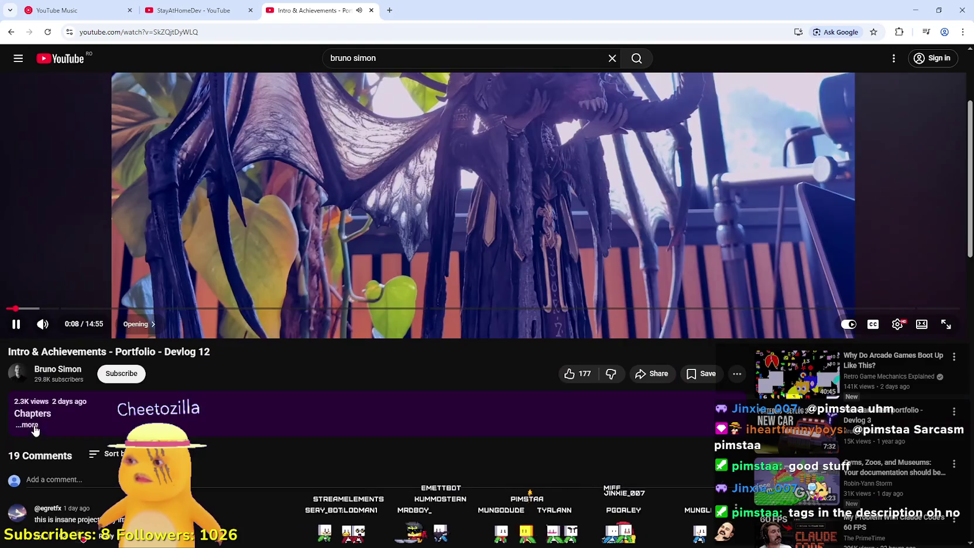
click(35, 428)
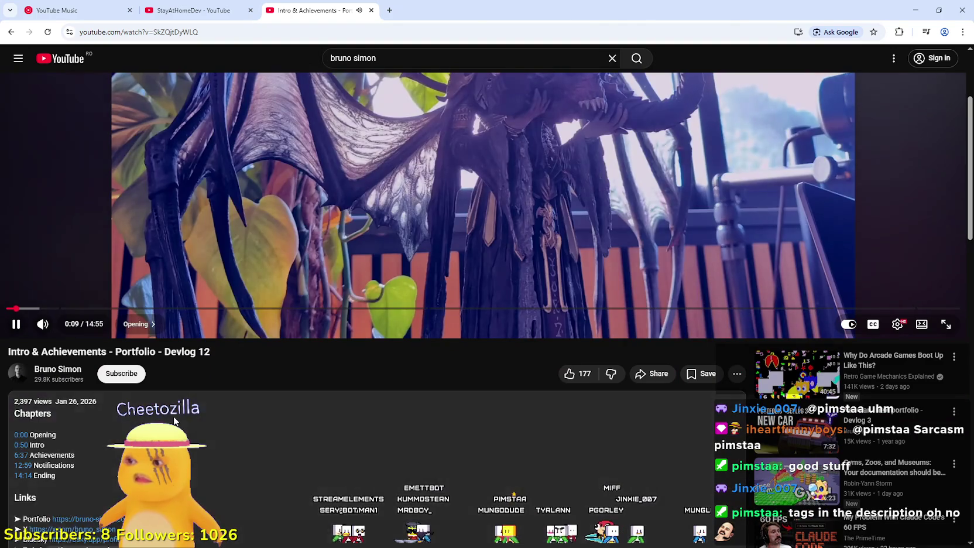
scroll(183, 401, down, 8)
scroll(186, 392, down, 4)
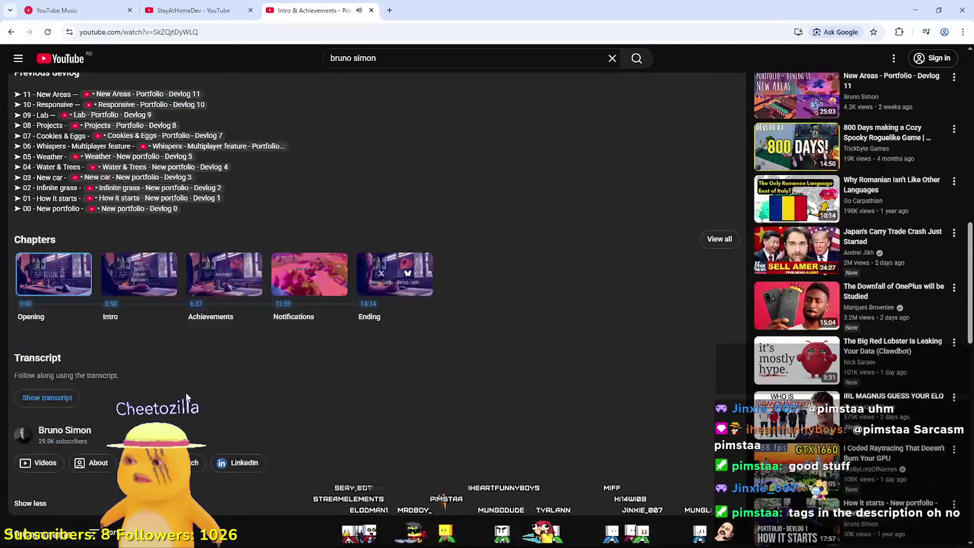
scroll(186, 388, up, 7)
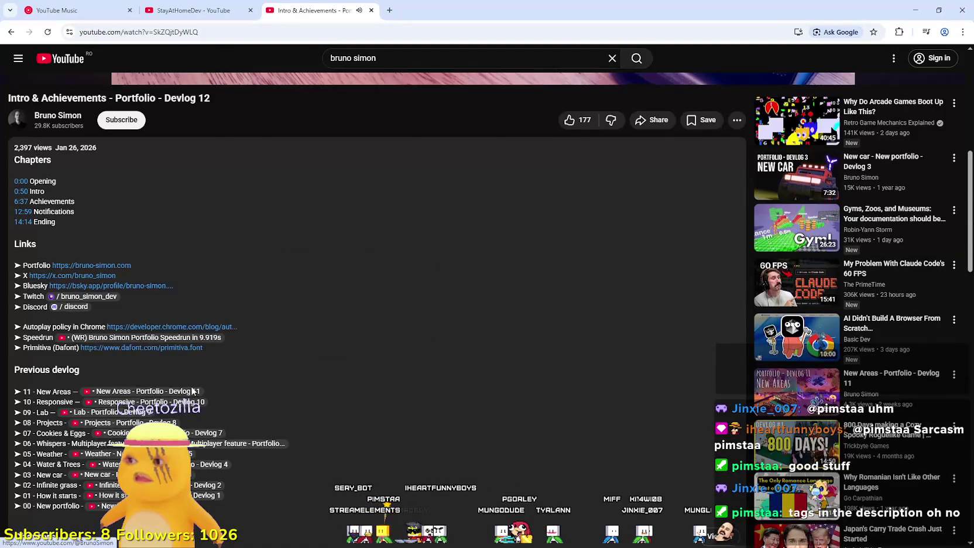
scroll(194, 386, down, 5)
scroll(195, 384, down, 3)
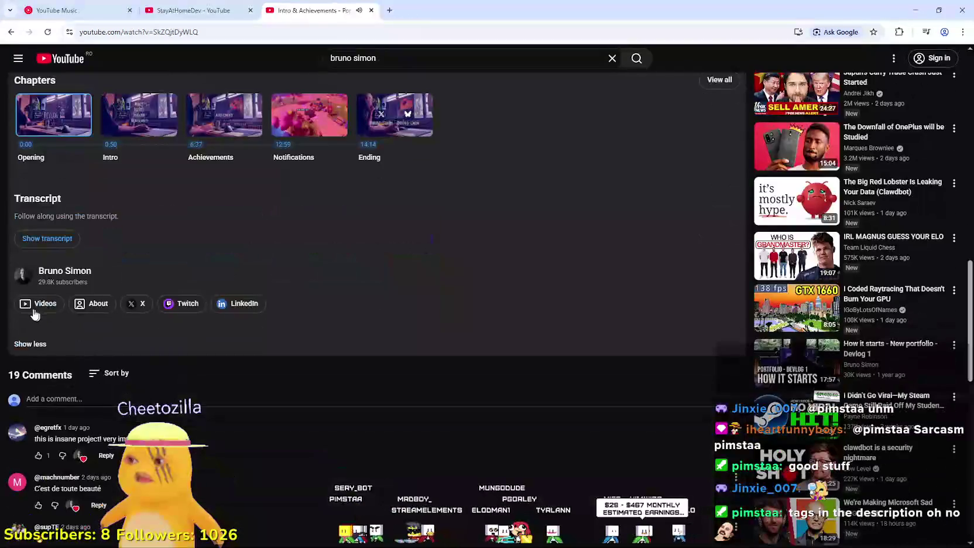
click(20, 344)
scroll(338, 409, up, 7)
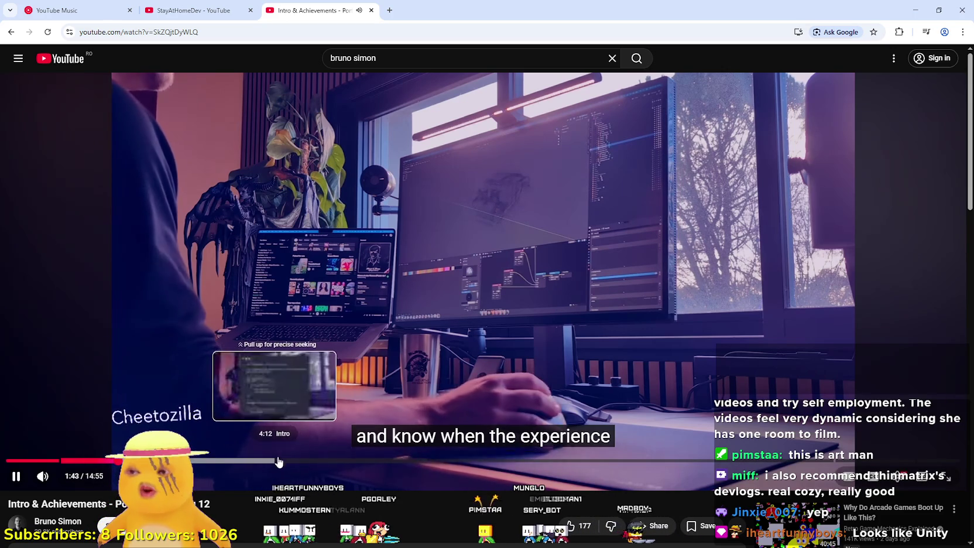
scroll(281, 462, down, 3)
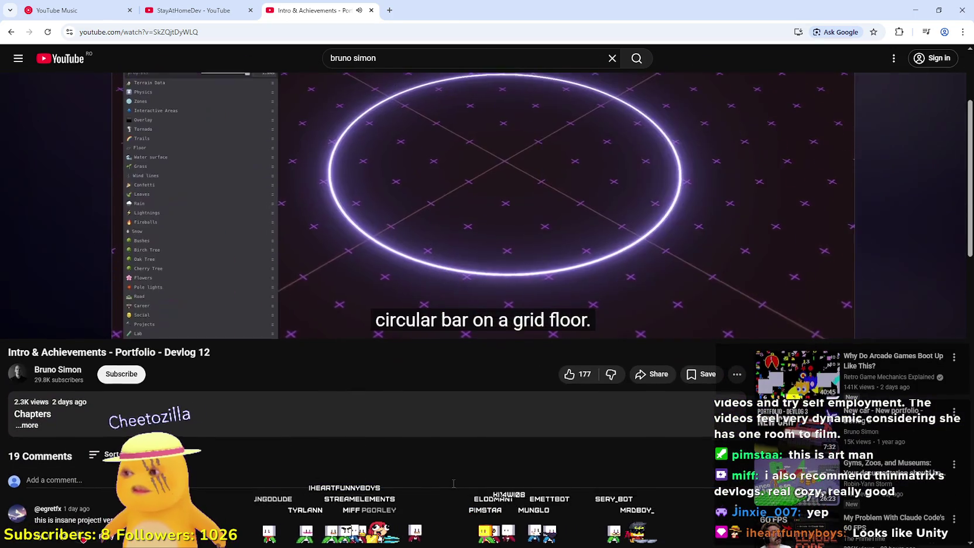
Jump the devlog forward through 3:26, 5:14, 6:37, 9:52, 11:47, 12:50, 13:38 to 14:11, then switch to YouTube Music.
scroll(426, 445, up, 3)
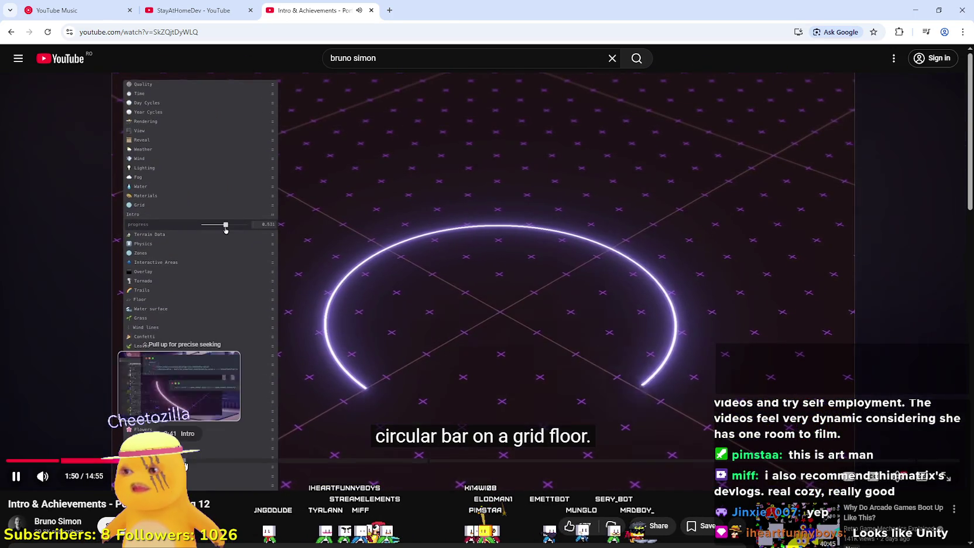
click(227, 462)
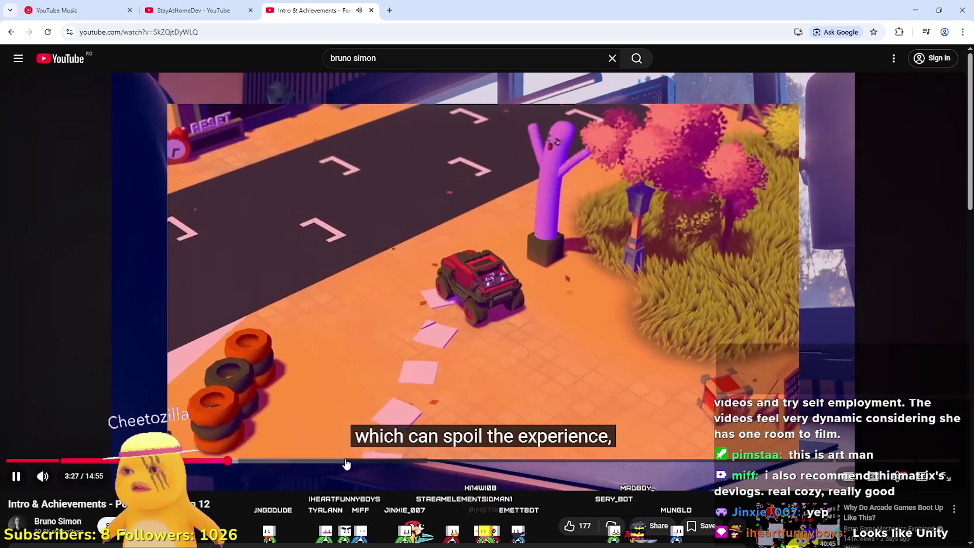
click(342, 462)
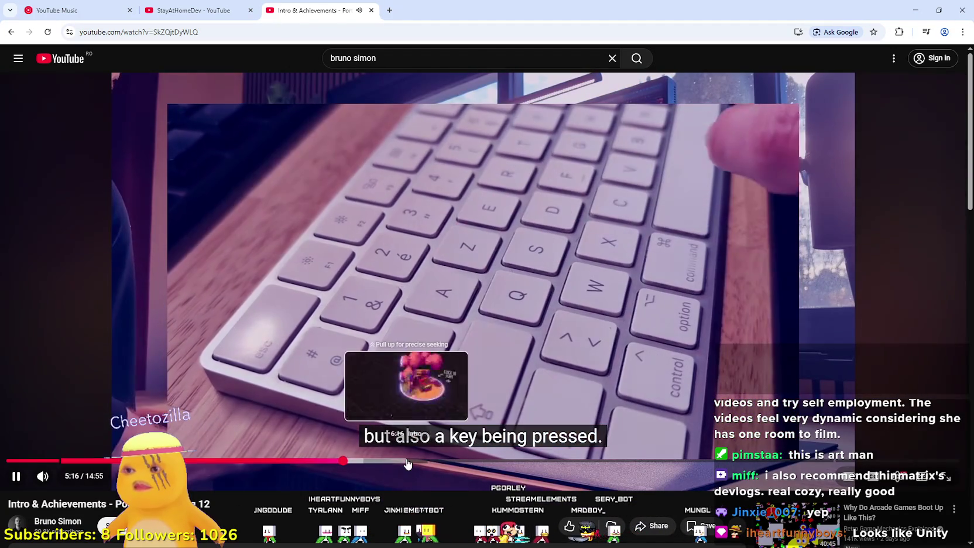
click(430, 462)
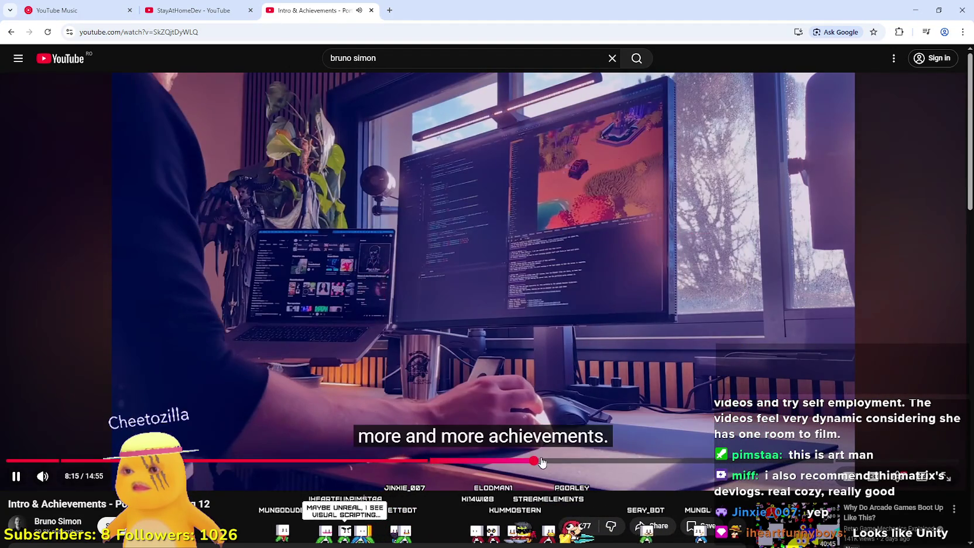
click(636, 462)
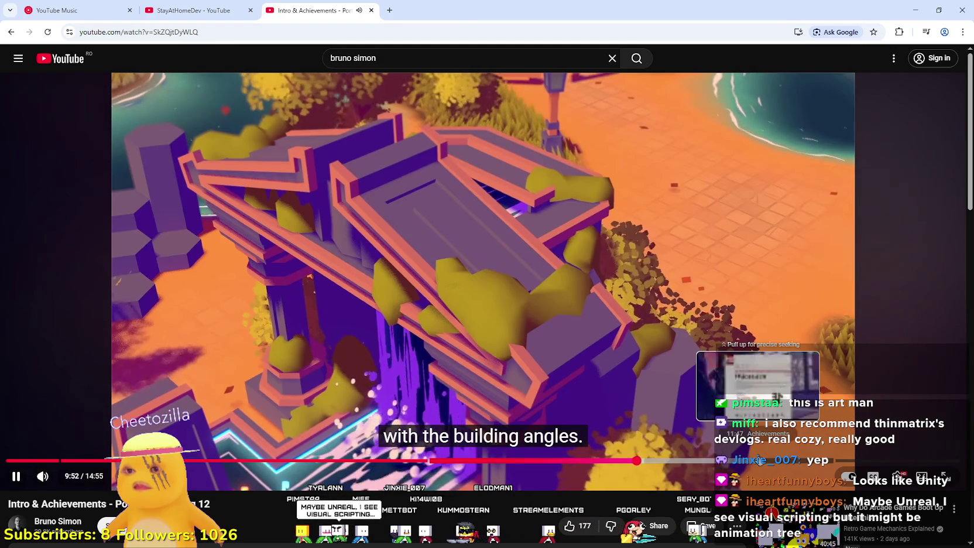
click(763, 461)
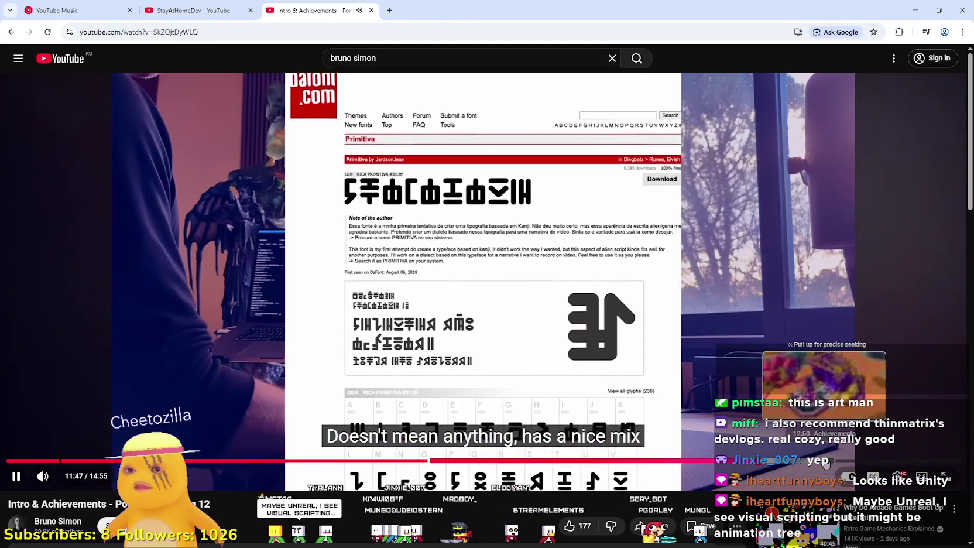
click(830, 461)
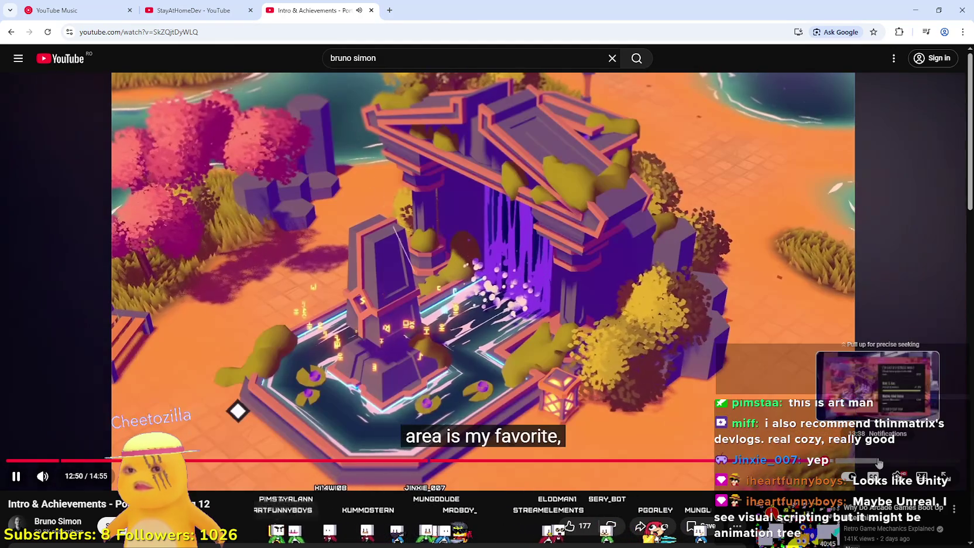
click(878, 461)
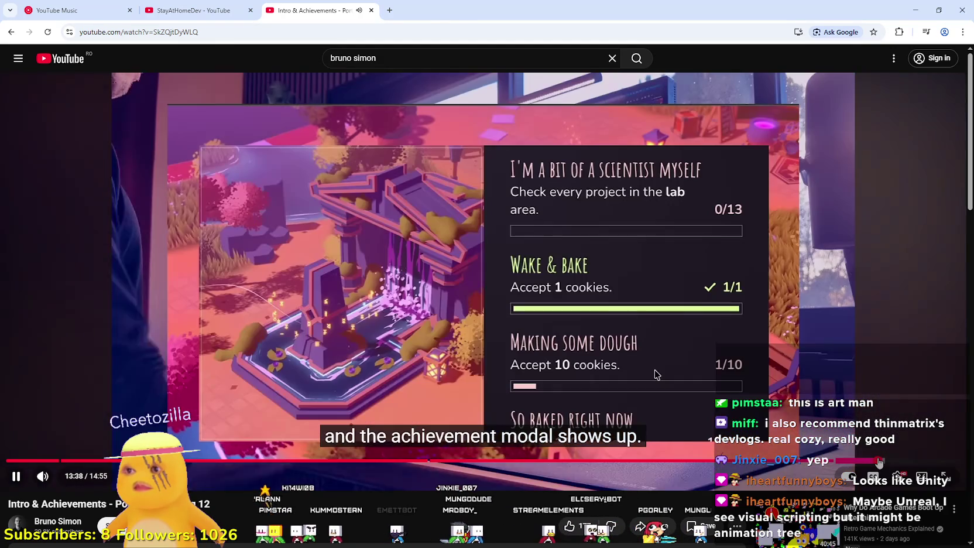
click(911, 460)
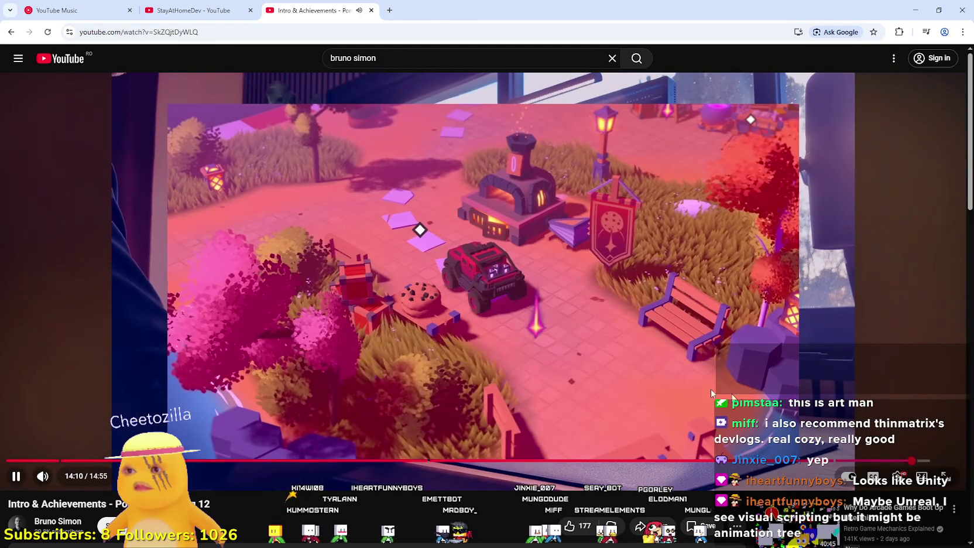
click(557, 353)
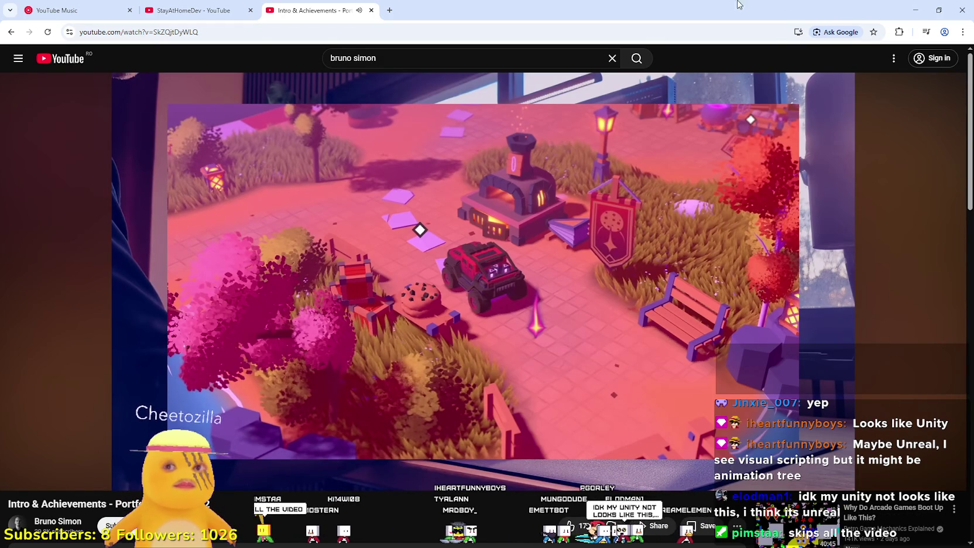
click(129, 2)
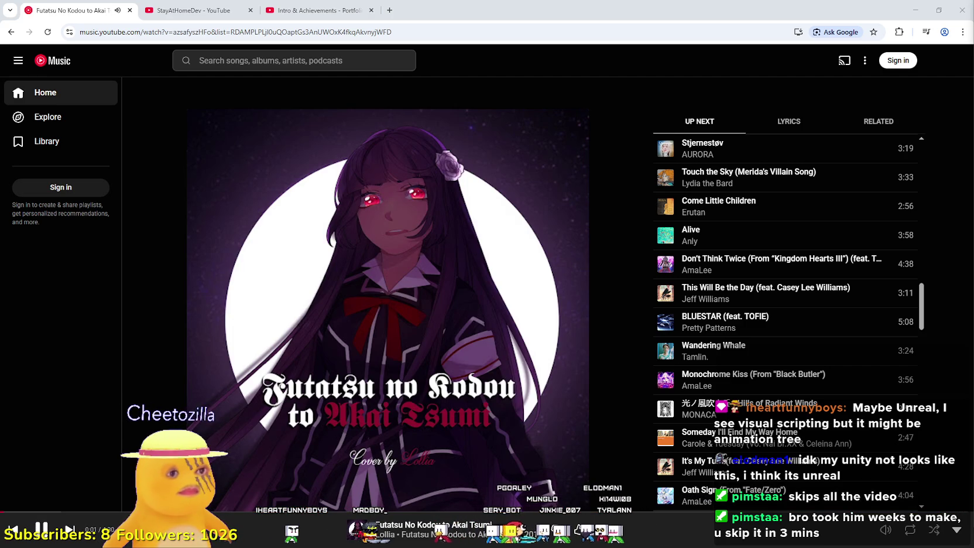
Minimize the browser and place the cursor on line 48 of inventory_manager.gd.
click(916, 5)
click(654, 284)
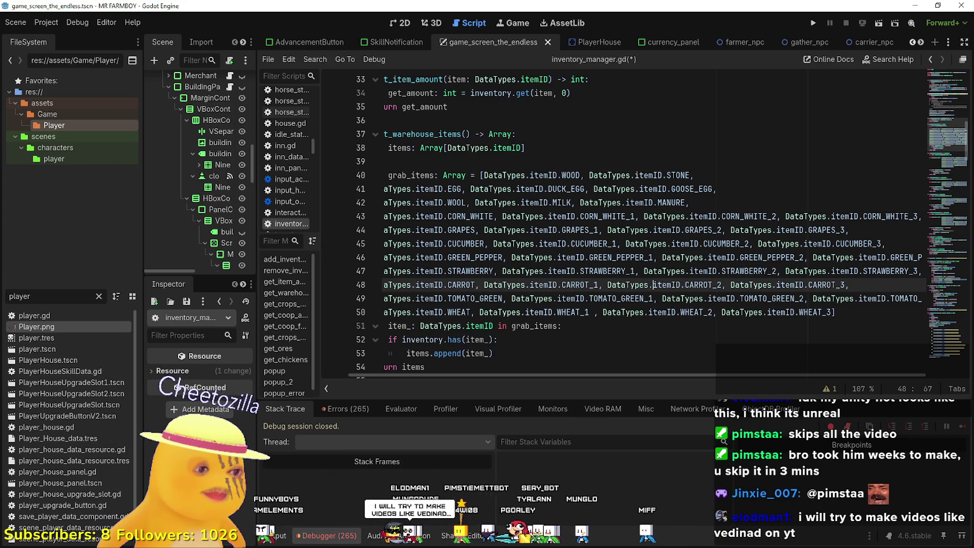
click(522, 244)
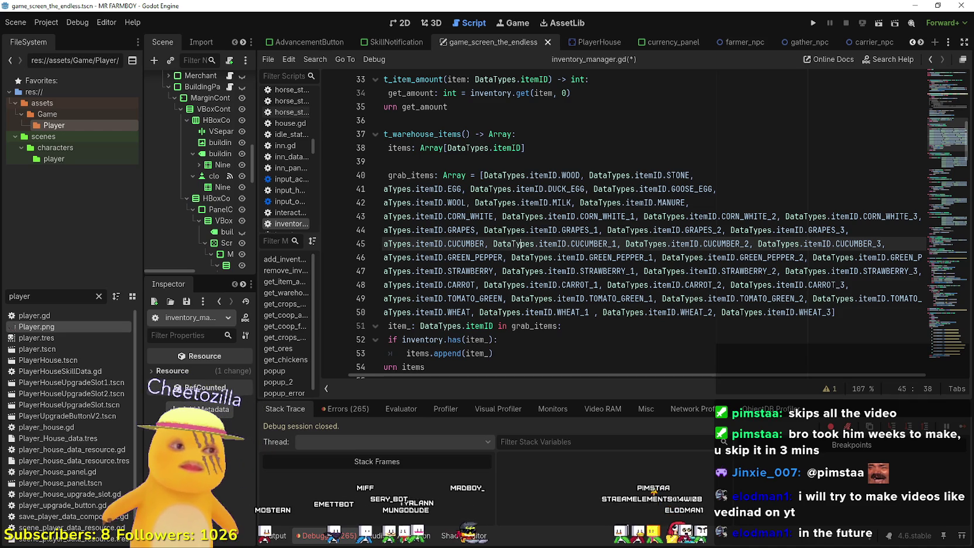
click(629, 298)
click(755, 204)
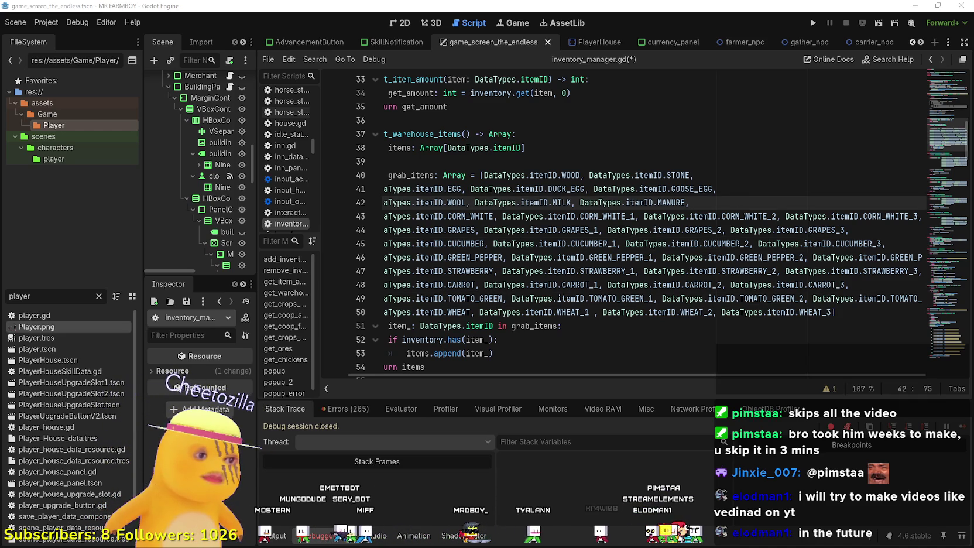
click(686, 188)
click(719, 205)
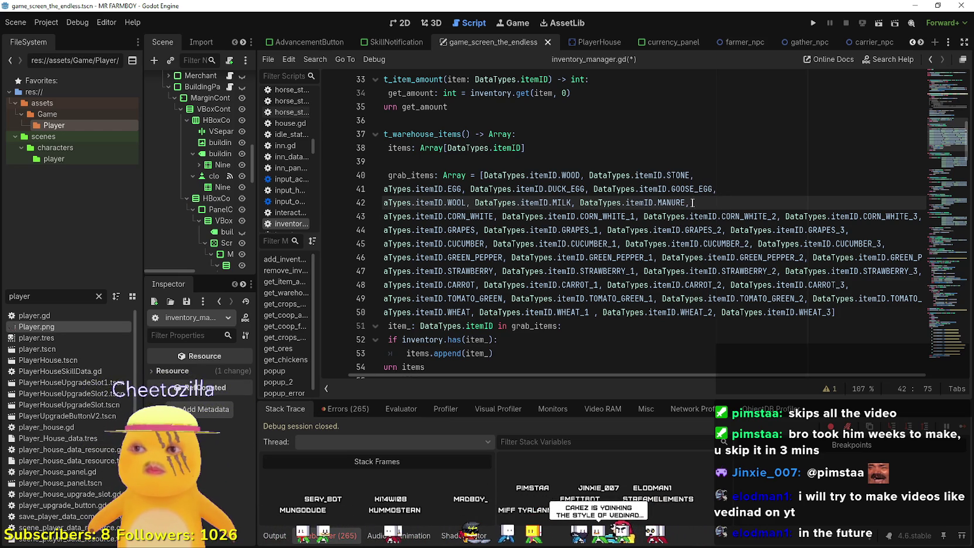
Copy the CORN_WHITE line and paste it onto a new line above it.
drag(691, 203, 386, 189)
click(719, 204)
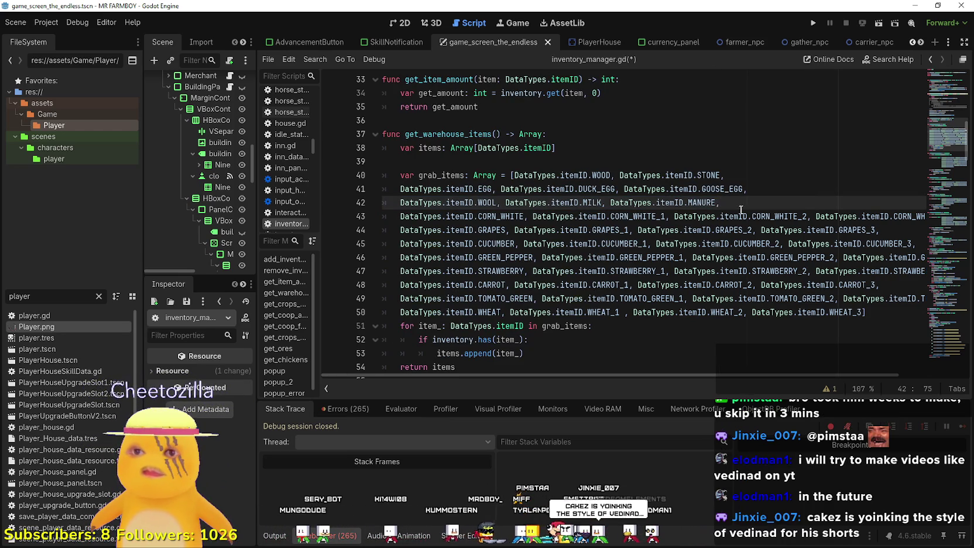
click(607, 216)
drag(401, 216, 940, 217)
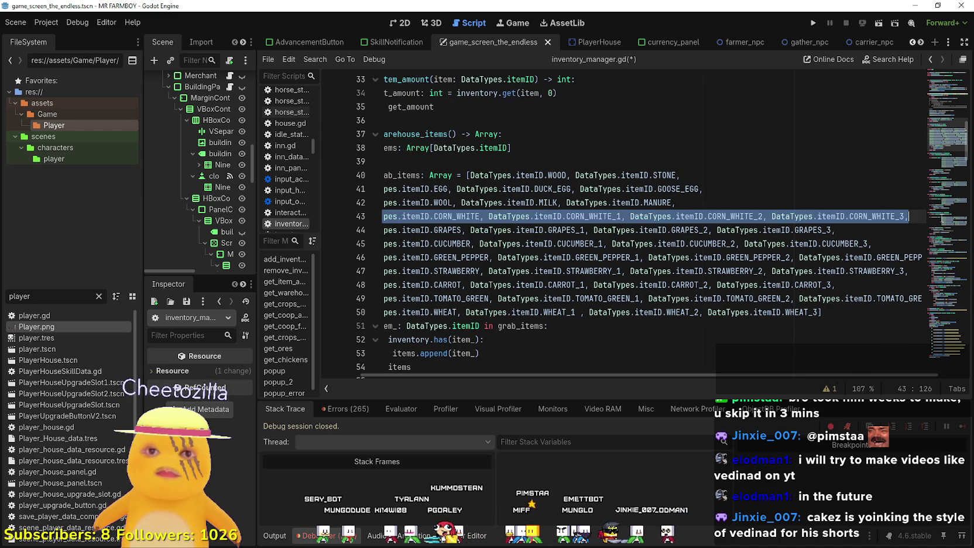
key(Escape)
key(ctrl+shift+Return)
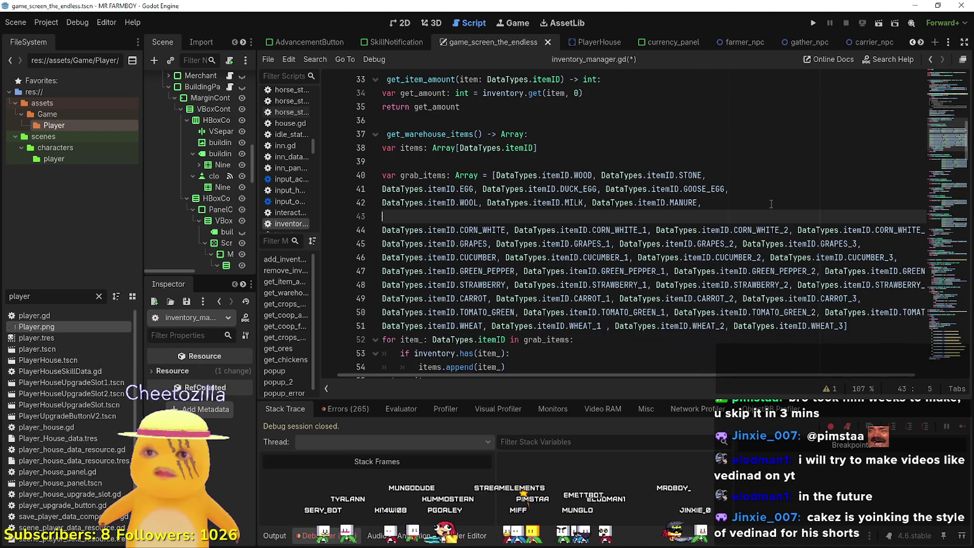
text(DataTypes.itemID.CORN_WHITE, DataTypes.itemID.CORN_WHITE_1, DataTypes.itemID.CORN_WHITE_2, DataTypes.itemID.CORN_WHITE_3,)
Rename the new line's first entry from CORN_WHITE to GARLIC via autocomplete.
double_click(449, 216)
click(449, 216)
double_click(450, 216)
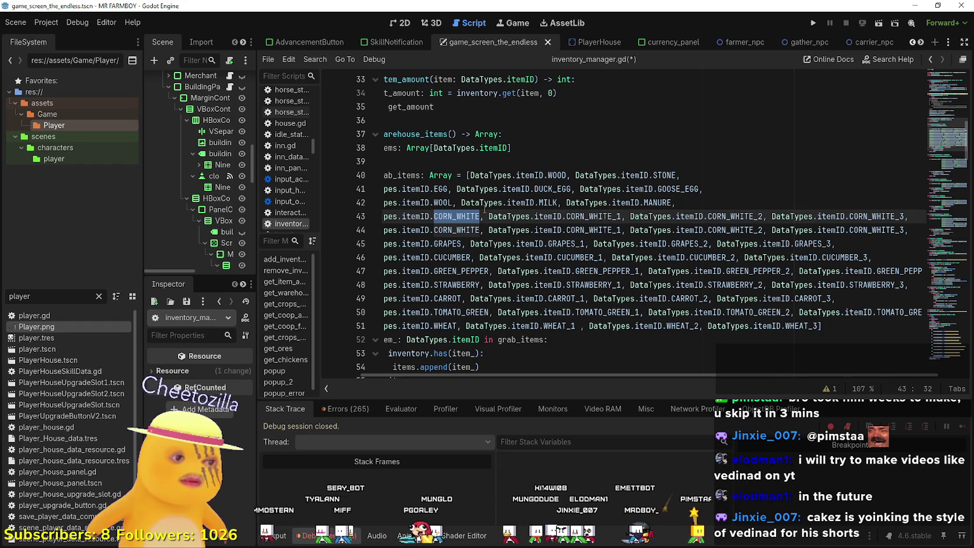
text(Garlic)
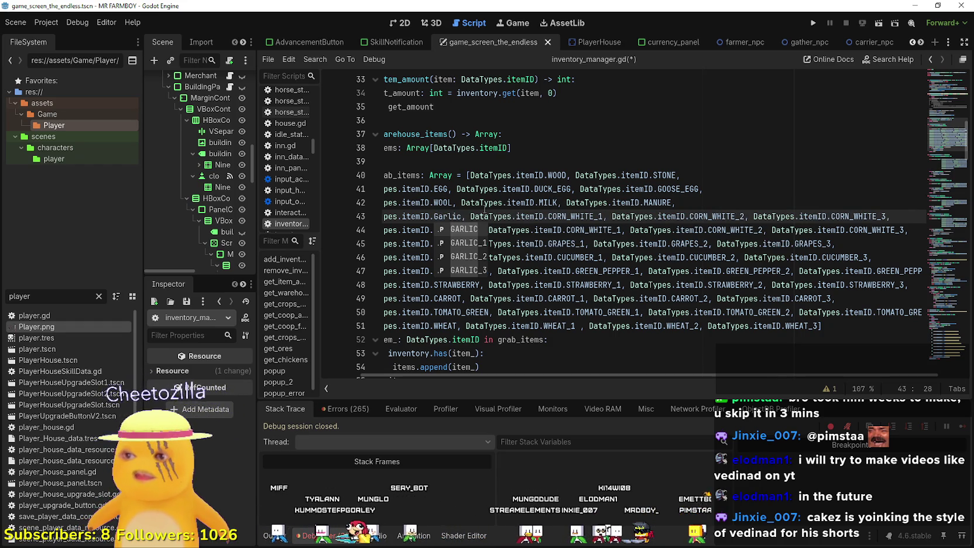
key(Return)
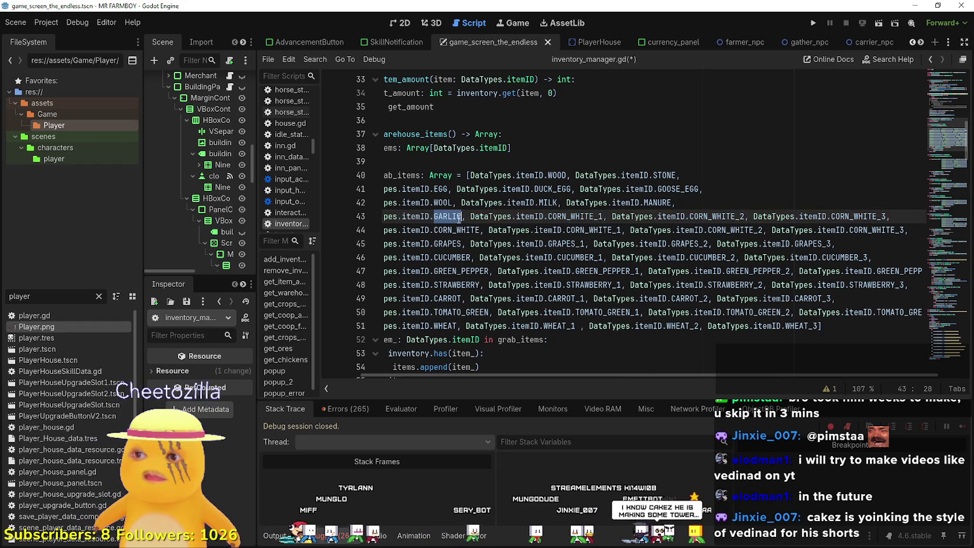
Change CORN_WHITE_1, _2 and _3 to GARLIC_1, GARLIC_2 and GARLIC_3.
drag(591, 219, 548, 220)
text(GARLIC)
drag(718, 218, 671, 218)
text(GARLIC)
drag(840, 218, 794, 219)
text(GARLIC)
Duplicate the GARLIC line onto a new line after line 42.
key(End)
key(Right)
click(752, 200)
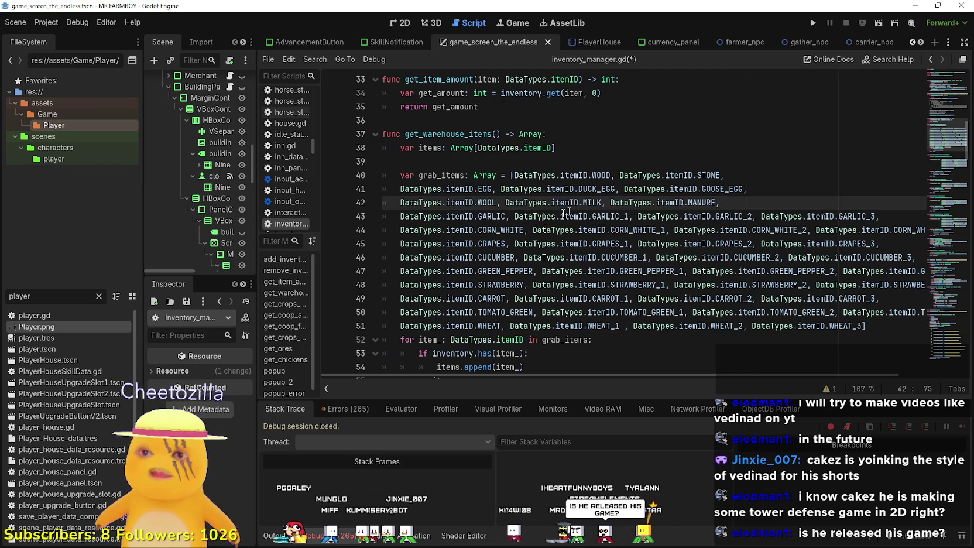
drag(401, 217, 880, 216)
key(ctrl+c)
key(Up)
key(Return)
key(BackSpace)
key(ctrl+v)
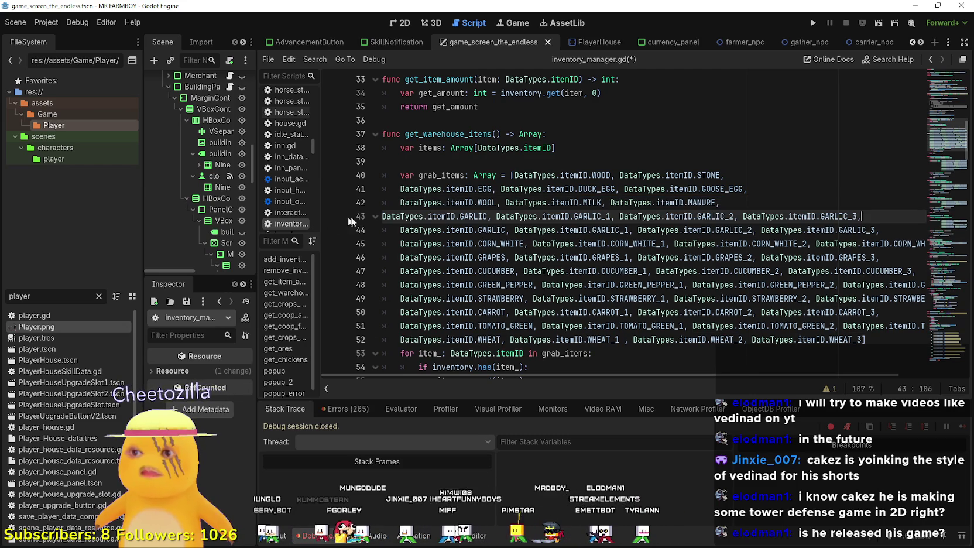
Indent the pasted line and rename its first entry to TURNIP.
click(384, 216)
key(Tab)
double_click(504, 217)
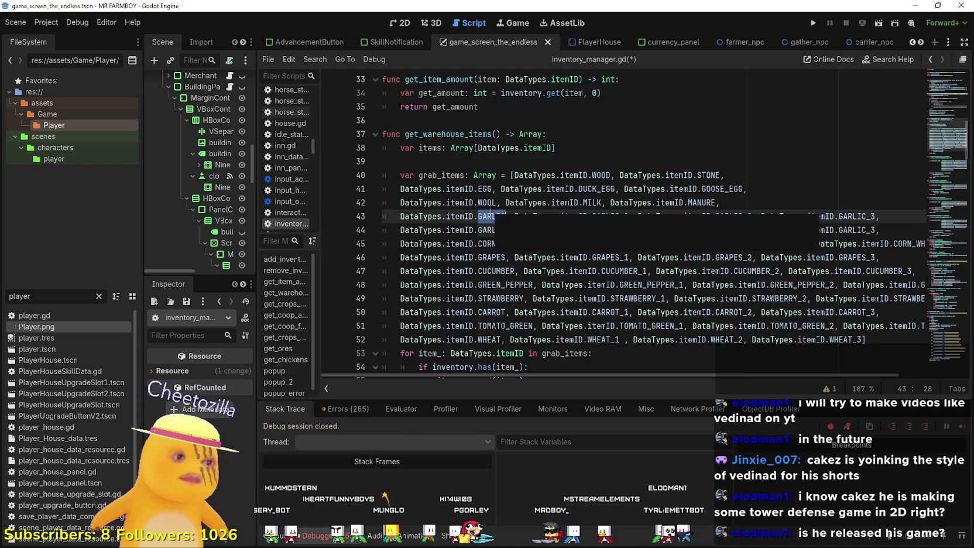
text(Tur)
key(Return)
click(491, 205)
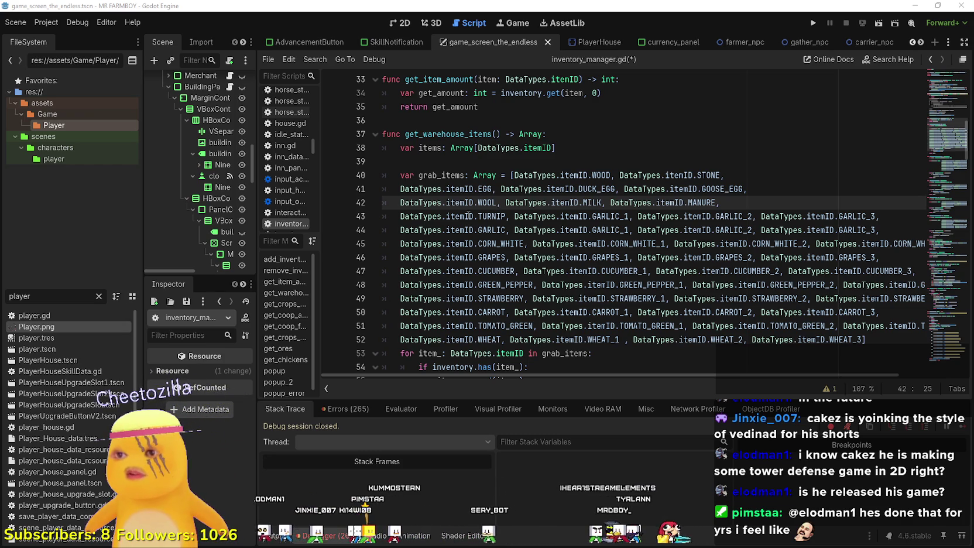
Change GARLIC_1 to TURNIP_1 and select GARLIC in GARLIC_2.
double_click(602, 216)
click(503, 216)
double_click(502, 216)
drag(628, 216, 590, 216)
text(TURNIP)
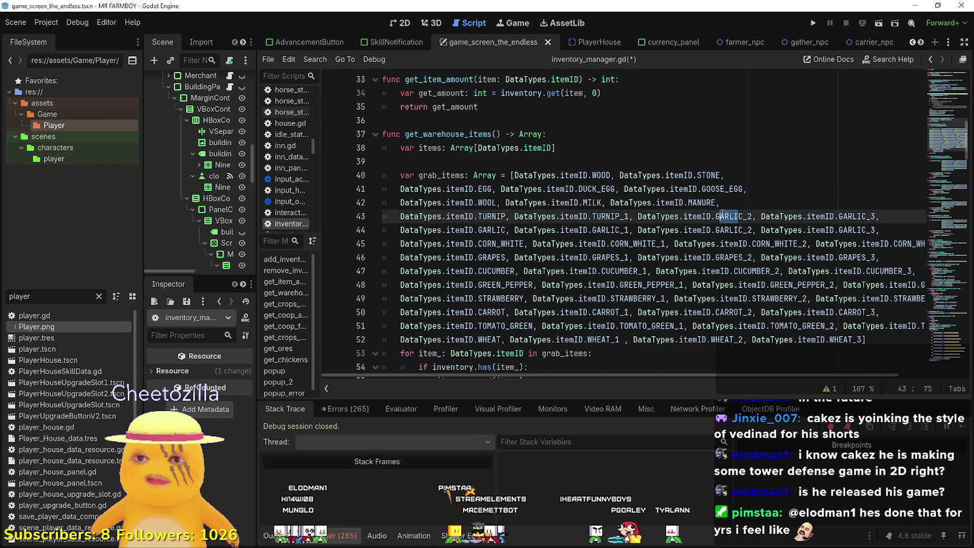
click(743, 216)
drag(743, 216, 715, 217)
Replace the remaining GARLIC names to make TURNIP_2 and TURNIP_3.
text(TURNIP)
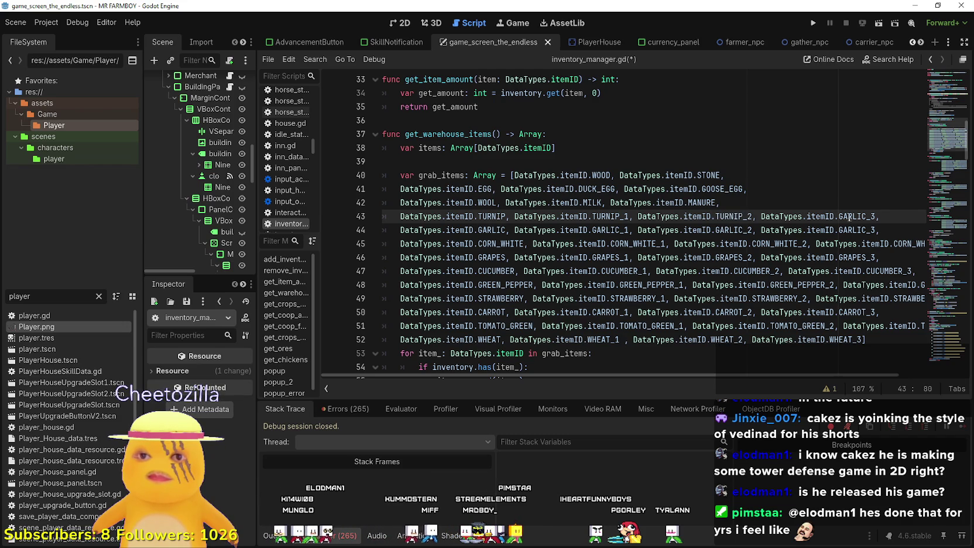
drag(867, 216, 578, 215)
text(TURNIP)
Duplicate the TURNIP line onto a new line after line 42.
mouse_move(489, 209)
mouse_down()
mouse_move(404, 216)
mouse_move(885, 216)
mouse_move(383, 216)
mouse_up()
key(ctrl+c)
key(Up)
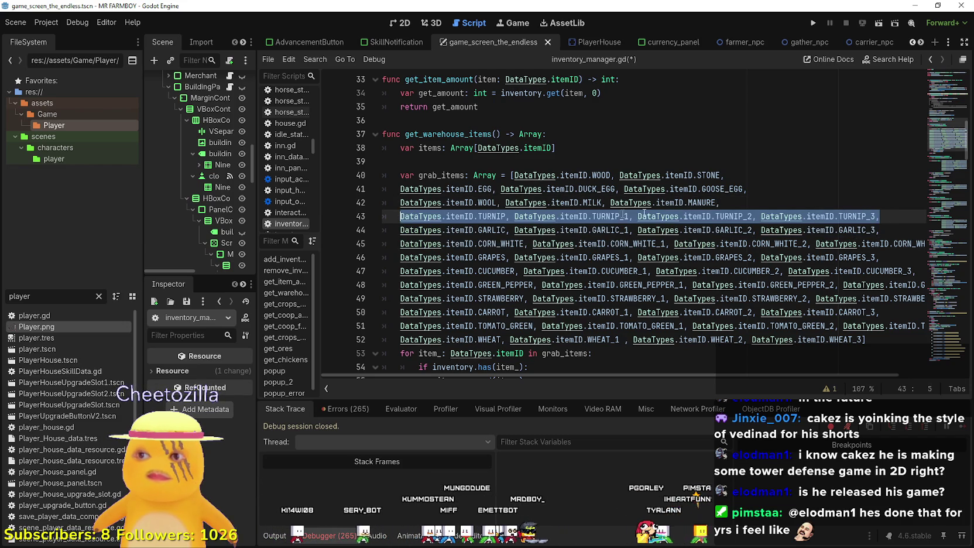
click(739, 198)
key(Return)
key(ctrl+v)
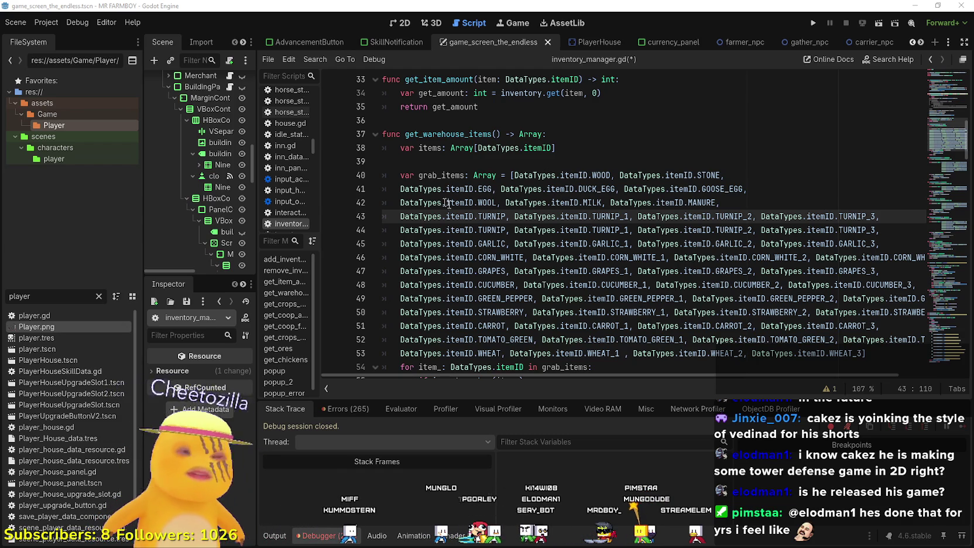
Rename the duplicate's entries to RYE, RYE_1, RYE_2 and RYE_3.
double_click(484, 216)
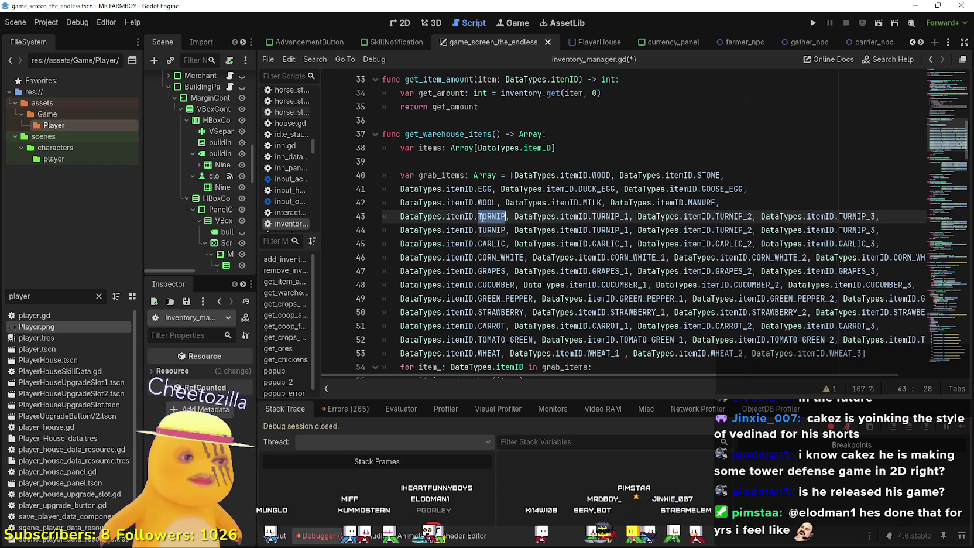
text(Ry)
key(Return)
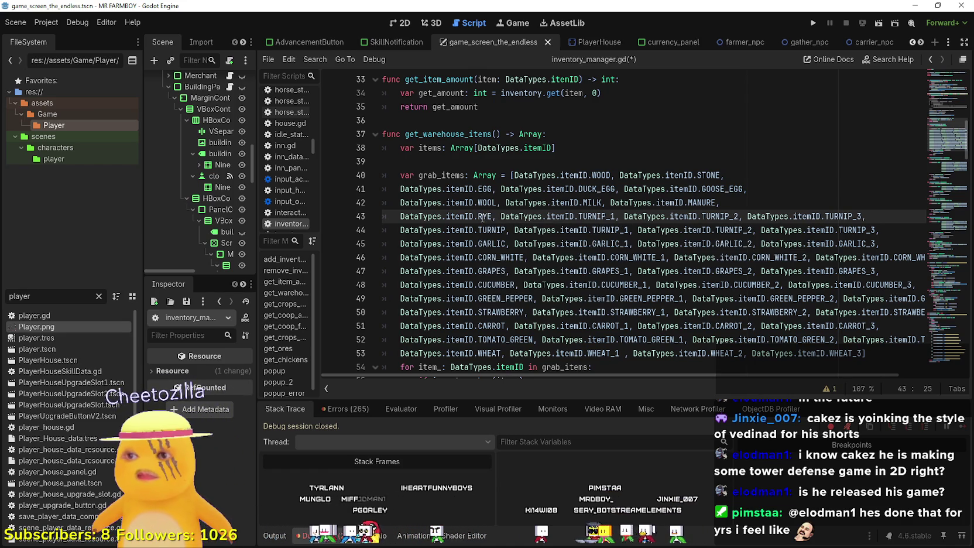
double_click(490, 216)
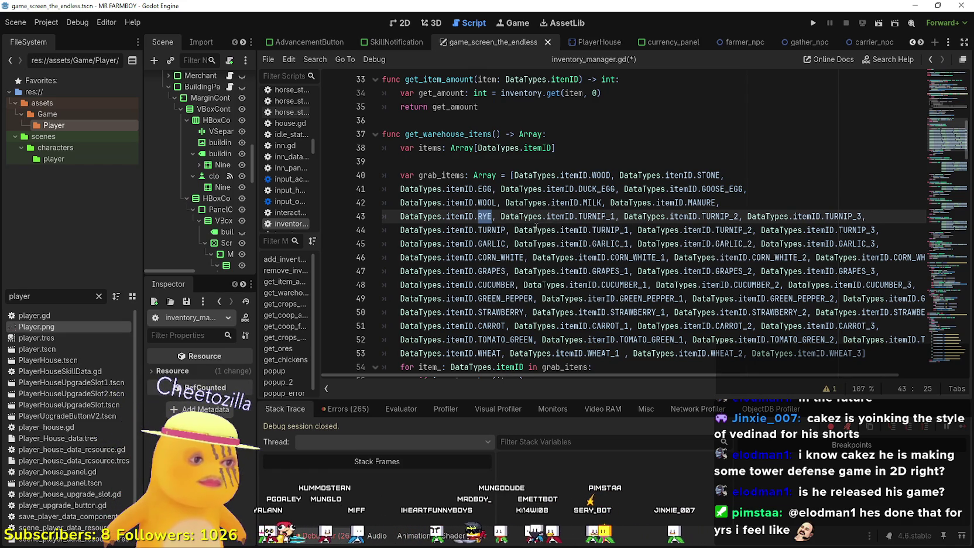
drag(607, 216, 579, 216)
text(RYE)
drag(715, 216, 689, 216)
text(RYE)
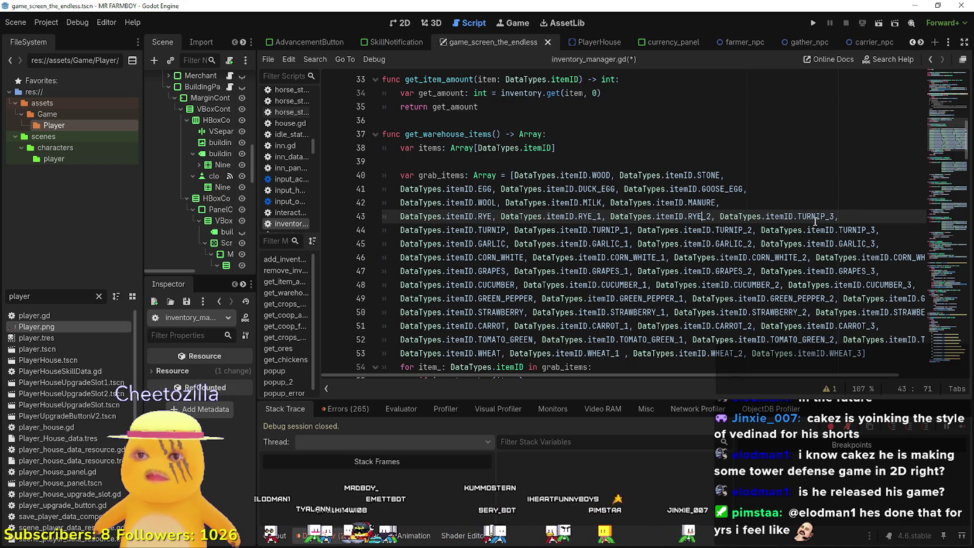
drag(825, 216, 400, 218)
text(RYE)
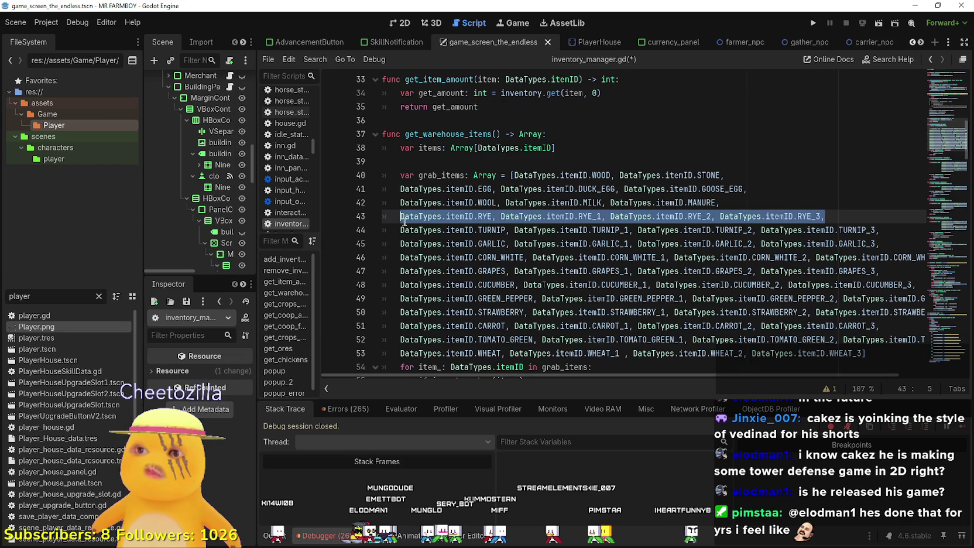
click(802, 208)
Paste a copy of the RYE line after line 42 and rename its first entry to LEAK.
key(Return)
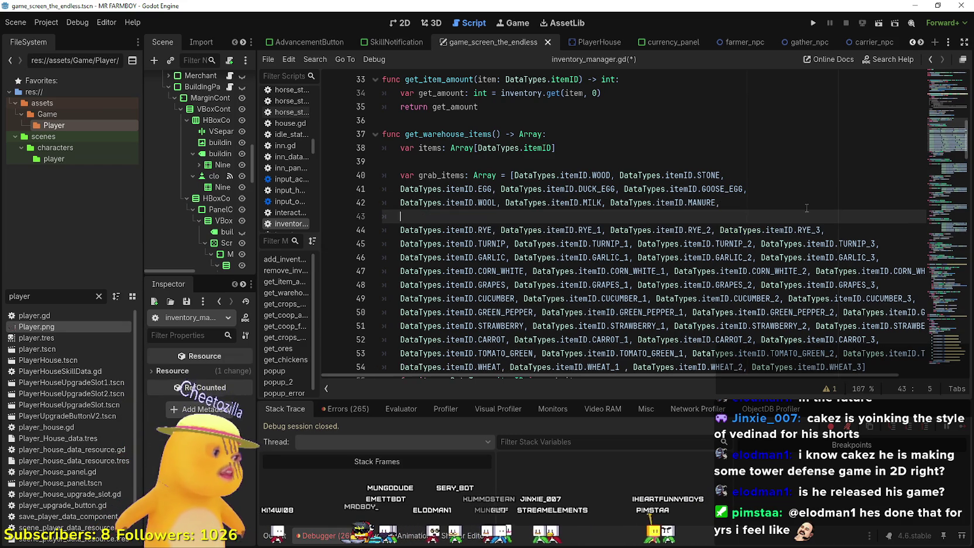
text(DataTypes.itemID.RYE, DataTypes.itemID.RYE_1, DataTypes.itemID.RYE_2, DataTypes.itemID.RYE_3,)
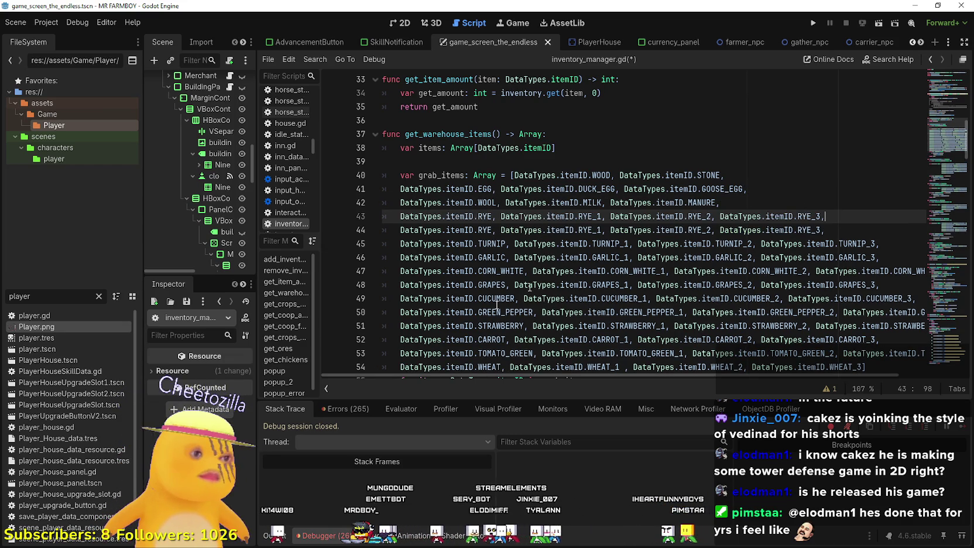
double_click(484, 216)
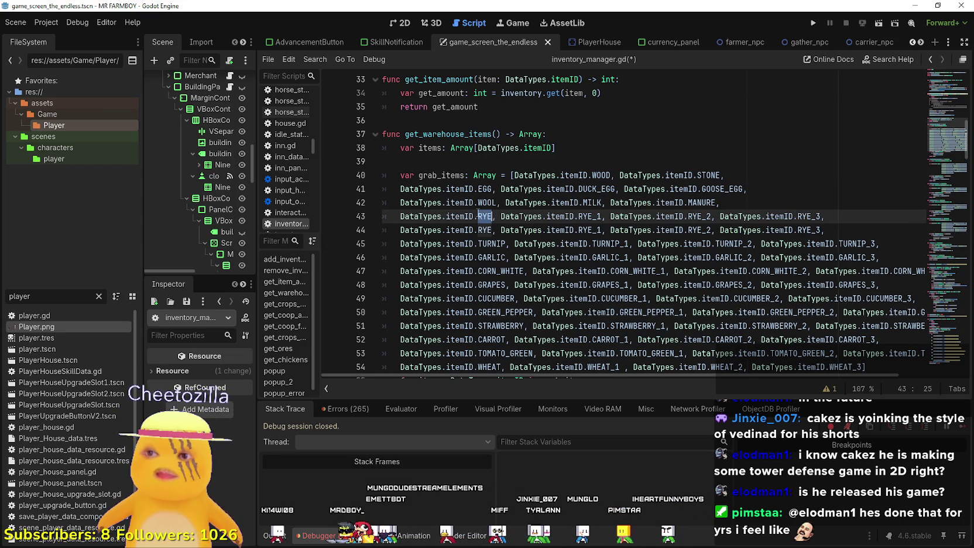
text(Lee)
key(BackSpace)
key(BackSpace)
key(BackSpace)
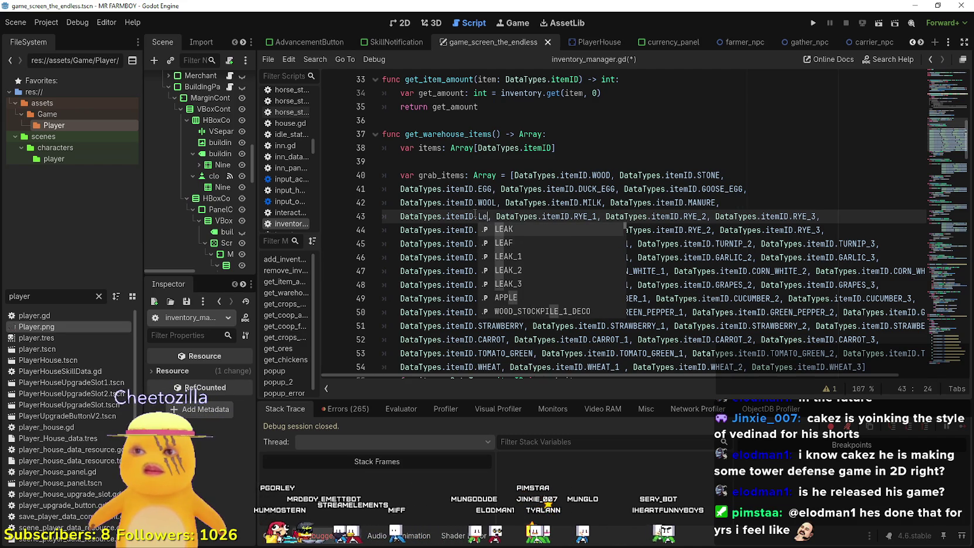
text(LEAK)
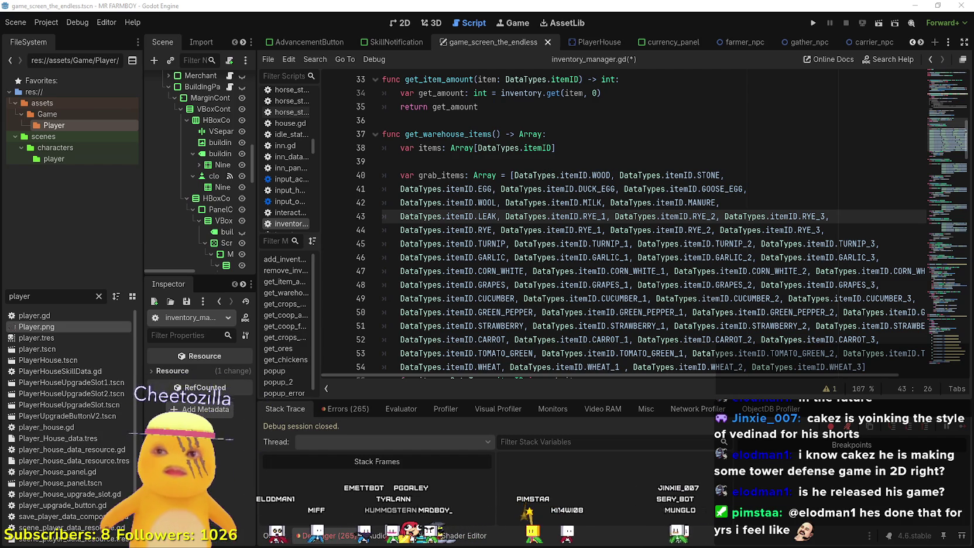
Change RYE_1 to LEAK_1.
double_click(487, 216)
click(579, 203)
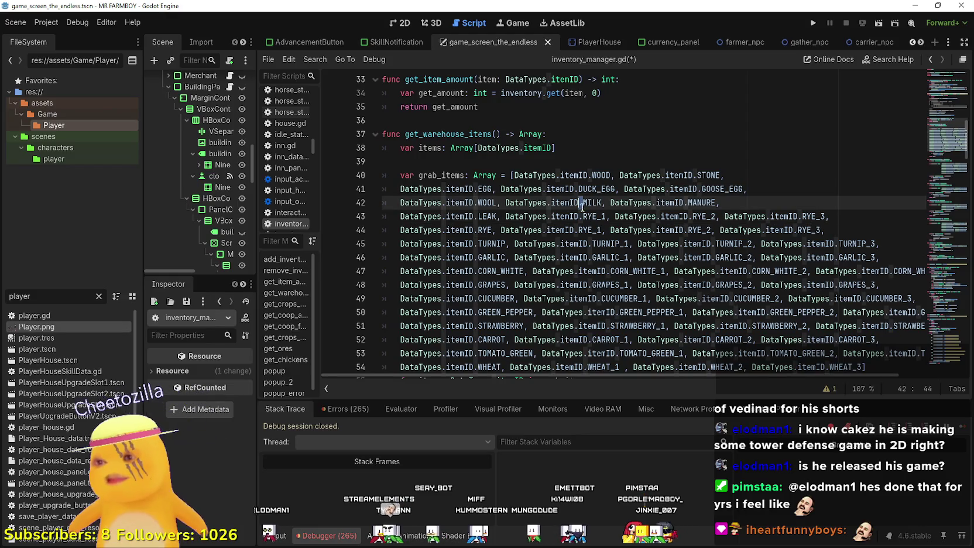
drag(596, 215, 568, 216)
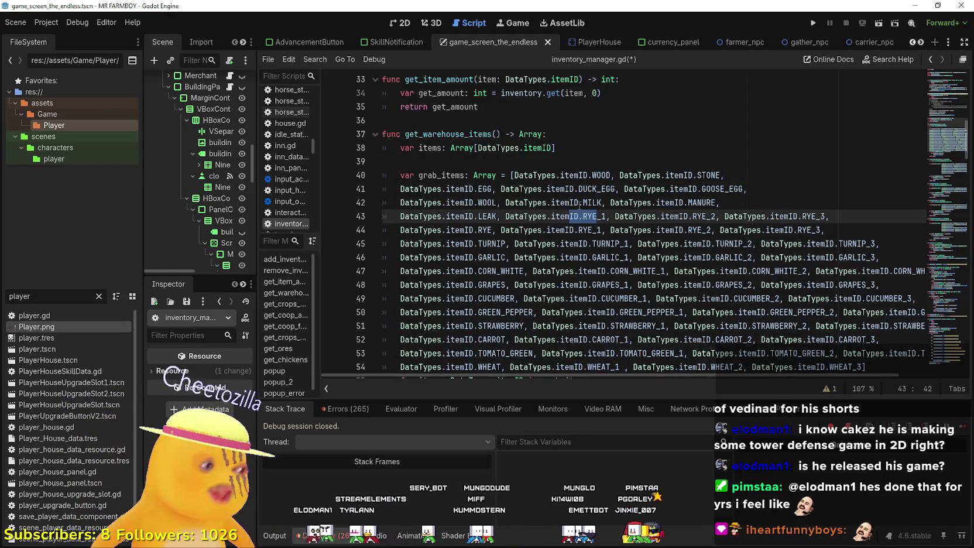
text(ID.LEAK)
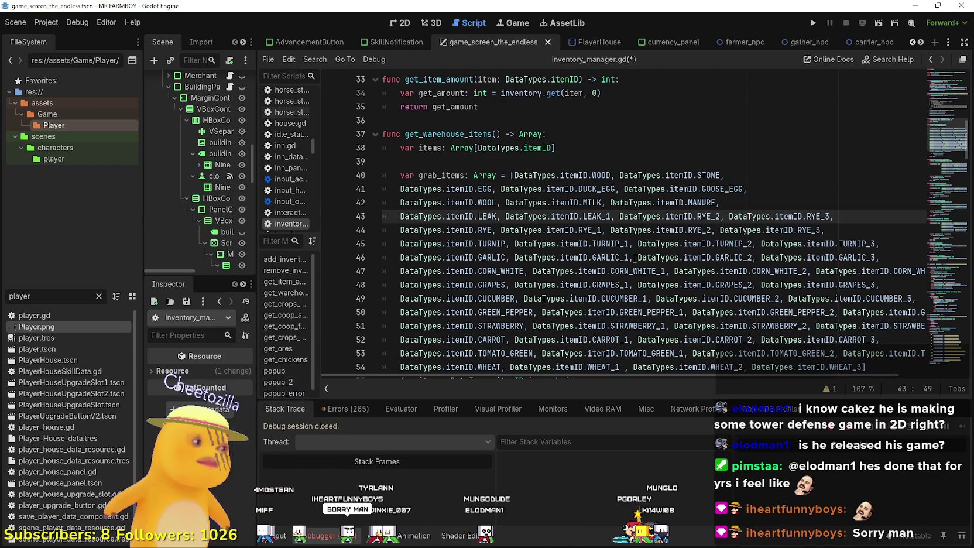
Change RYE_2 and RYE_3 to LEAK_2 and LEAK_3, removing a stray RY.
click(709, 217)
drag(695, 217, 709, 217)
text(LEAK)
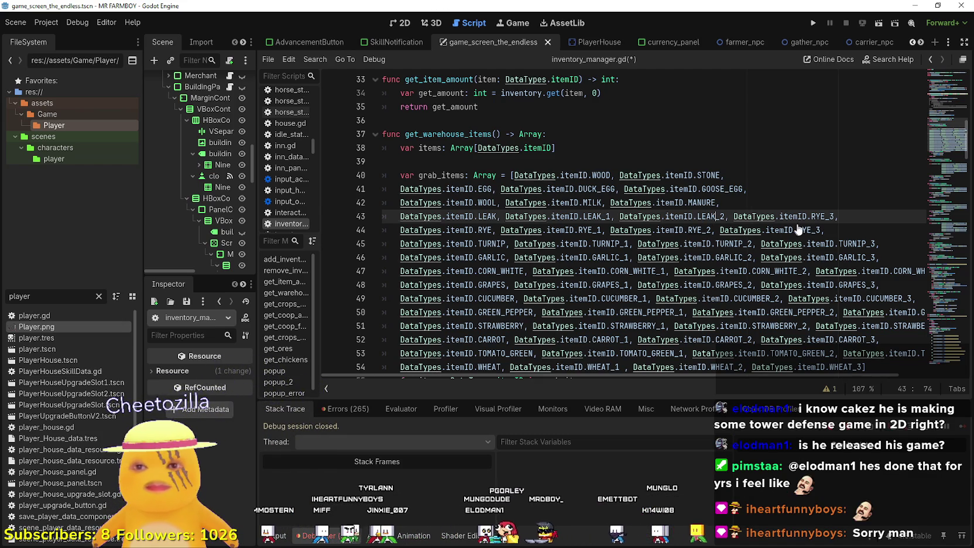
drag(823, 217, 706, 217)
text(LEAK)
drag(849, 217, 811, 216)
click(818, 217)
key(BackSpace)
key(BackSpace)
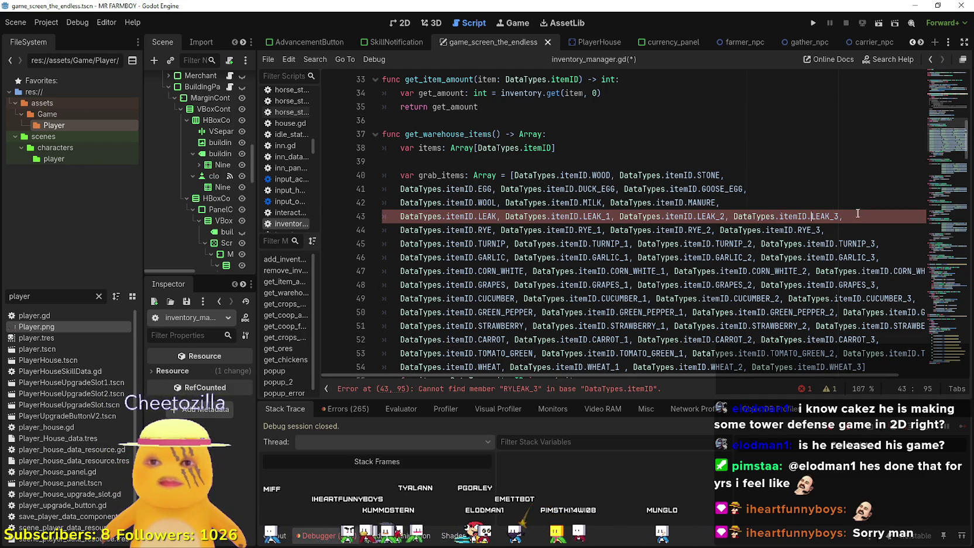
click(856, 215)
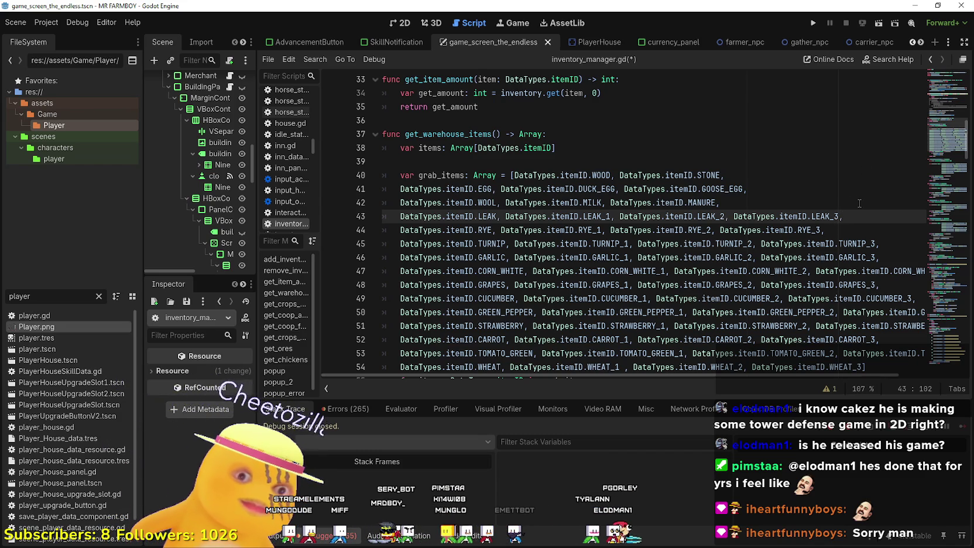
Copy the LEAK row on line 43 and paste a duplicate on a new line.
drag(843, 216, 396, 218)
key(ctrl+c)
click(729, 204)
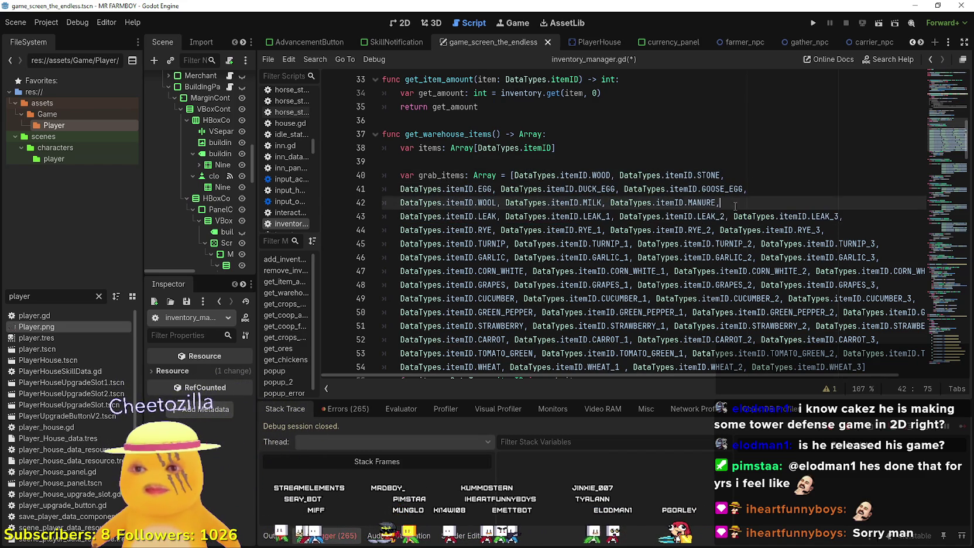
key(Return)
key(ctrl+v)
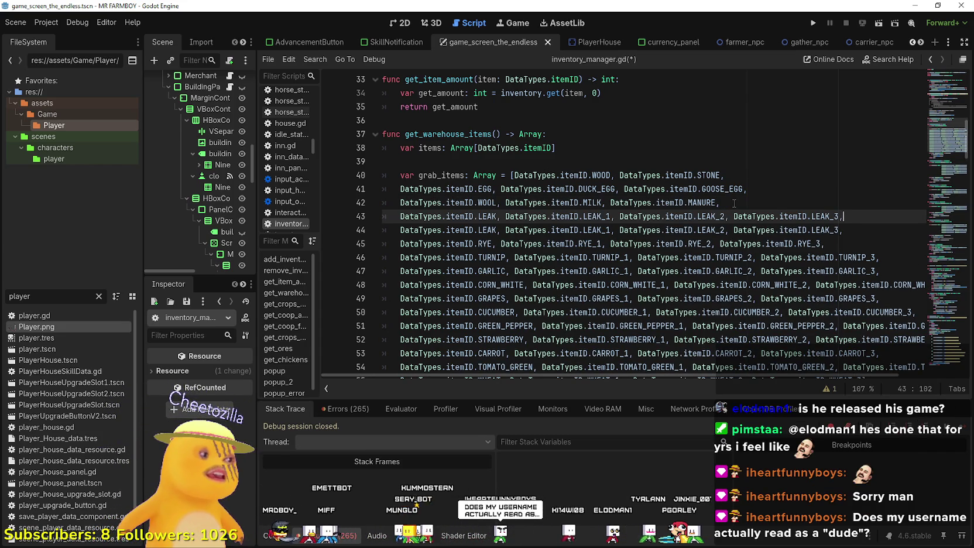
click(488, 214)
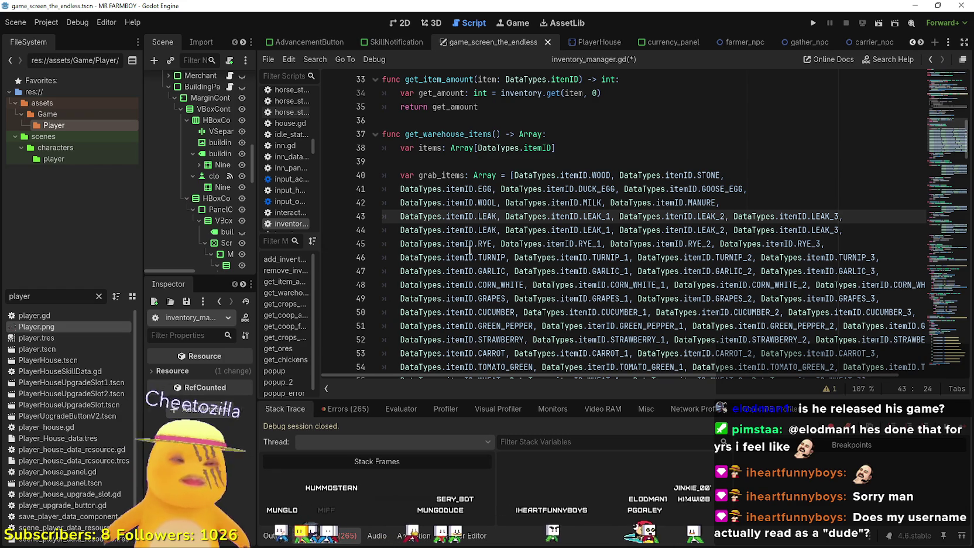
double_click(483, 218)
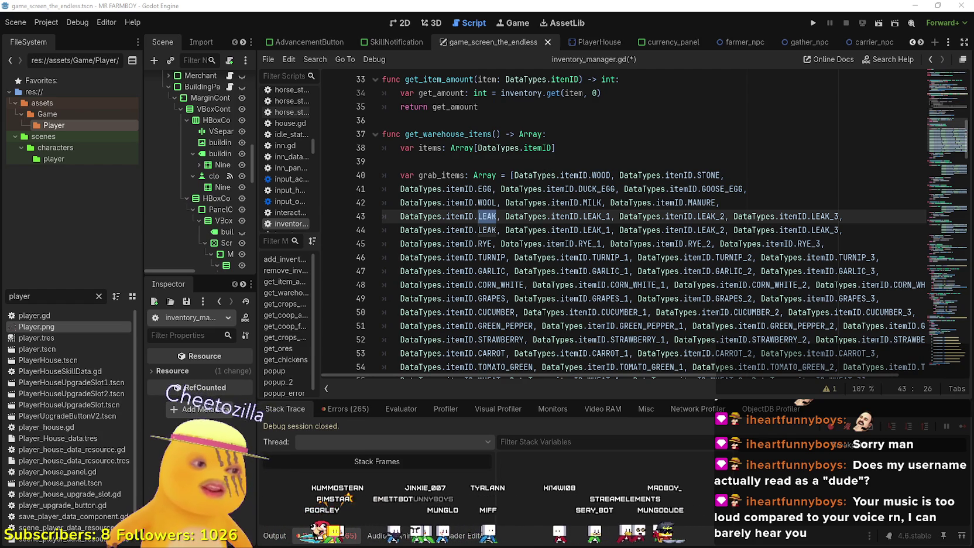
key(alt+Tab)
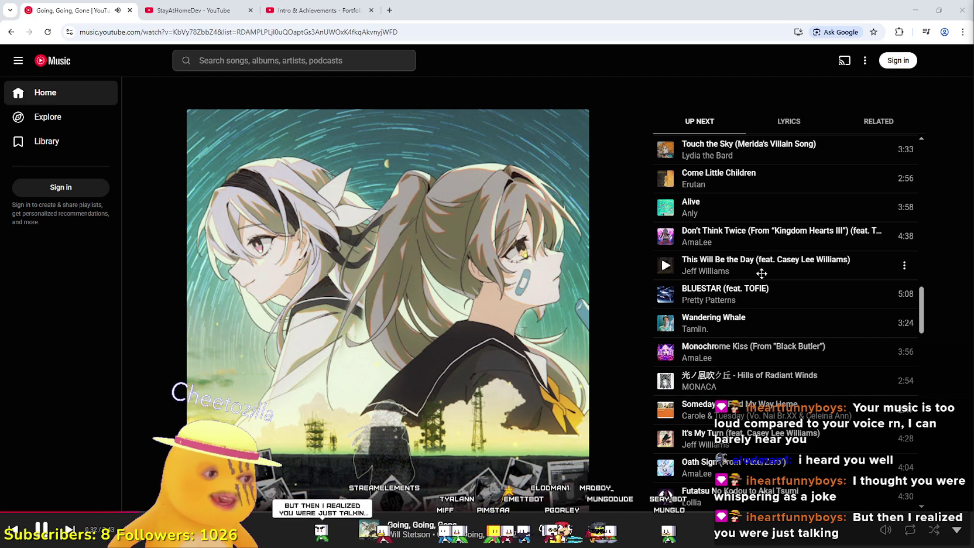
click(914, 10)
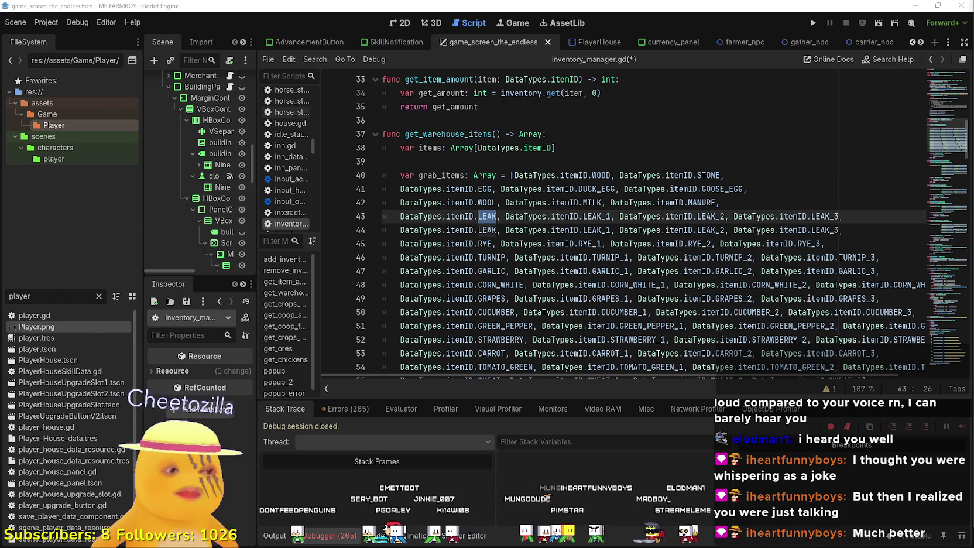
key(alt+Tab)
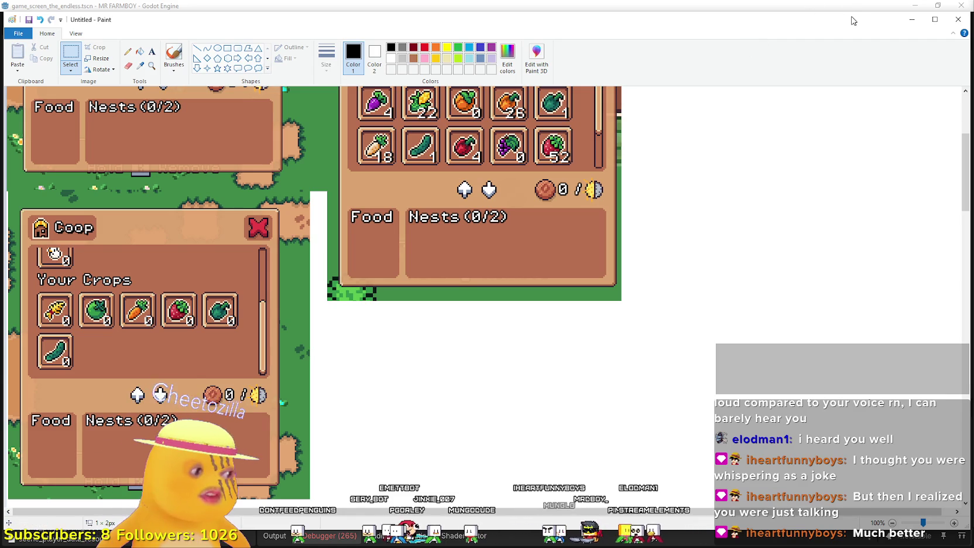
click(911, 20)
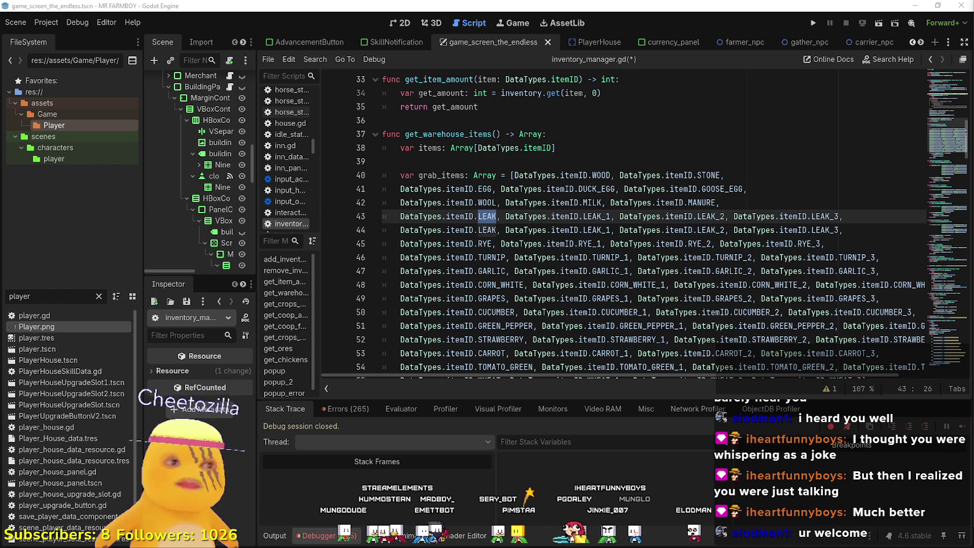
click(488, 203)
double_click(487, 215)
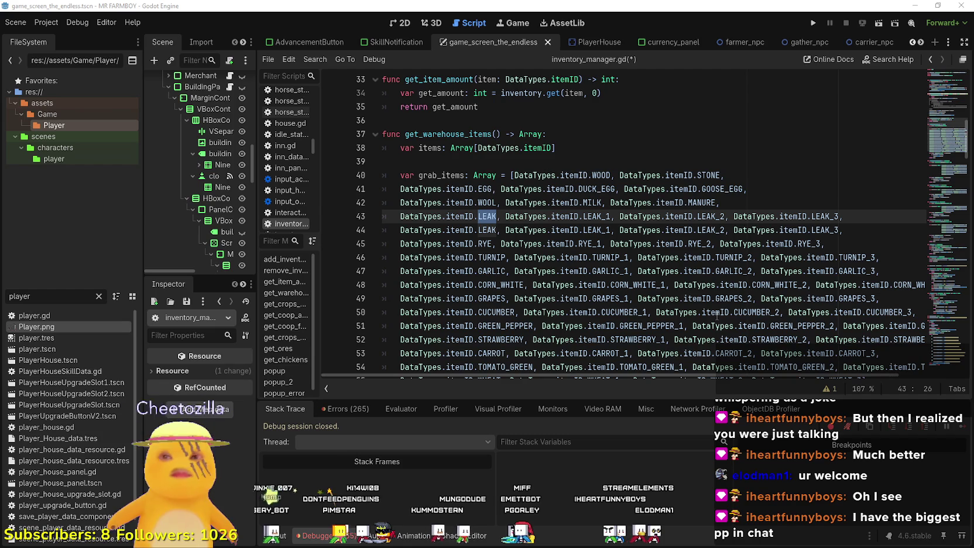
click(502, 226)
Rename the first LEAK on line 43 to ORANGE_PEPPER via autocomplete.
double_click(491, 214)
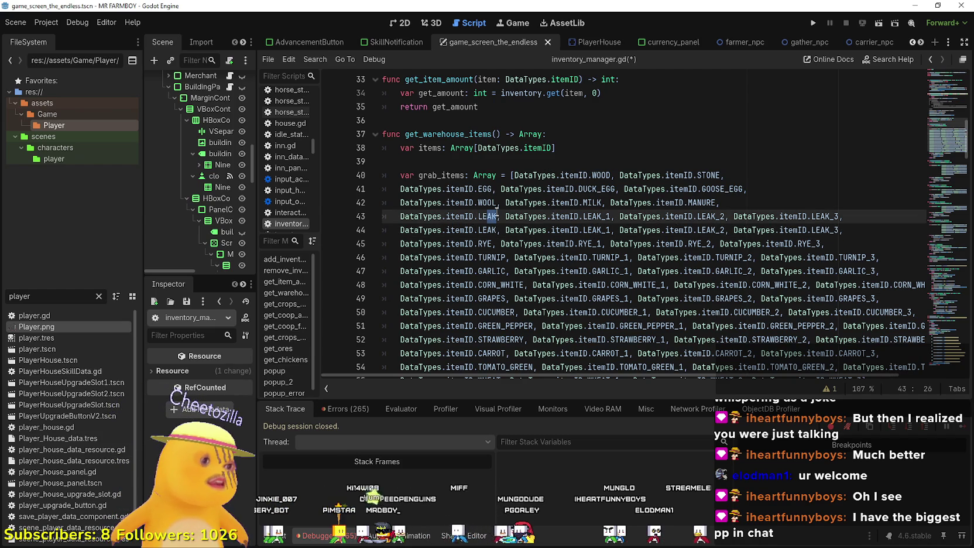
text(O)
key(BackSpace)
key(BackSpace)
key(BackSpace)
text(ORANGE)
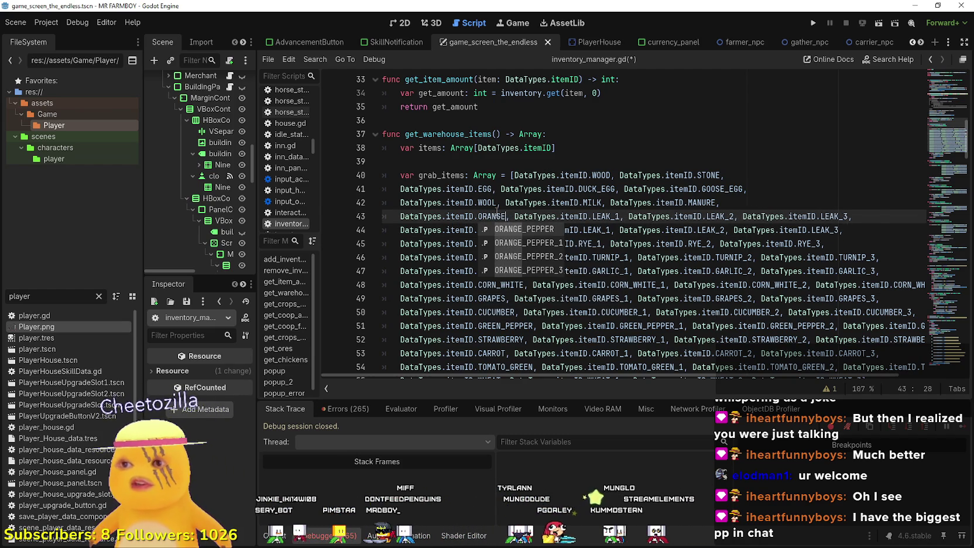
key(Return)
Paste ORANGE_PEPPER over LEAK to make ORANGE_PEPPER_1, _2 and _3.
double_click(502, 215)
key(ctrl+c)
drag(624, 216, 646, 216)
key(ctrl+v)
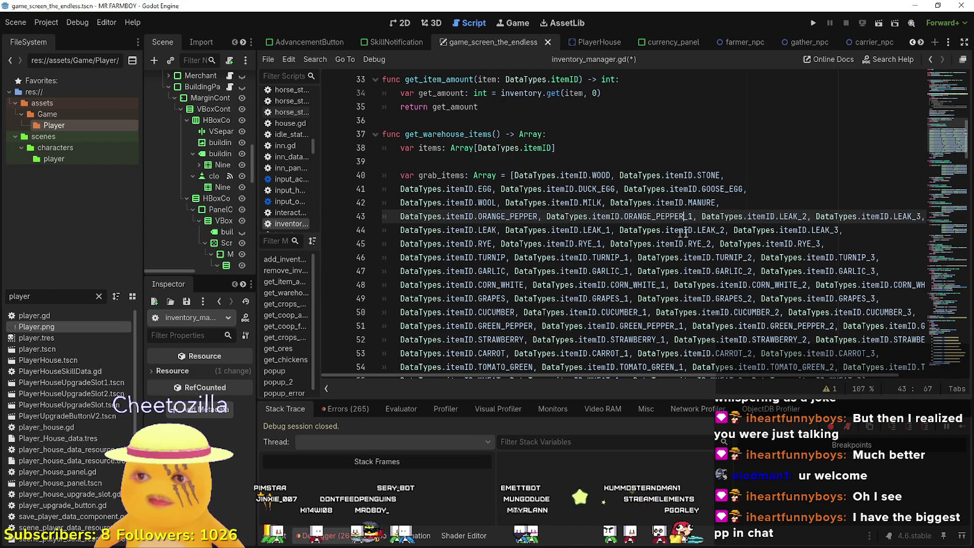
drag(798, 216, 780, 217)
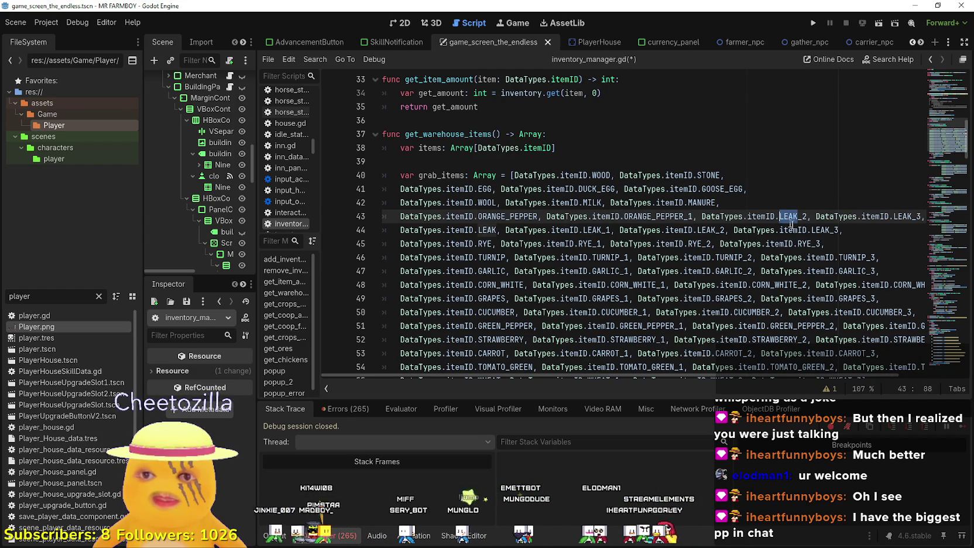
key(ctrl+v)
scroll(888, 222, right, 3)
click(889, 222)
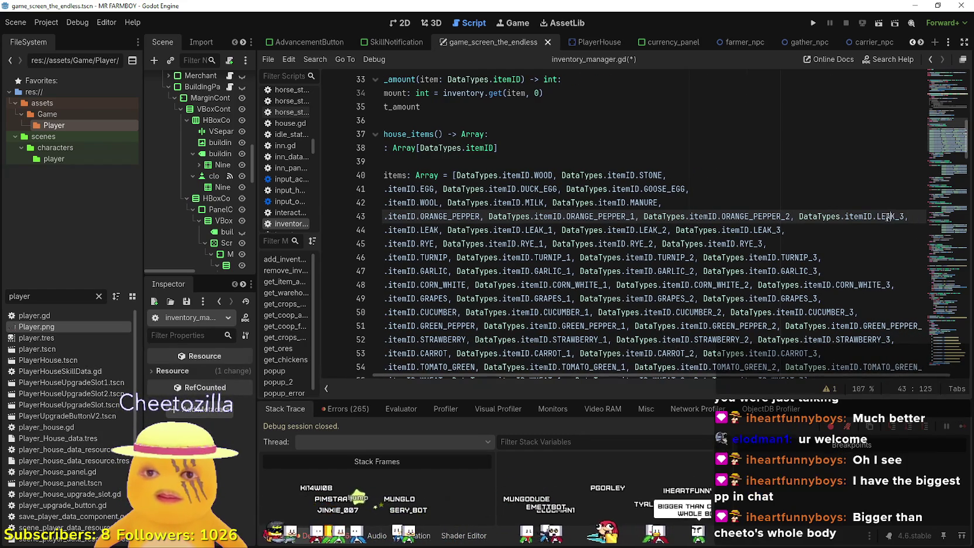
drag(894, 217, 351, 216)
key(ctrl+v)
Save the script, then select the whole ORANGE_PEPPER row on line 43.
click(493, 202)
key(ctrl+s)
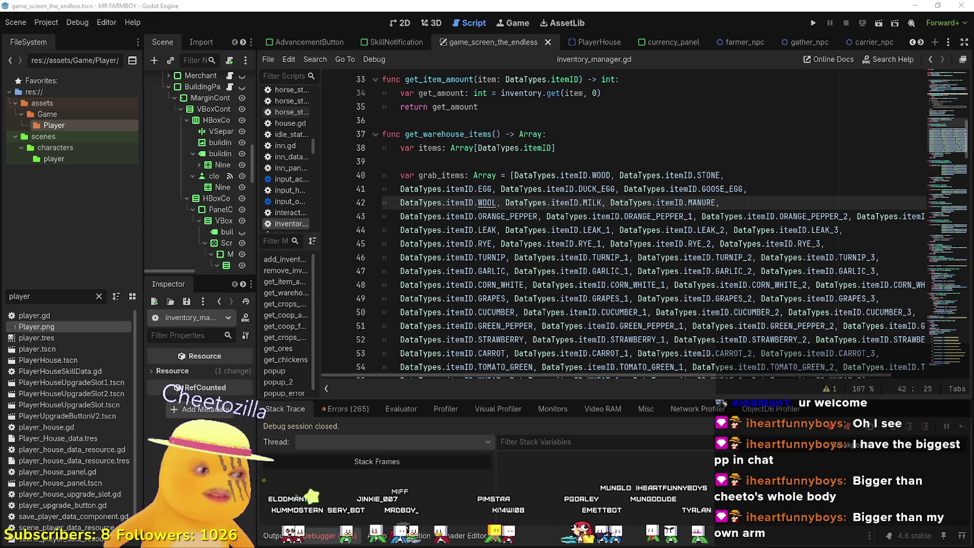
click(514, 257)
click(742, 202)
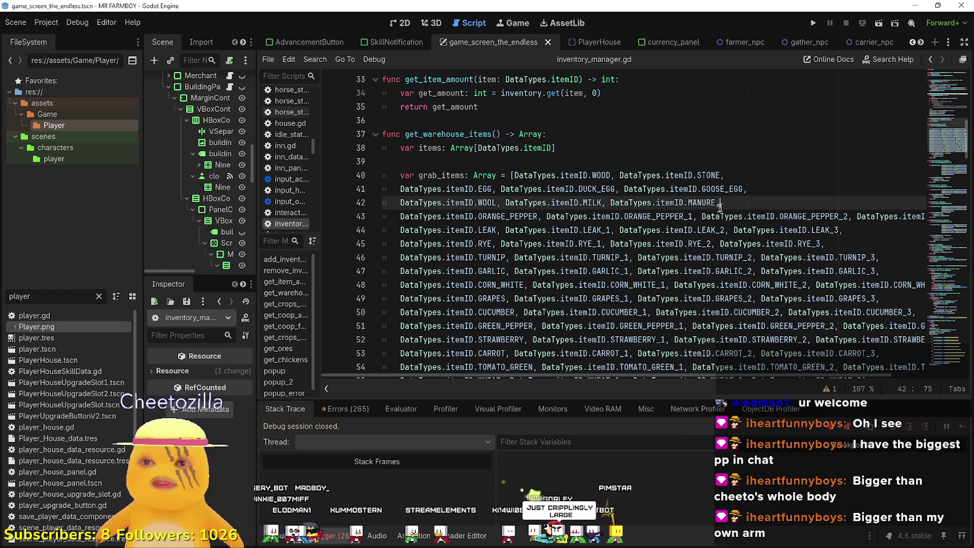
click(442, 202)
click(401, 216)
drag(401, 216, 933, 224)
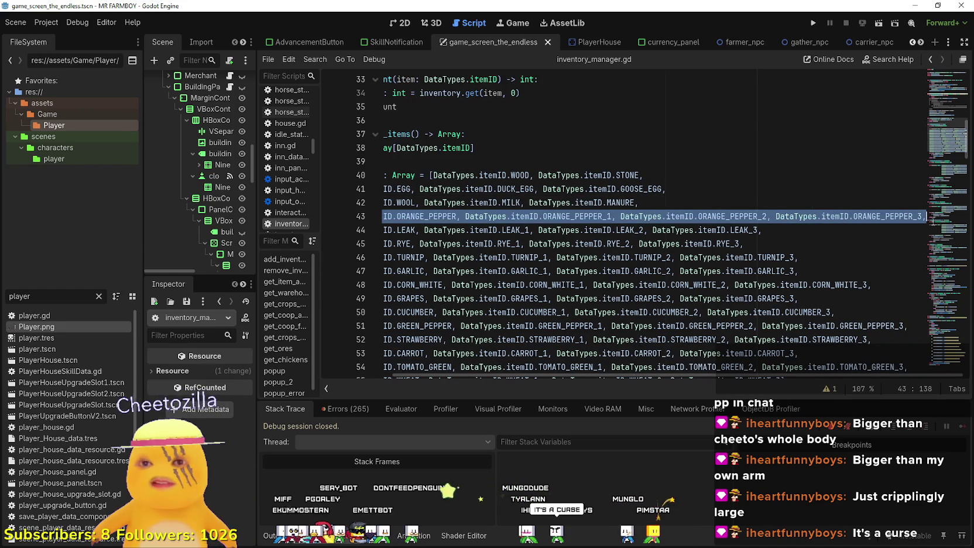
Paste a copy of the ORANGE_PEPPER row after line 42 and rename its first entry PUMPKIN.
click(730, 203)
key(Return)
key(ctrl+v)
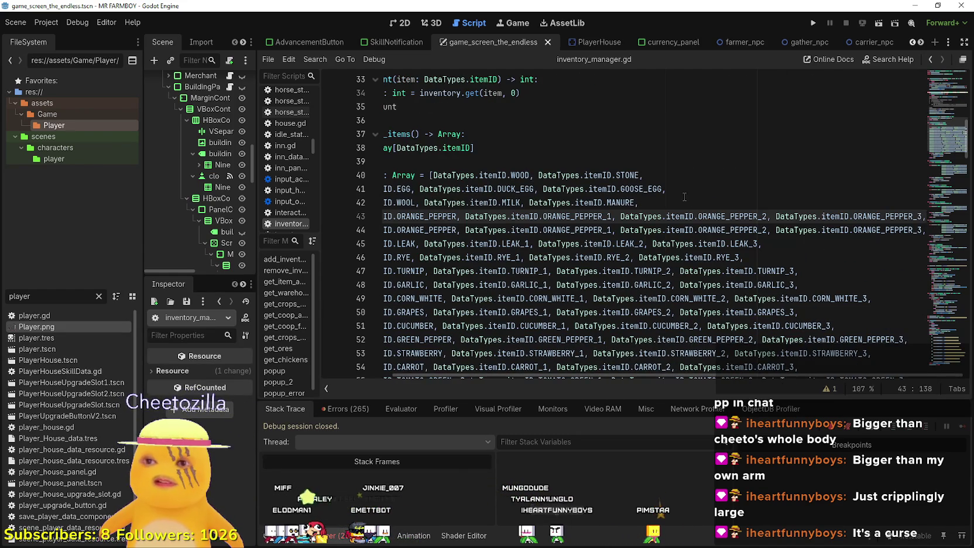
drag(660, 216, 381, 218)
double_click(523, 219)
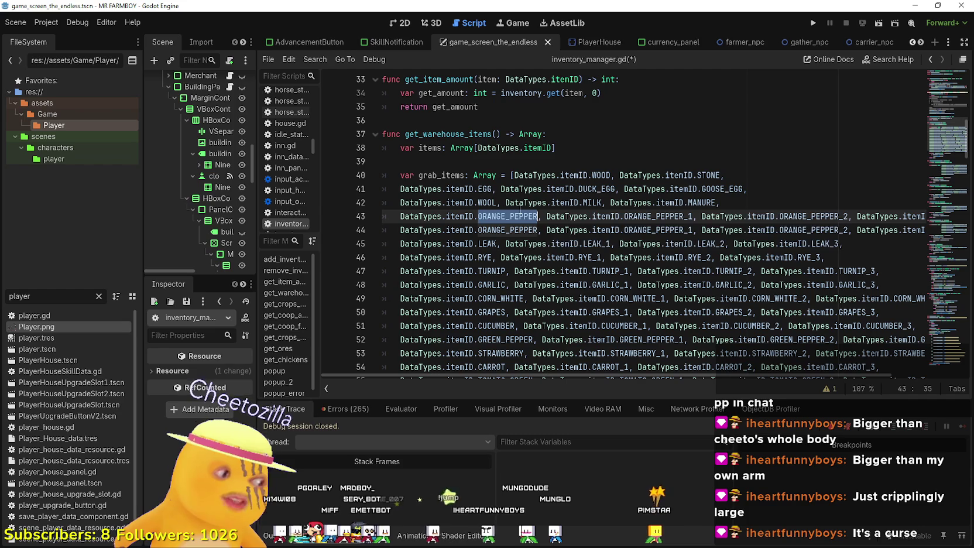
mouse_move(519, 217)
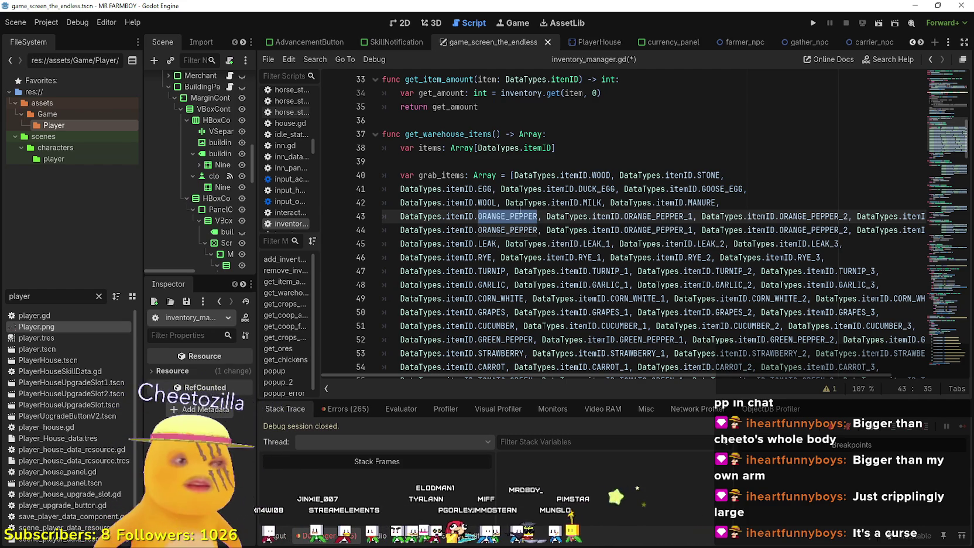
text(PU)
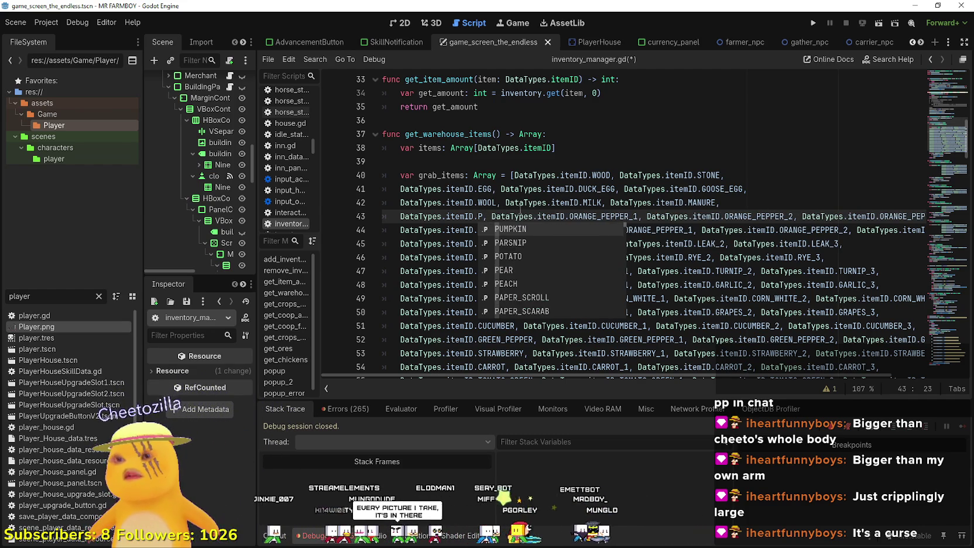
key(Return)
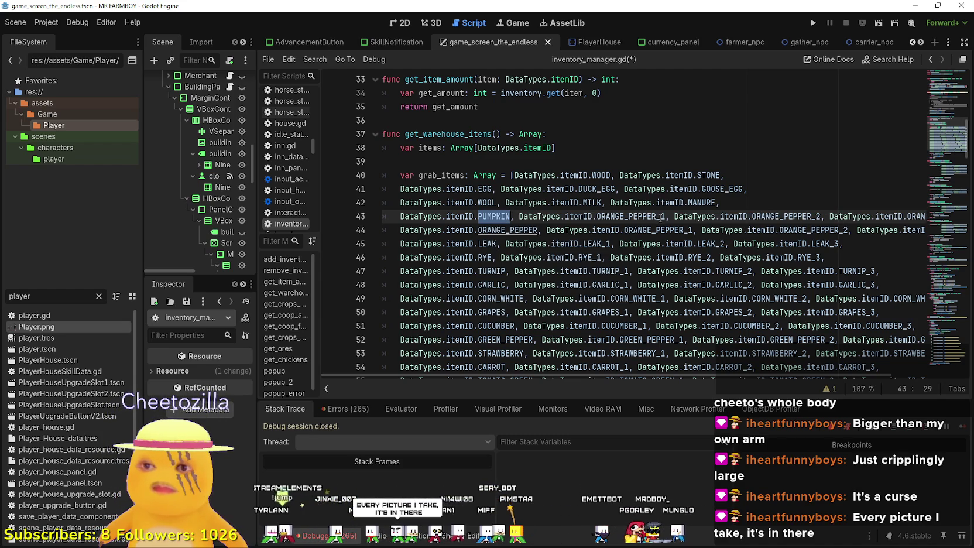
Change the remaining entries to PUMPKIN_1, PUMPKIN_2 and PUMPKIN_3.
click(655, 216)
drag(656, 216, 596, 216)
key(ctrl+v)
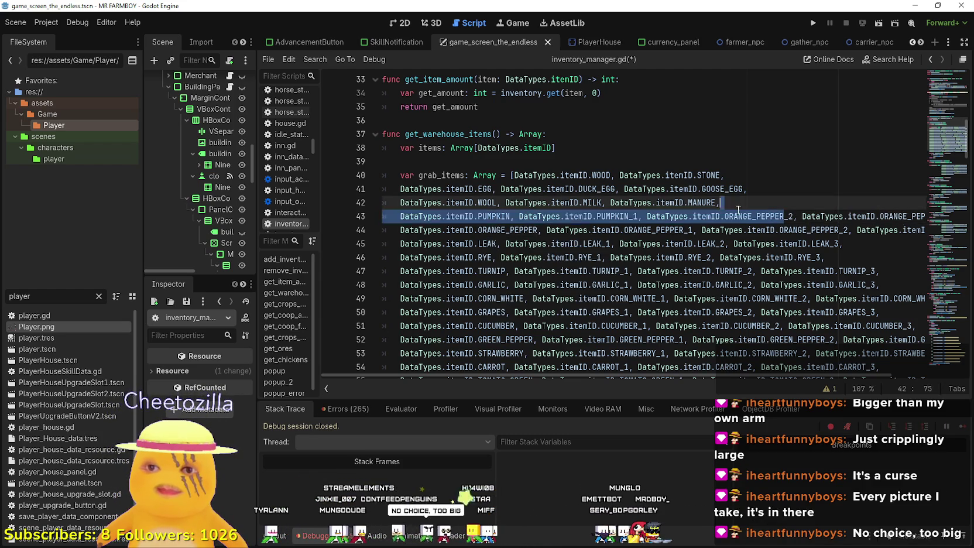
drag(726, 216, 783, 216)
key(ctrl+v)
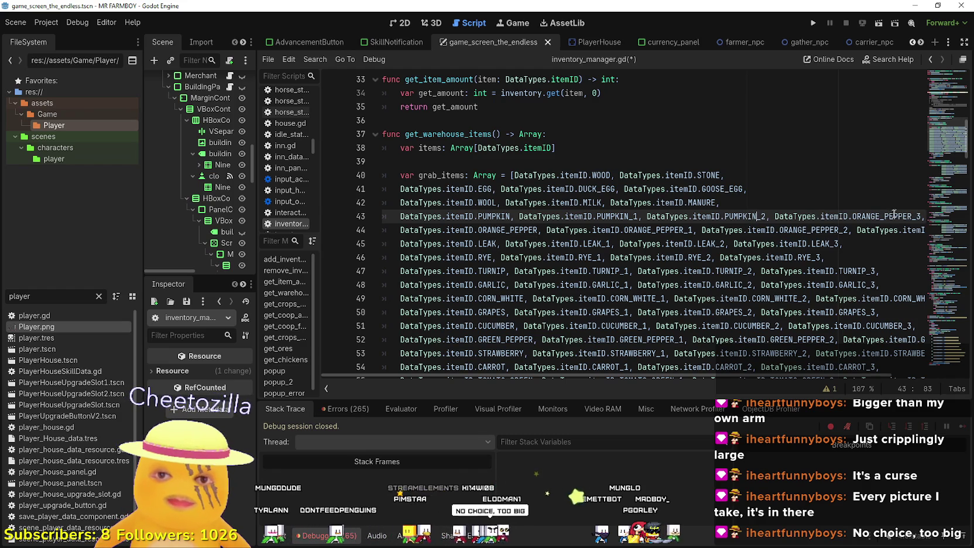
drag(911, 215, 850, 216)
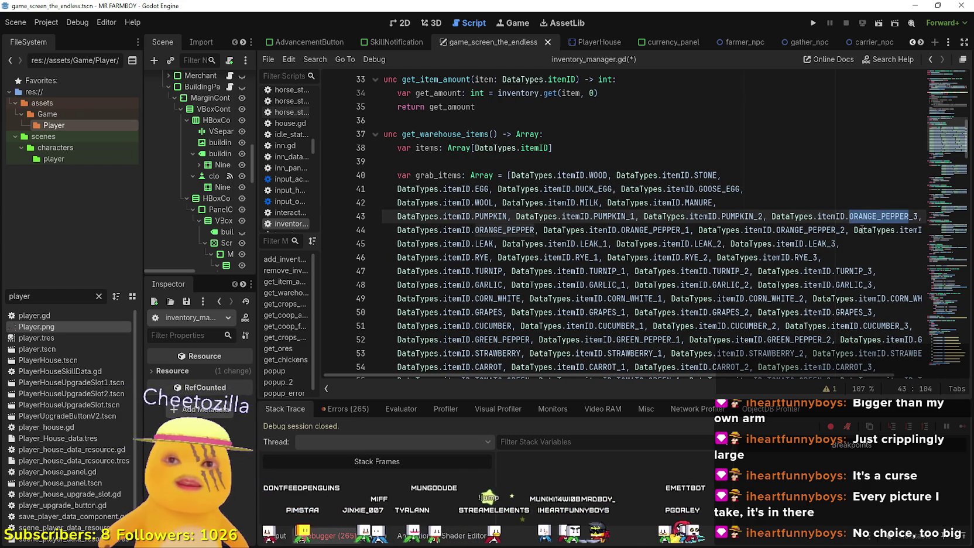
key(ctrl+v)
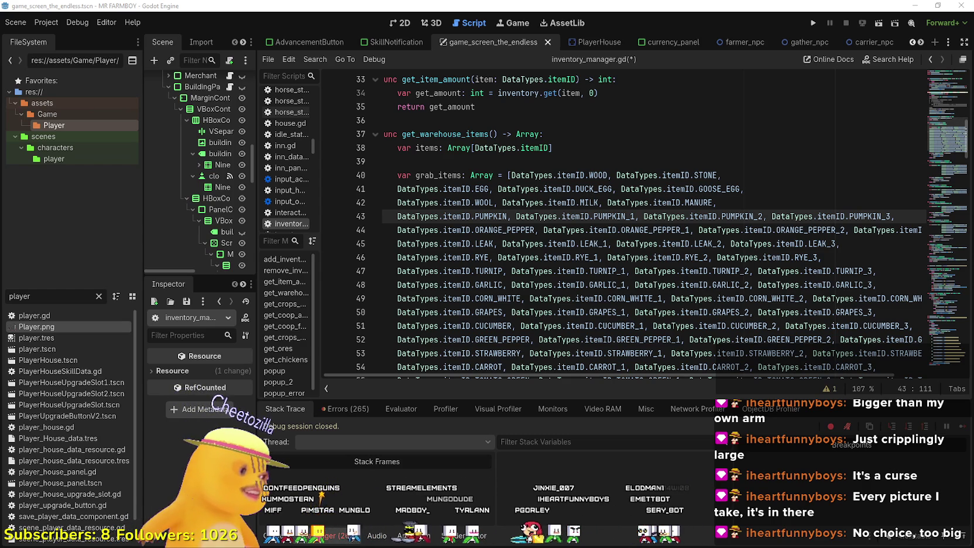
click(838, 243)
Duplicate the PUMPKIN row after line 42 and rename its first entry CHILI_PEPPER_GREEN.
mouse_move(893, 214)
mouse_down()
mouse_move(410, 203)
mouse_move(400, 216)
mouse_up()
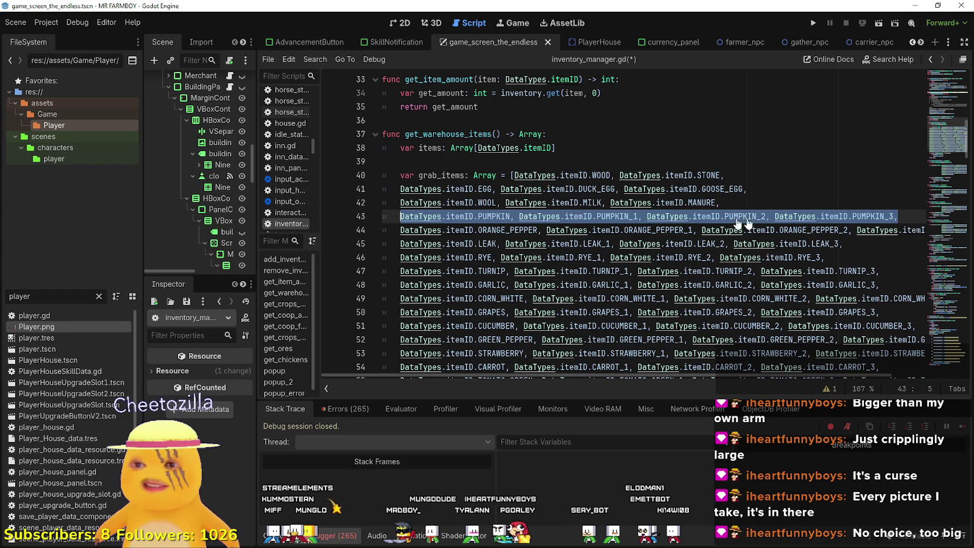
click(781, 199)
key(Return)
key(ctrl+v)
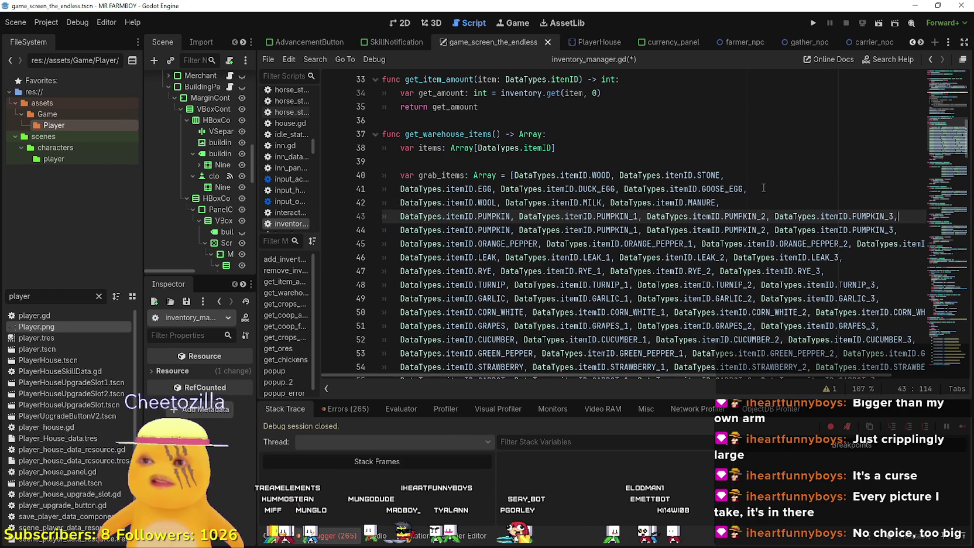
double_click(493, 217)
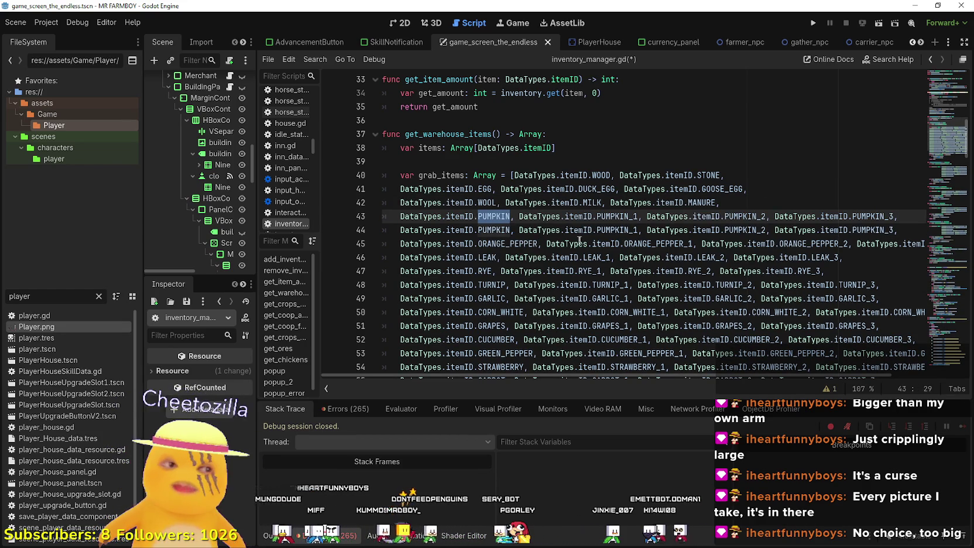
text(CHI)
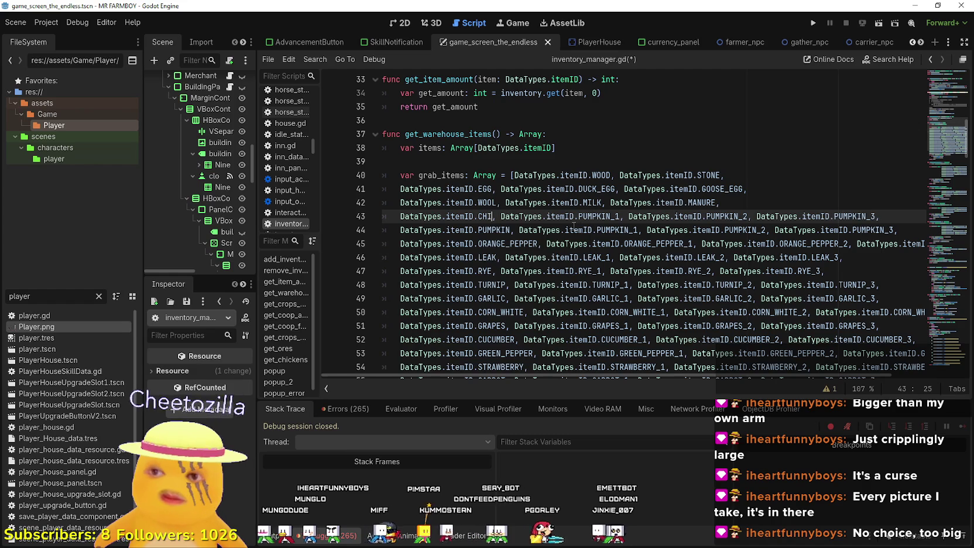
key(Down)
key(Down)
key(Down)
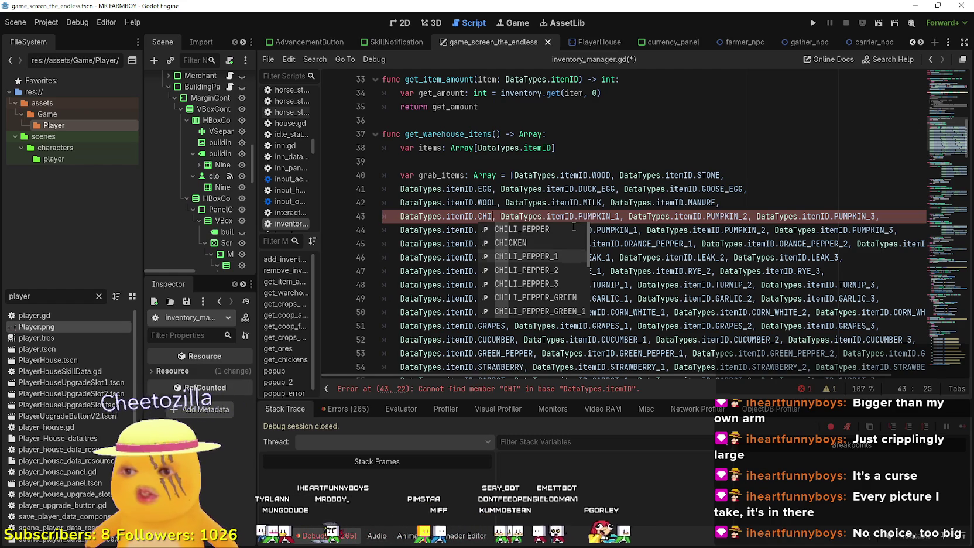
key(Return)
Change the remaining entries to CHILI_PEPPER_GREEN_1, CHILI_PEPPER_GREEN_2 and CHILI_PEPPER_GREEN_3.
key(ctrl+d)
key(ctrl+c)
mouse_move(679, 216)
mouse_down()
mouse_move(637, 216)
mouse_move(646, 216)
mouse_up()
key(ctrl+v)
drag(858, 216, 827, 216)
key(ctrl+v)
mouse_move(890, 216)
mouse_down()
mouse_move(930, 220)
mouse_move(881, 216)
mouse_up()
click(906, 216)
key(ctrl+v)
Select the whole CHILI_PEPPER_GREEN line to reuse it.
drag(817, 376, 681, 376)
drag(400, 216, 475, 216)
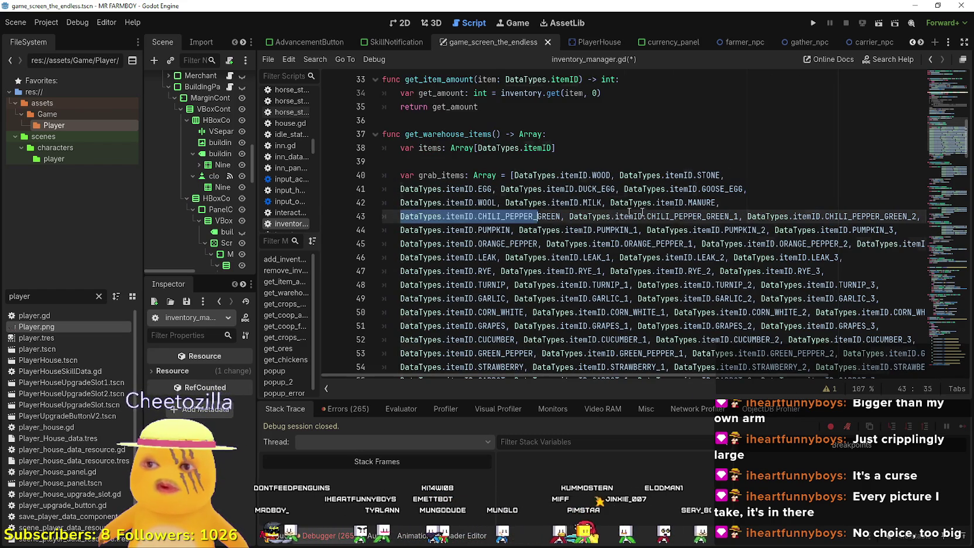
triple_click(598, 214)
click(639, 204)
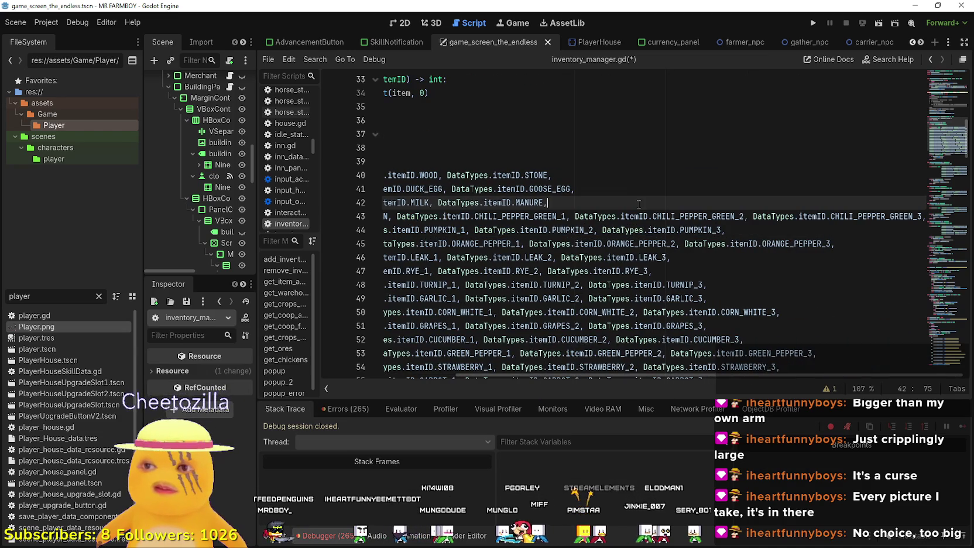
drag(534, 216, 364, 219)
Rename the duplicated row's first entry PINTO_BEANS.
double_click(522, 215)
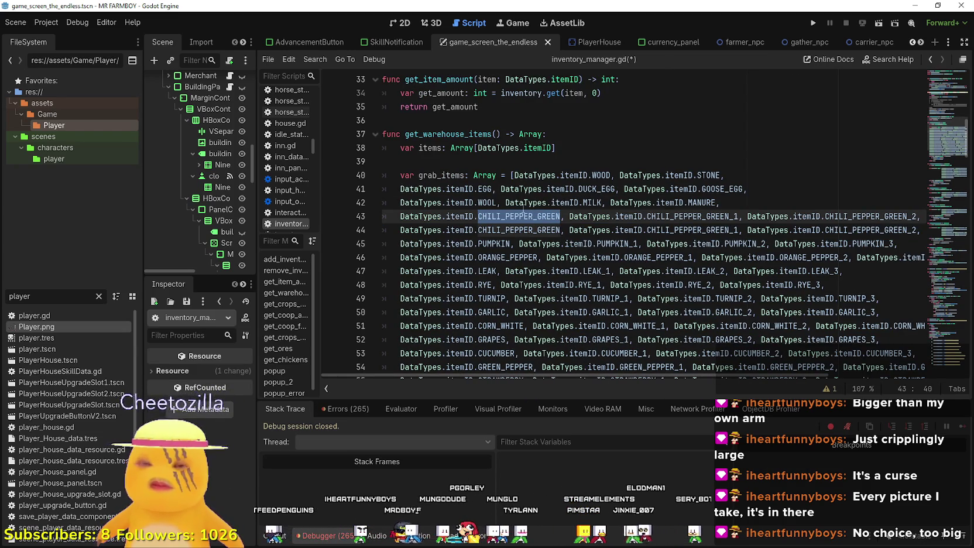
mouse_move(523, 208)
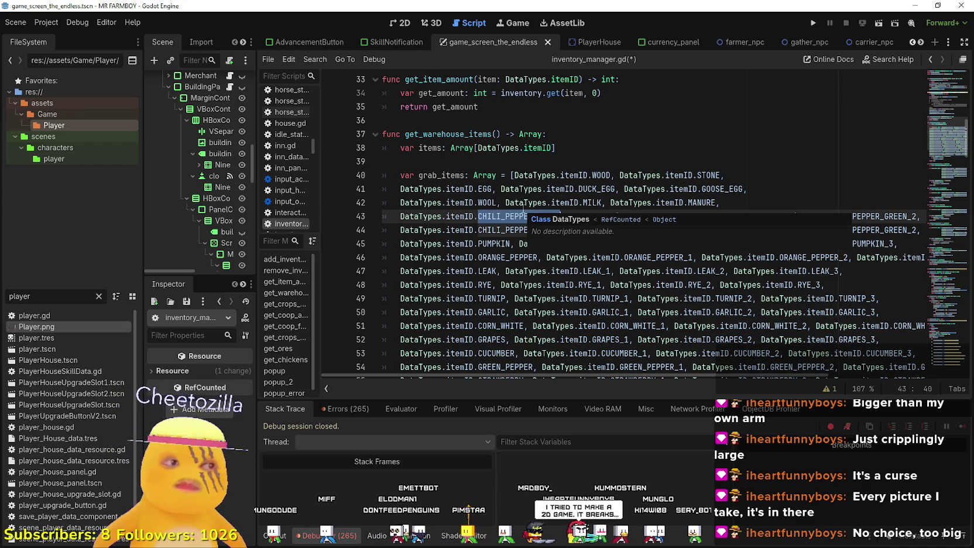
text(P)
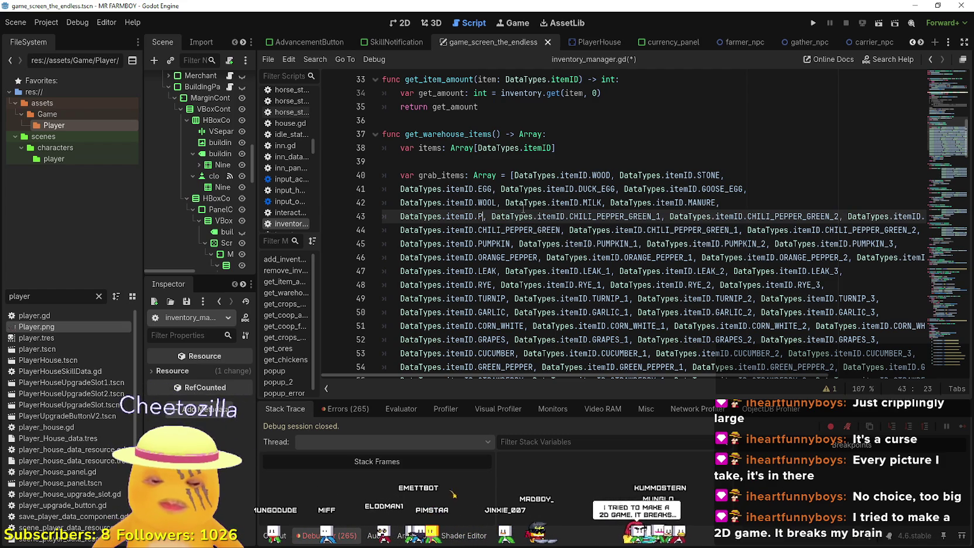
key(BackSpace)
text(BEAN)
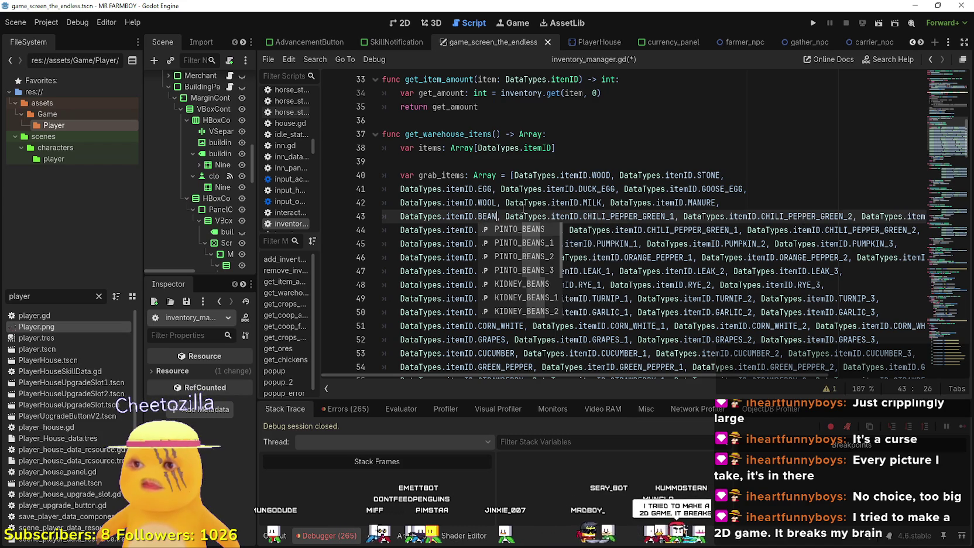
key(Return)
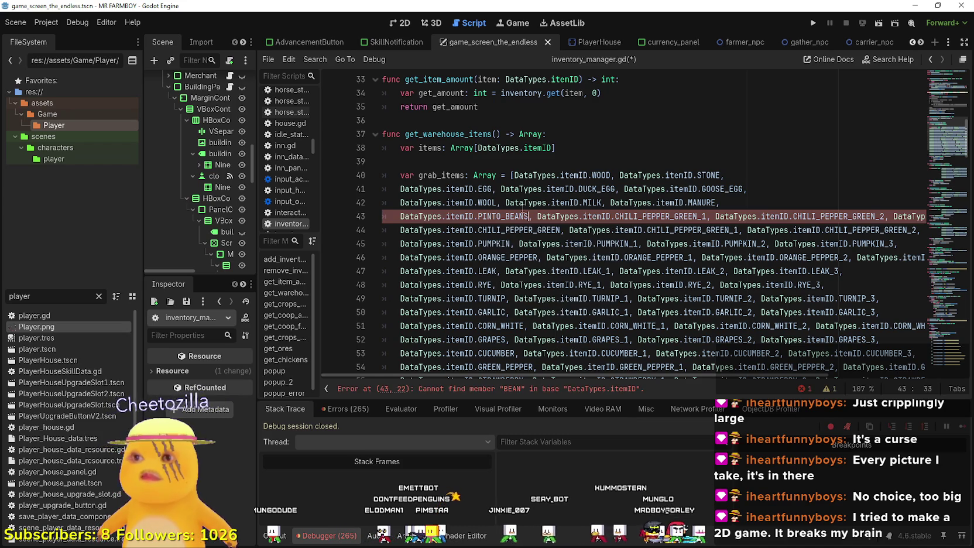
Replace CHILI_PEPPER_GREEN with PINTO_BEANS in the _1, _2 and _3 entries.
drag(694, 218, 615, 218)
key(ctrl+v)
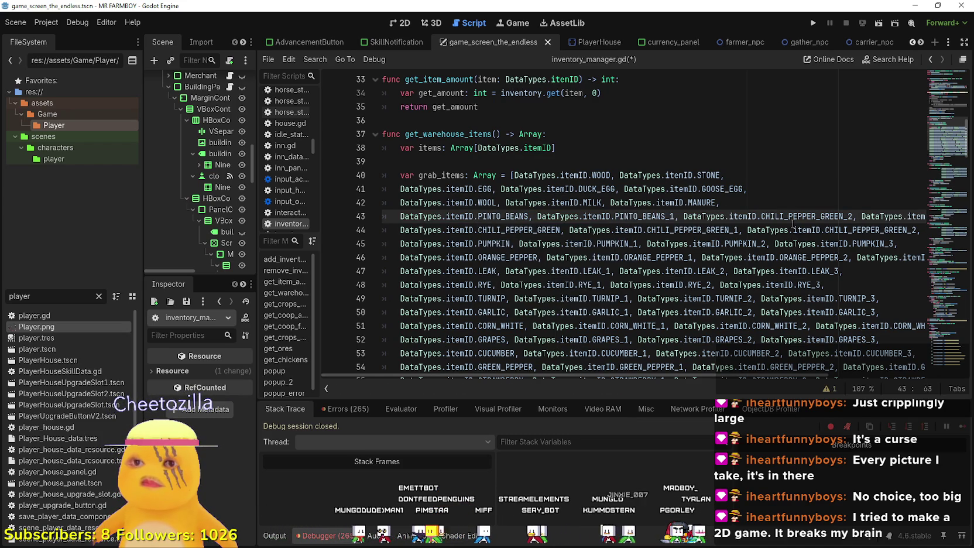
click(811, 216)
drag(851, 217, 760, 216)
key(ctrl+v)
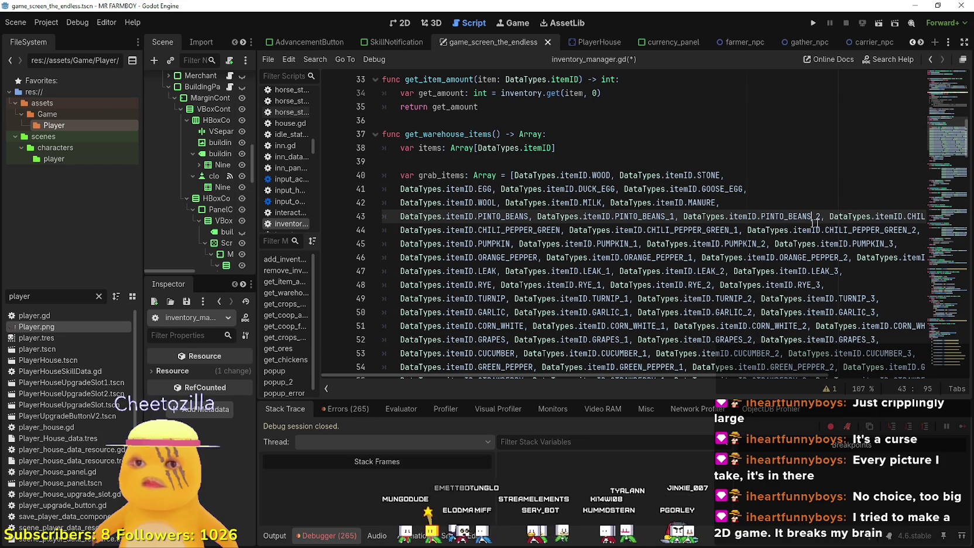
scroll(803, 222, right, 2)
click(865, 216)
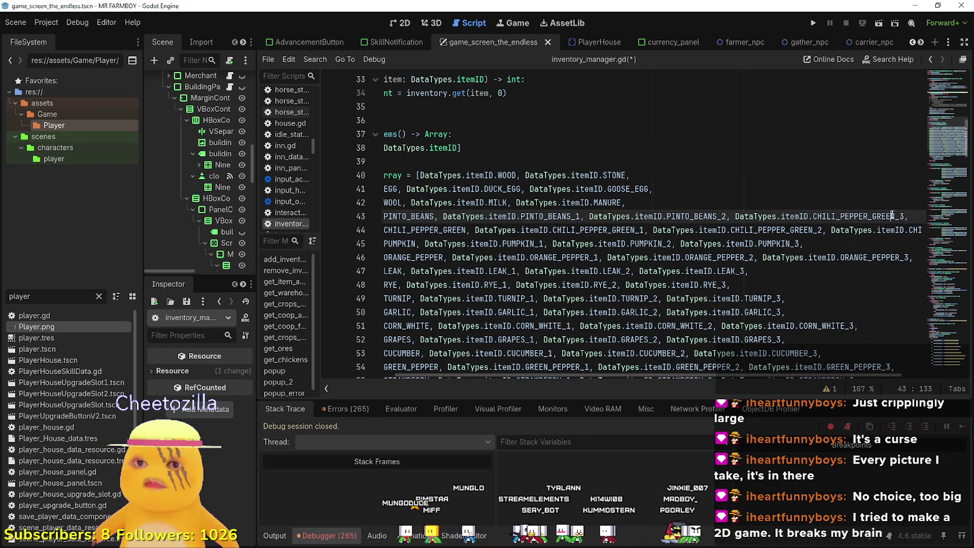
key(shift+Left)
key(shift+Left)
key(shift+Left)
key(Left)
drag(893, 216, 840, 216)
key(ctrl+v)
Remove the stray CHILI prefix from PINTO_BEANS_3 and select the finished PINTO_BEANS line.
click(902, 214)
mouse_move(903, 216)
mouse_down()
mouse_move(386, 216)
mouse_move(408, 216)
mouse_up()
drag(610, 215, 908, 216)
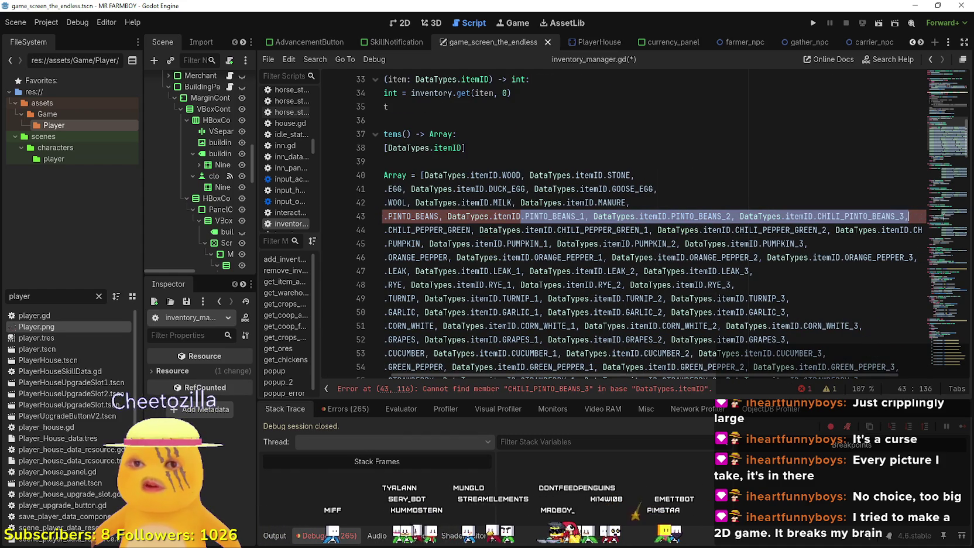
click(891, 217)
double_click(845, 216)
drag(896, 217, 816, 216)
key(ctrl+v)
mouse_move(901, 215)
mouse_down()
mouse_move(384, 217)
mouse_move(401, 215)
mouse_up()
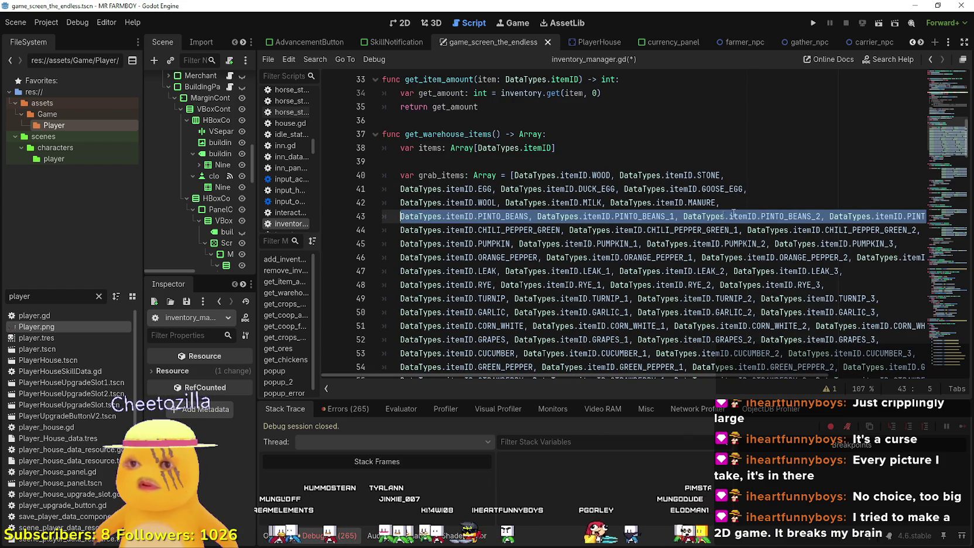
click(763, 209)
Paste the PINTO_BEANS line after line 42 and rename its first entry PARSNIP.
key(Return)
key(ctrl+v)
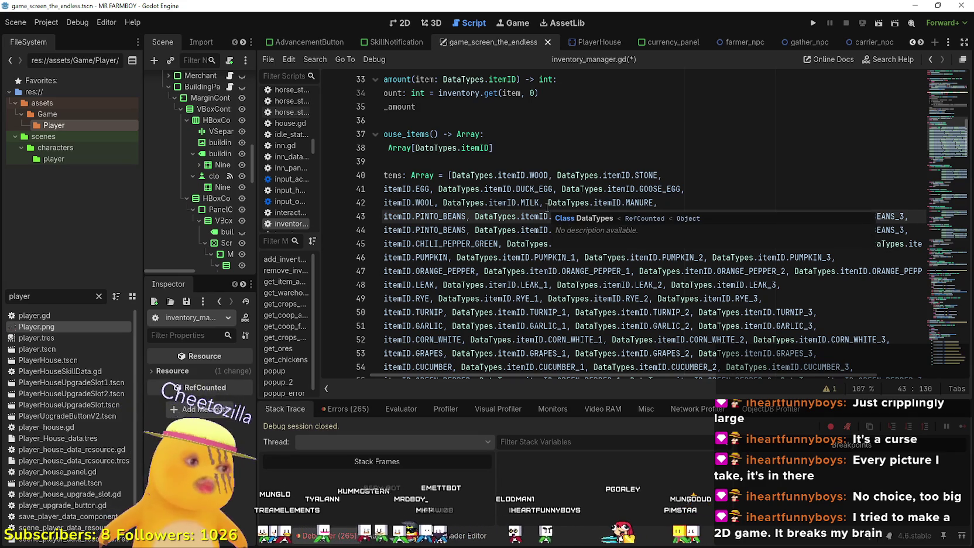
double_click(461, 217)
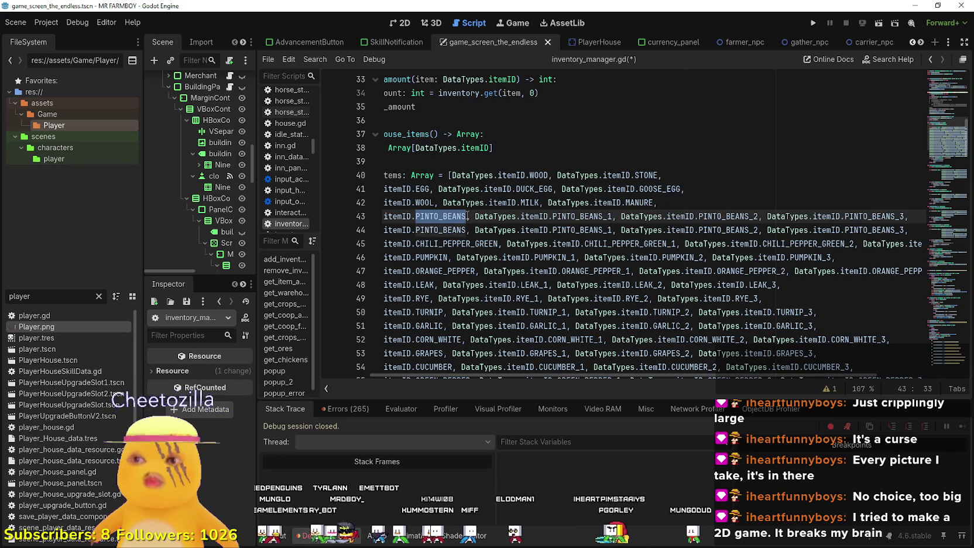
text(Par)
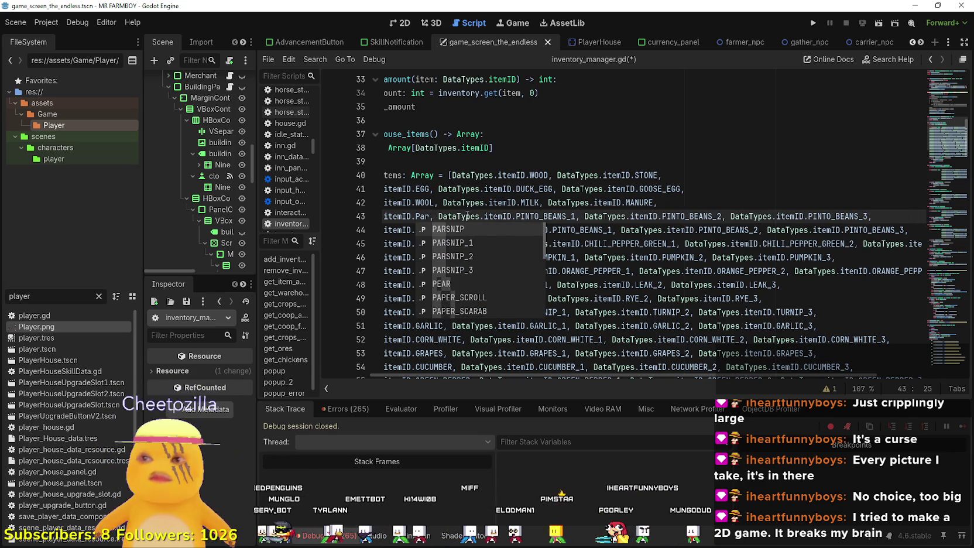
key(Return)
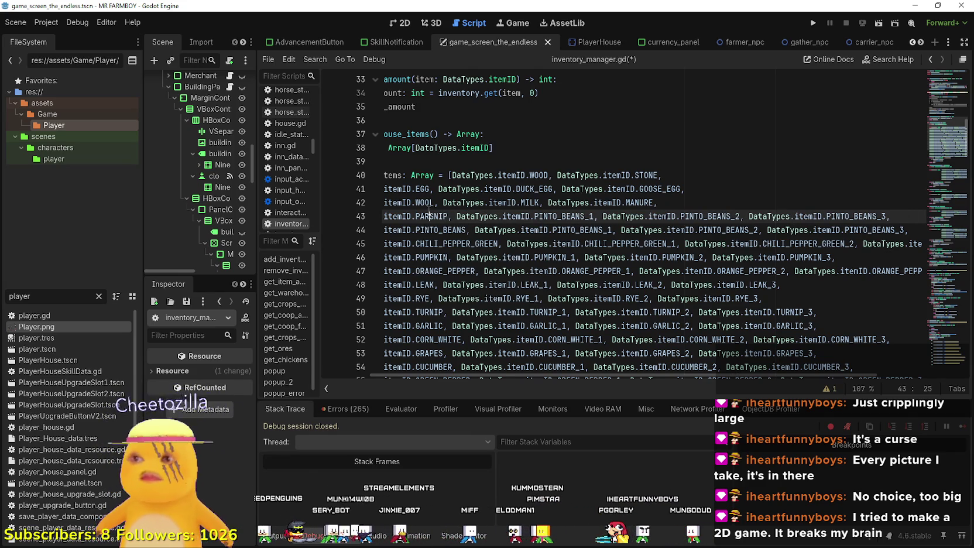
Change the remaining entries to PARSNIP_1, PARSNIP_2 and PARSNIP_3.
click(430, 213)
double_click(496, 215)
click(645, 215)
drag(647, 216, 597, 216)
key(ctrl+v)
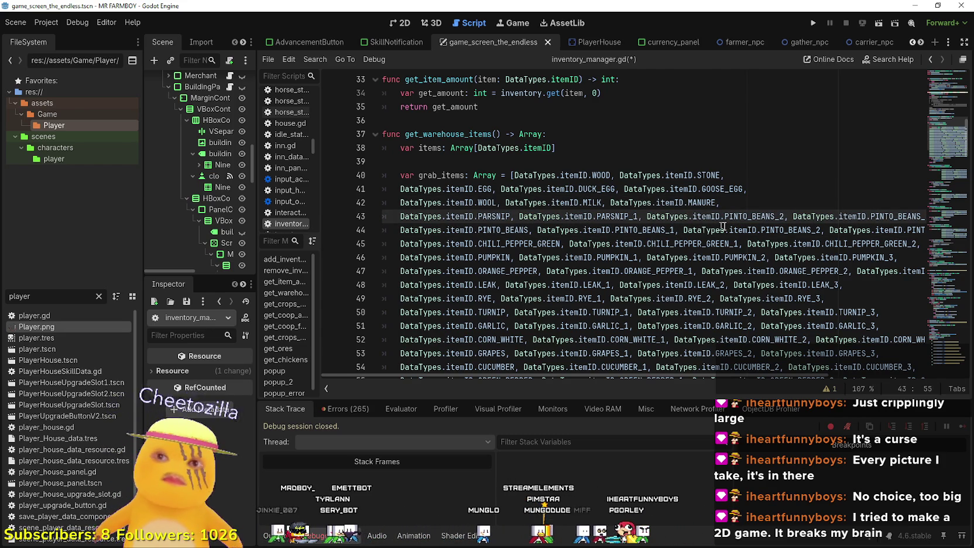
drag(776, 216, 724, 216)
key(ctrl+v)
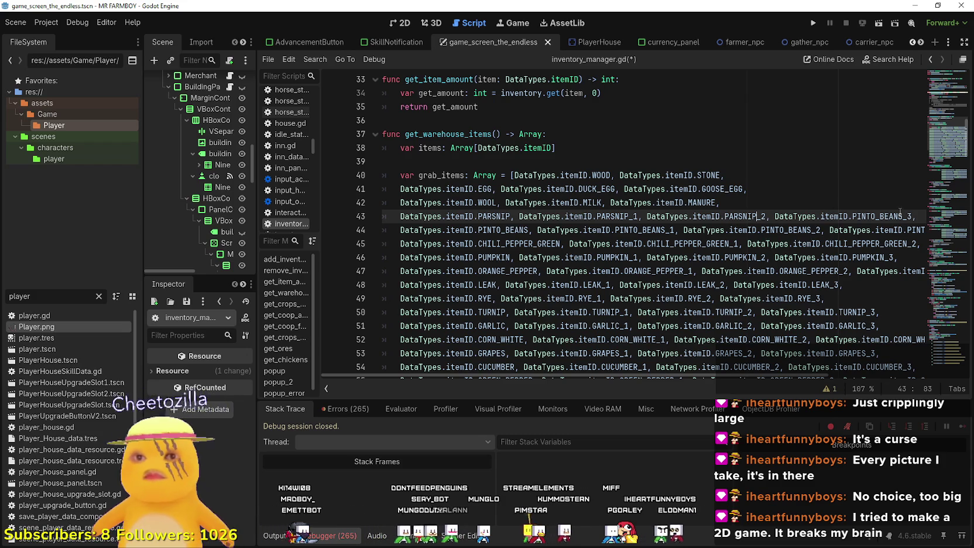
drag(904, 216, 396, 216)
key(ctrl+v)
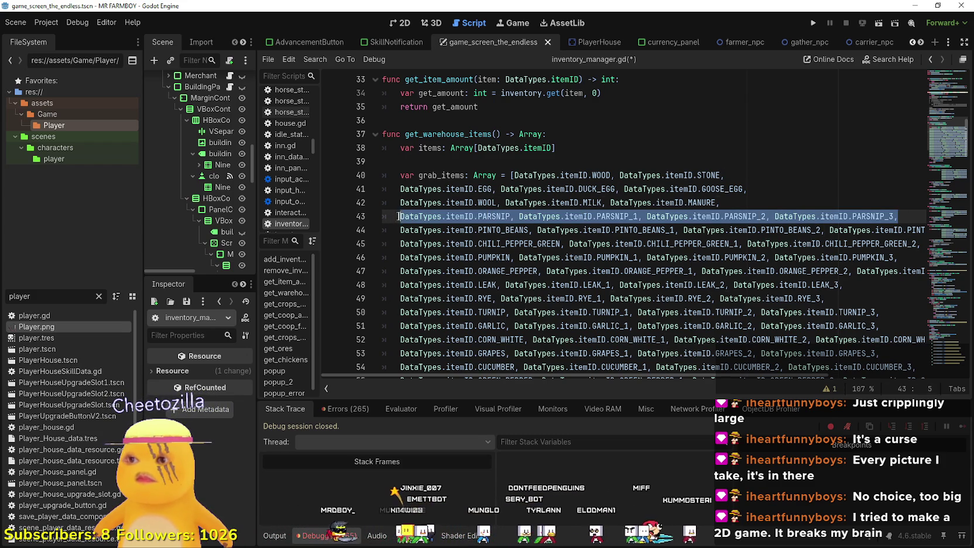
Duplicate the finished PARSNIP line as a new line after line 42.
key(ctrl+c)
key(End)
key(Return)
key(ctrl+v)
Rename the duplicated row's first entry ONION.
key(Up)
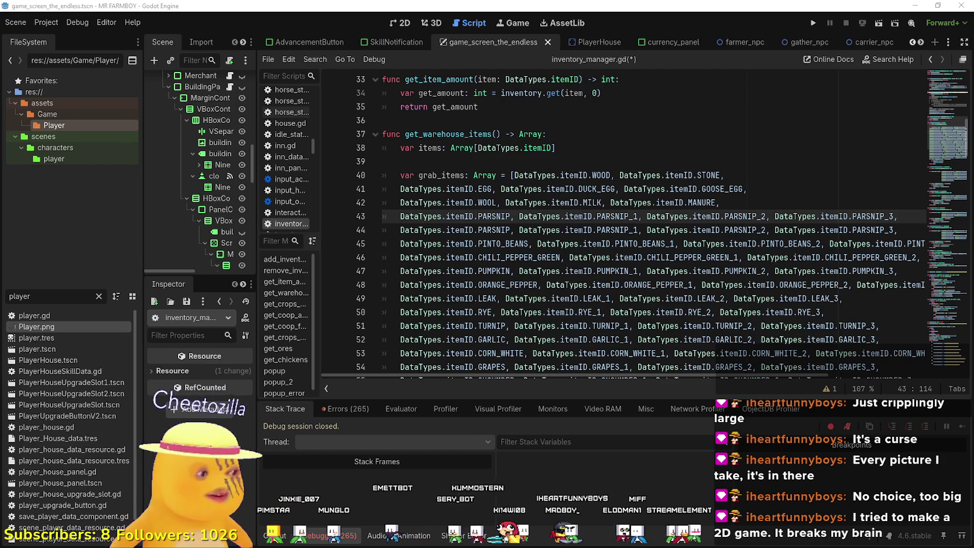
double_click(493, 215)
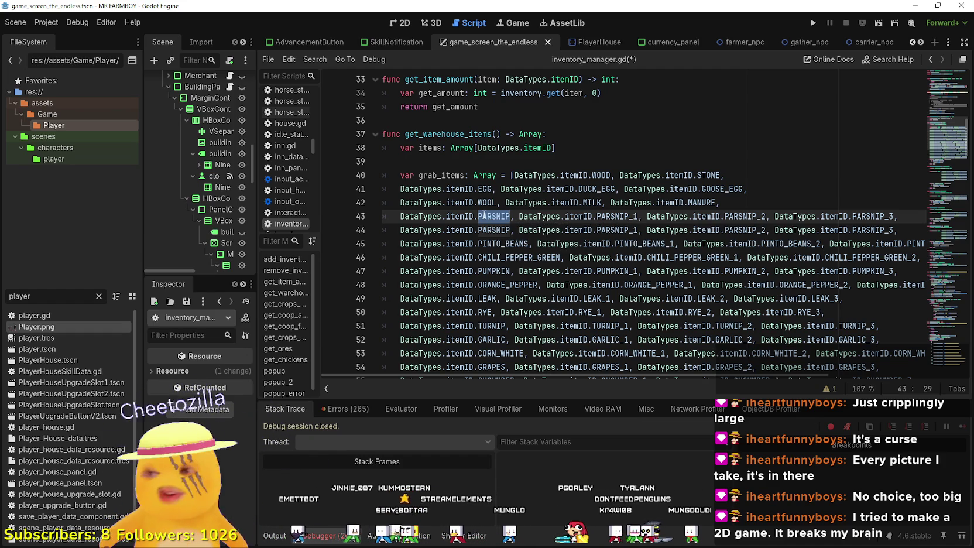
text(ONION)
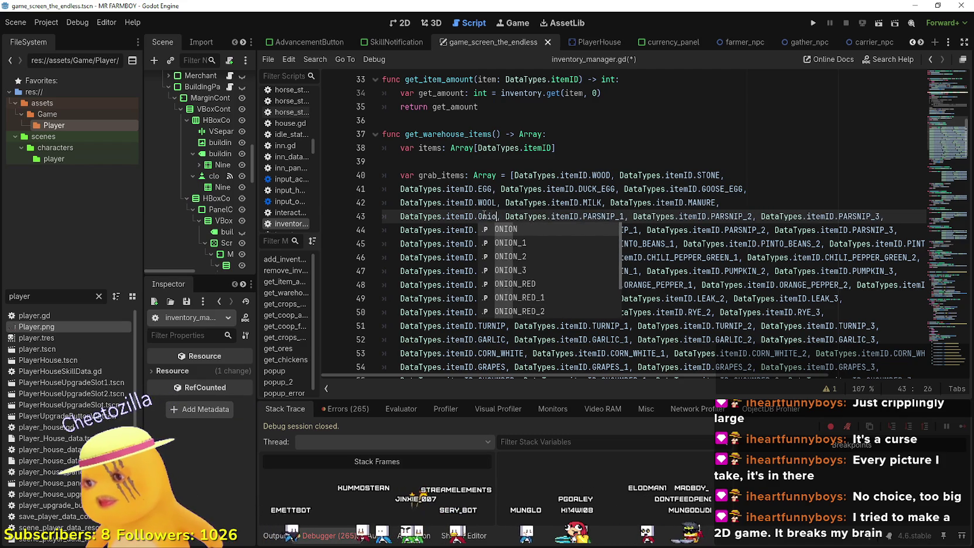
key(Escape)
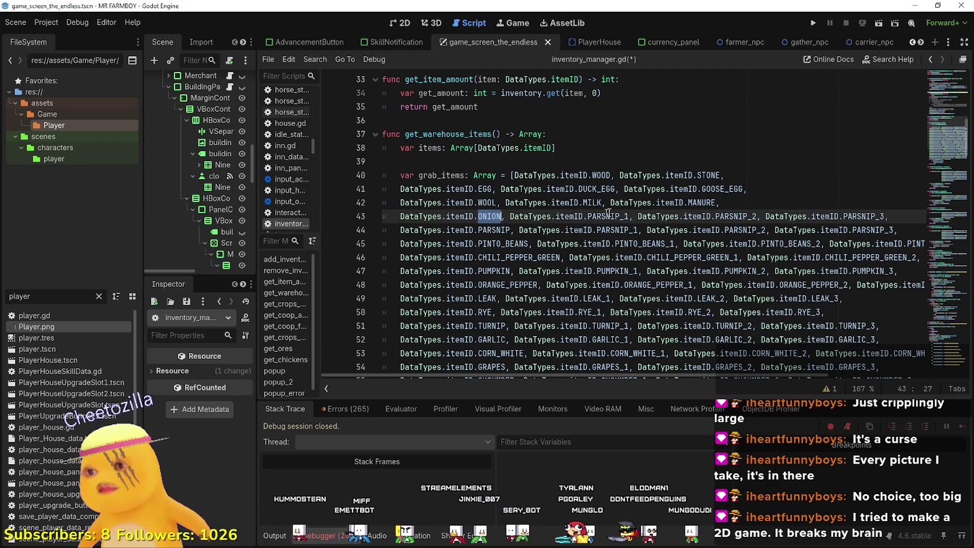
Change the remaining entries to ONION_1, ONION_2 and ONION_3 and select the line.
click(620, 216)
key(BackSpace)
key(BackSpace)
key(BackSpace)
text(ONION)
drag(739, 216, 706, 216)
text(ONION)
drag(855, 216, 533, 216)
text(ONION)
triple_click(557, 214)
click(781, 201)
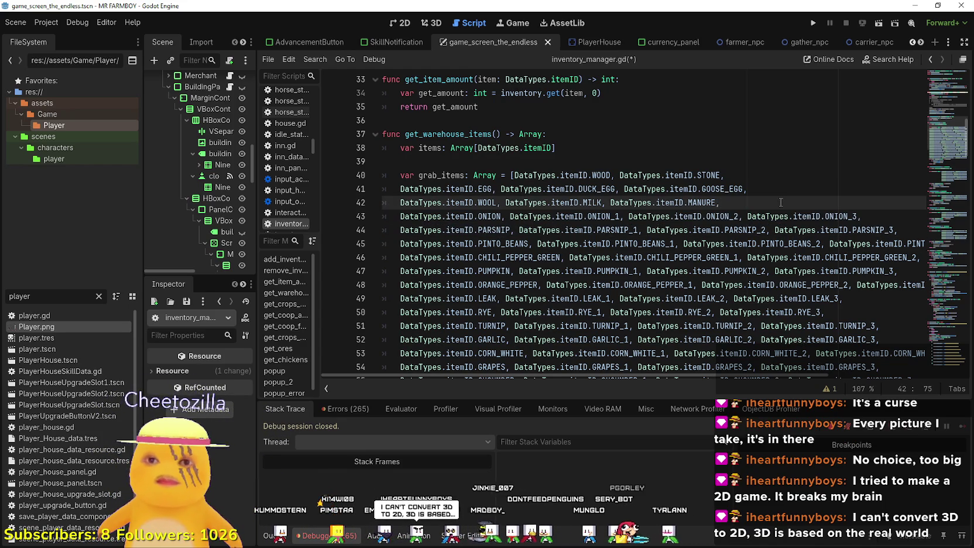
Paste the ONION line after line 42 and rename its first entry CORN_RED.
key(Return)
key(ctrl+v)
double_click(498, 212)
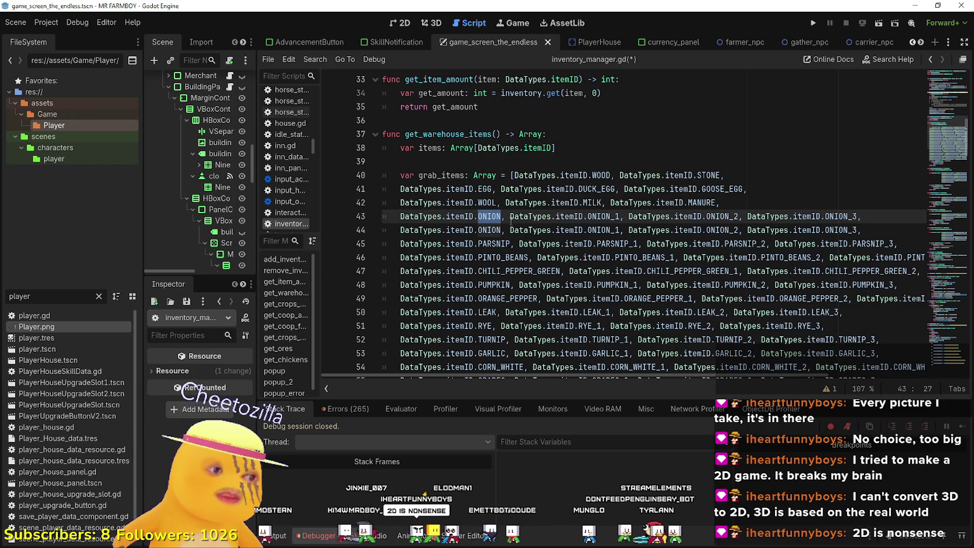
text(CORN)
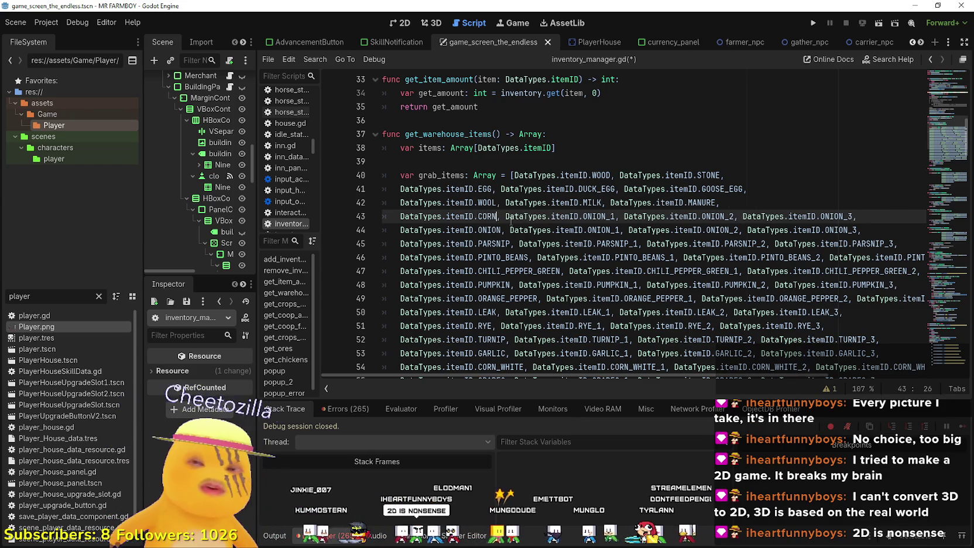
text(_RE)
key(Return)
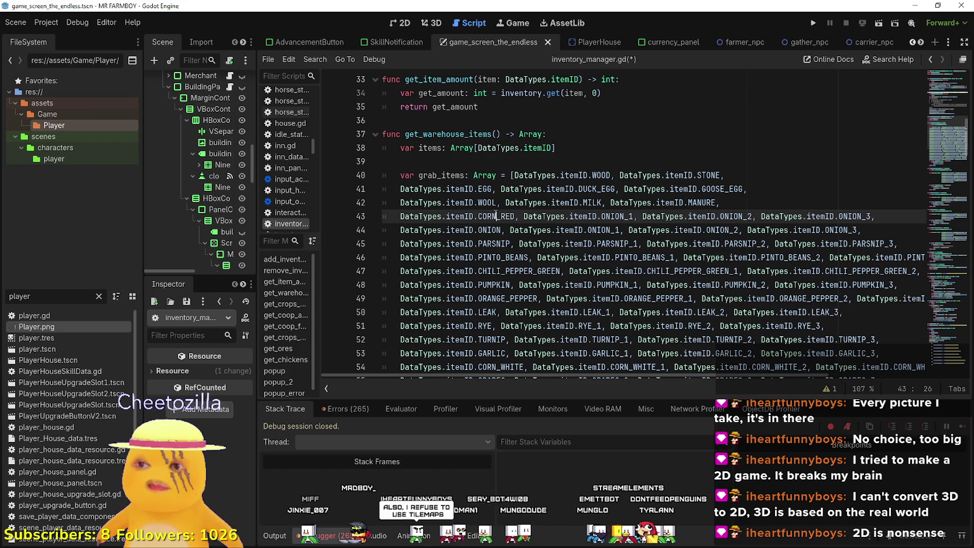
Change the remaining entries to CORN_RED_1, CORN_RED_2 and CORN_RED_3.
double_click(496, 216)
key(ctrl+c)
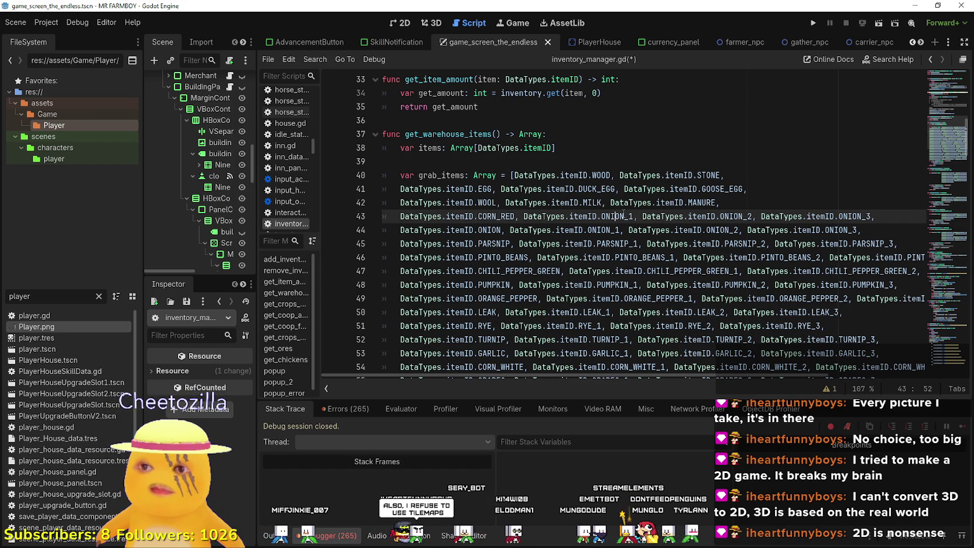
drag(601, 216, 622, 216)
key(ctrl+v)
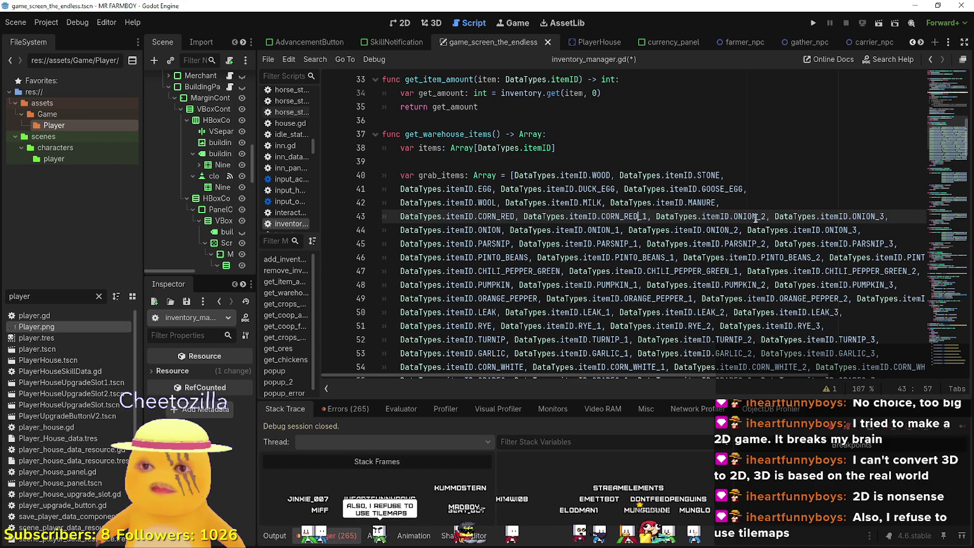
key(ctrl+v)
click(889, 216)
shift+click(866, 216)
key(ctrl+v)
Duplicate the CORN_RED row as a new line after line 42.
drag(908, 216, 391, 216)
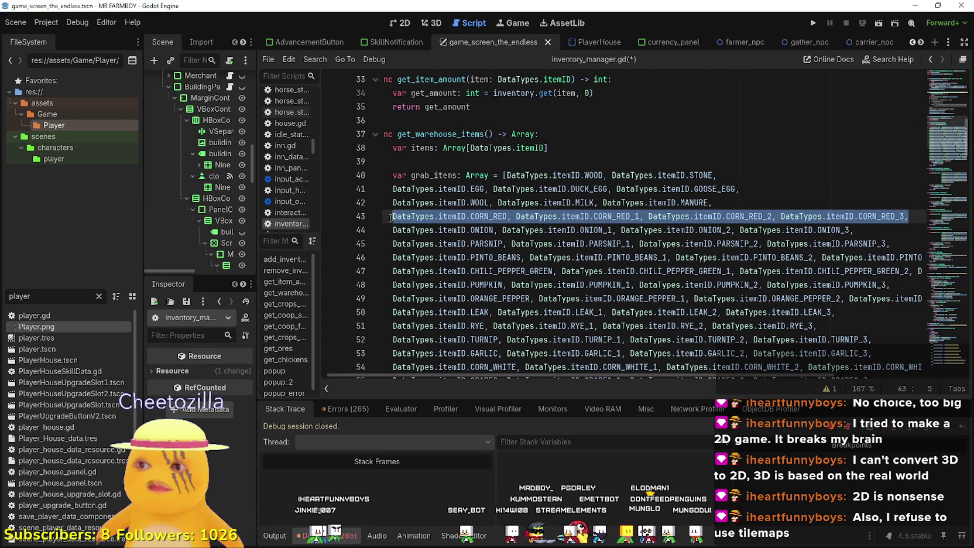
click(751, 205)
key(Return)
key(ctrl+v)
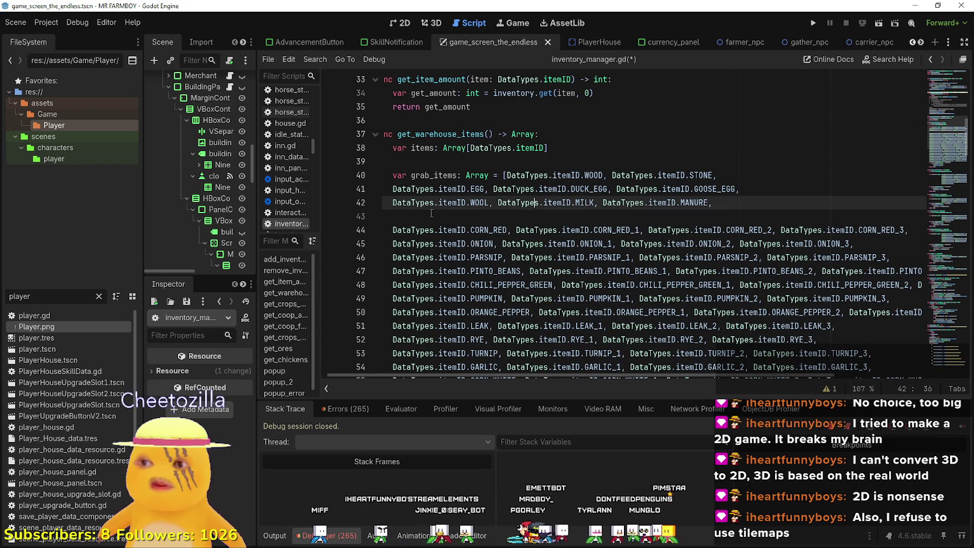
Delete the stray empty line and rename the duplicated row's first entry RADISH_GREEN.
click(423, 218)
drag(423, 218, 364, 216)
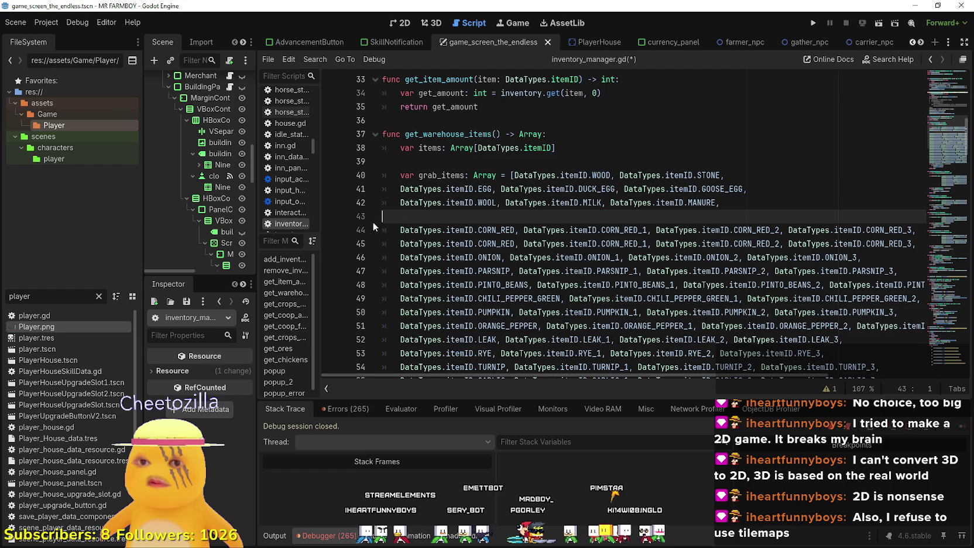
key(Delete)
double_click(495, 217)
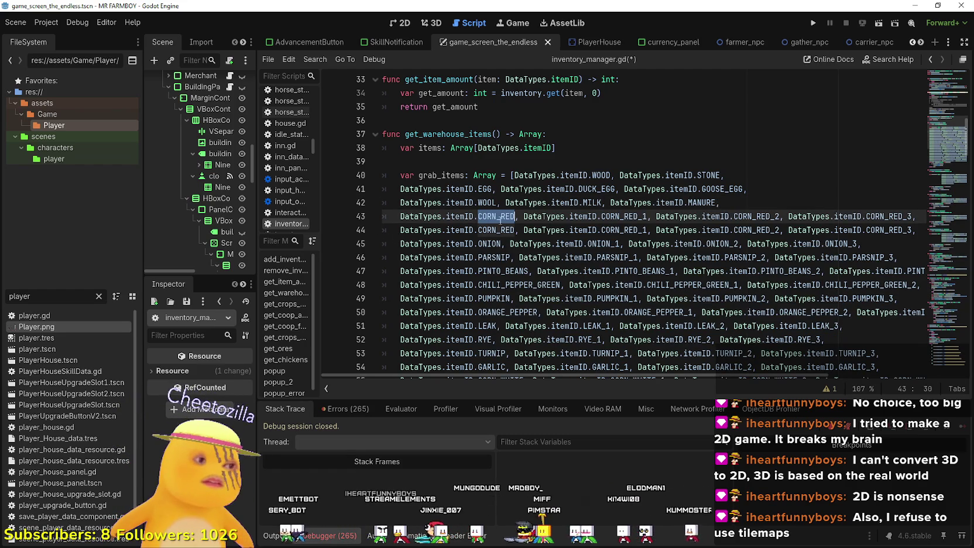
key(BackSpace)
text(Rad)
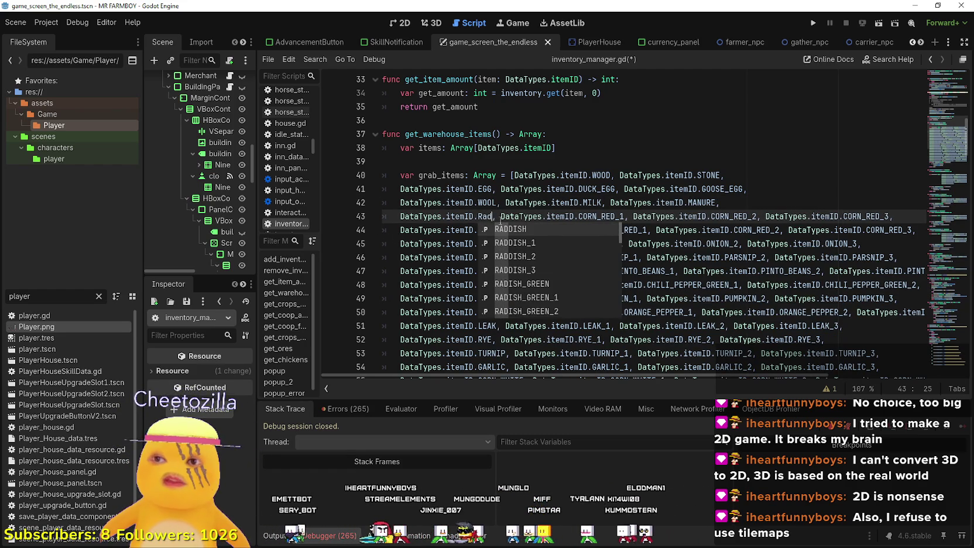
key(Down)
key(Down)
key(Down)
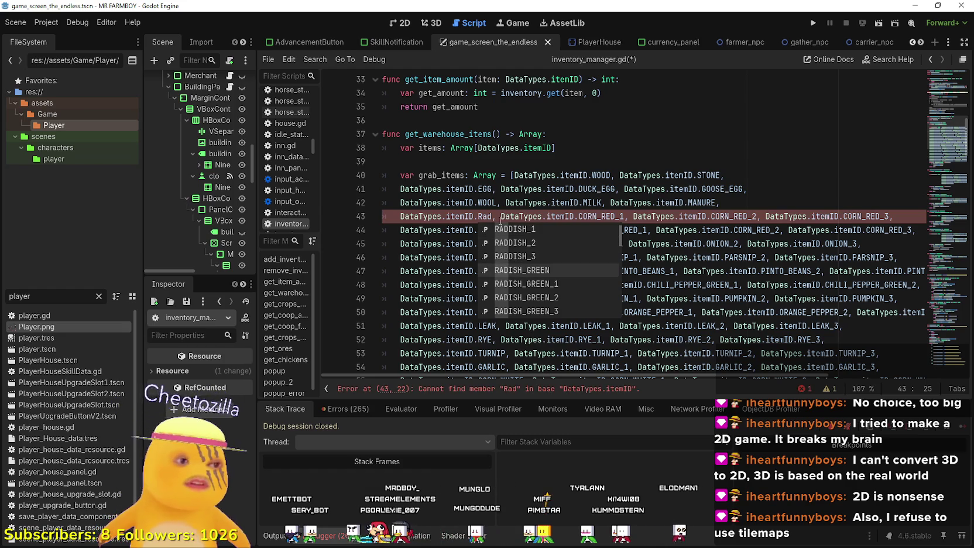
key(Return)
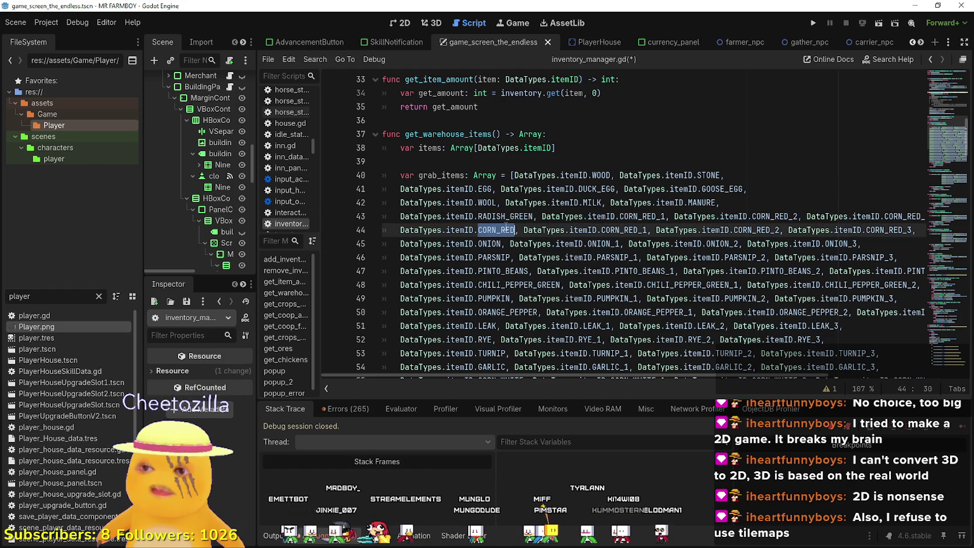
Change the remaining entries to RADISH_GREEN_1, _2 and _3, then switch to the music player.
double_click(506, 216)
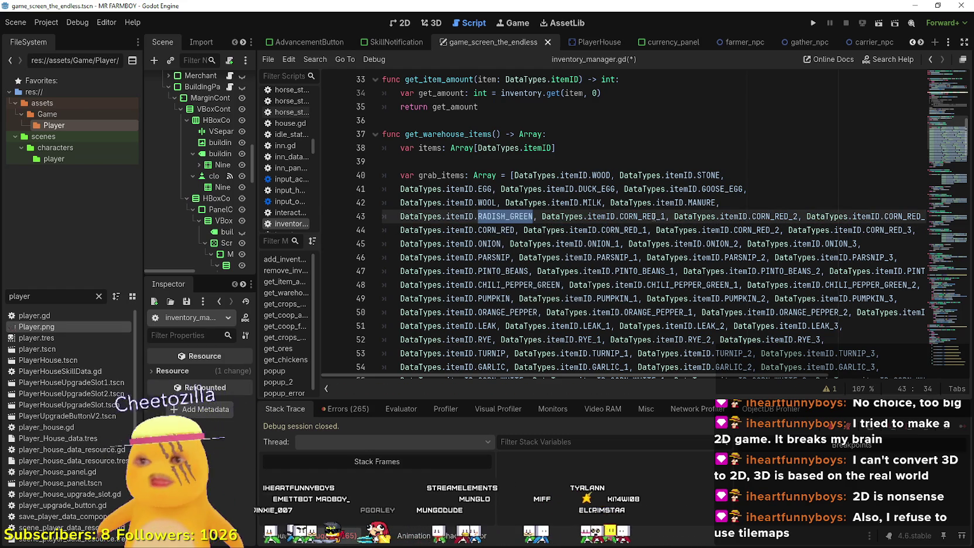
key(ctrl+c)
drag(656, 217, 619, 216)
key(ctrl+v)
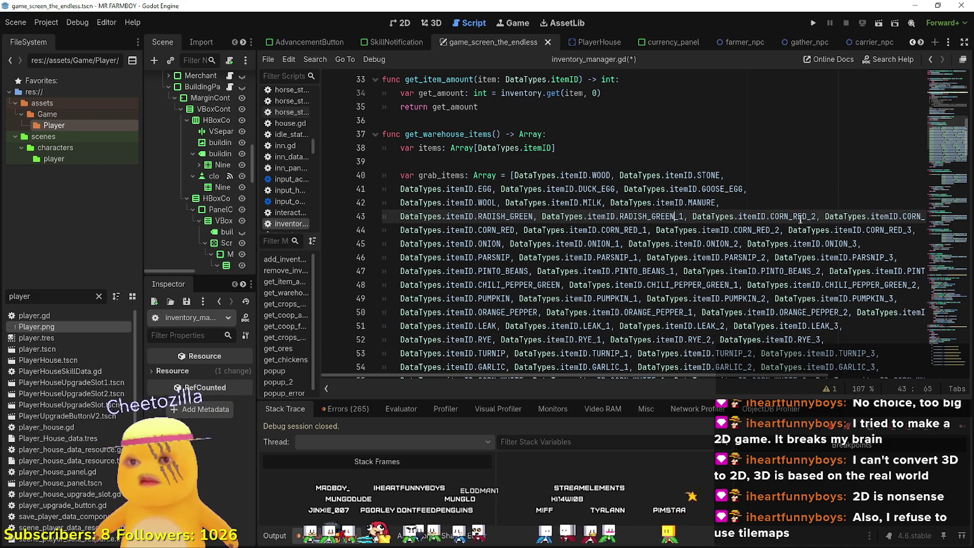
drag(807, 216, 769, 217)
key(ctrl+v)
drag(919, 217, 936, 215)
click(894, 216)
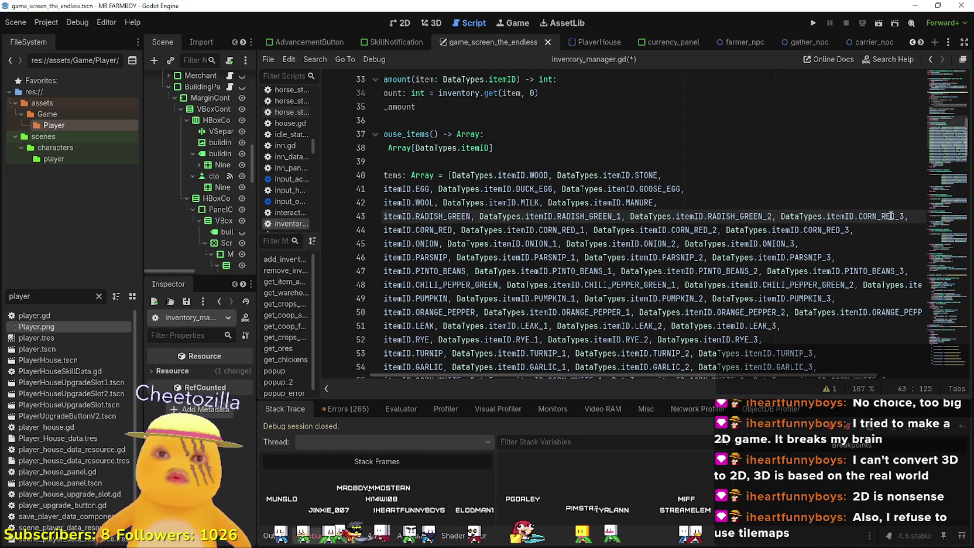
drag(894, 216, 857, 216)
key(ctrl+v)
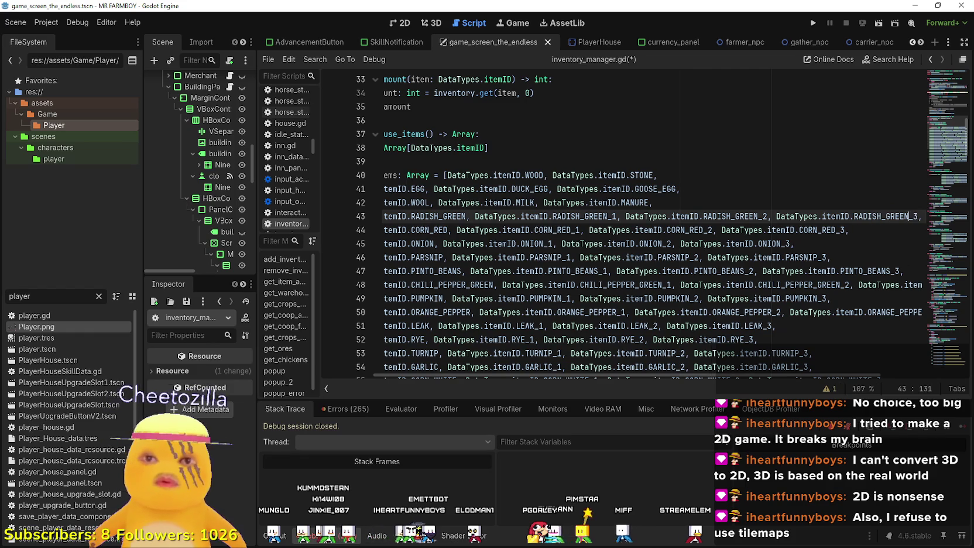
key(alt+Tab)
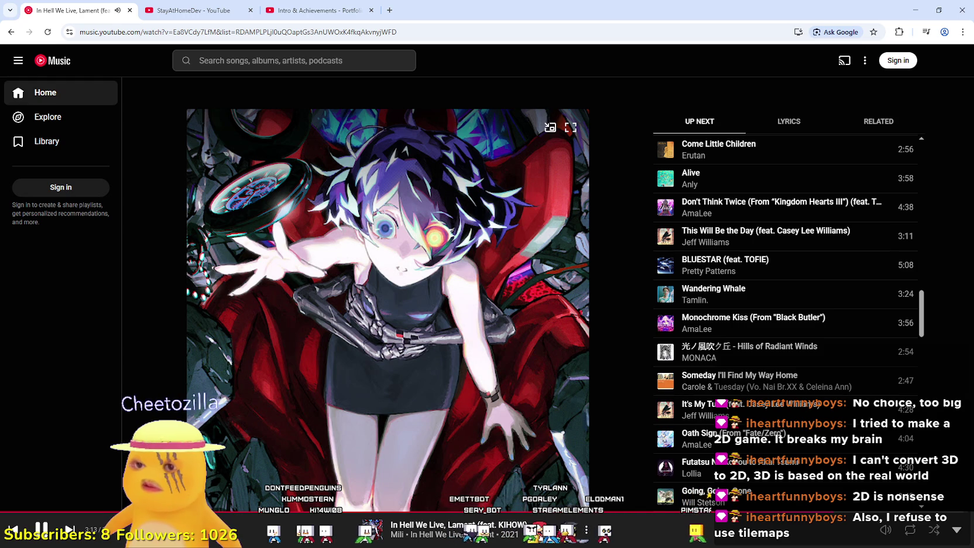
scroll(760, 266, down, 5)
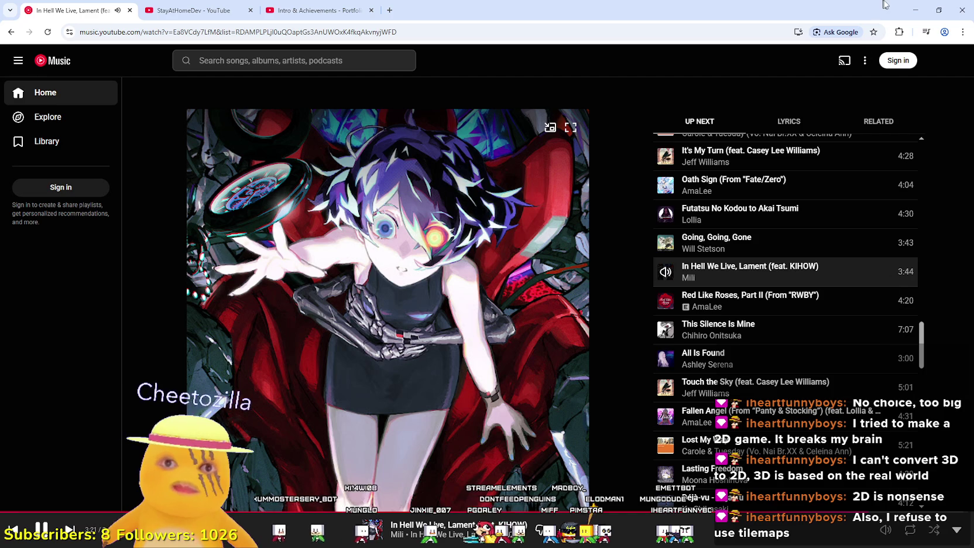
key(alt+Tab)
Insert a blank line above the RADISH_GREEN row and paste a copy of that row into it.
click(748, 243)
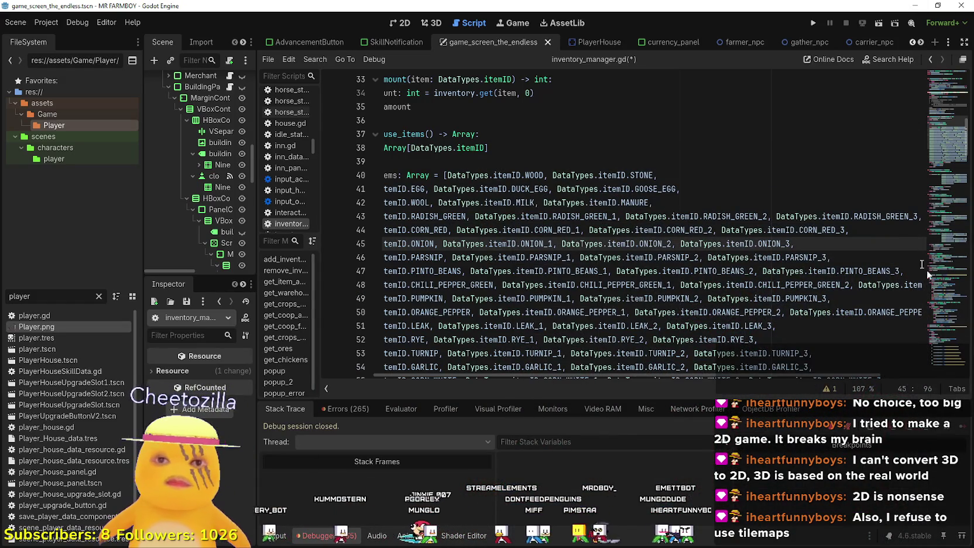
drag(871, 217, 945, 217)
click(913, 216)
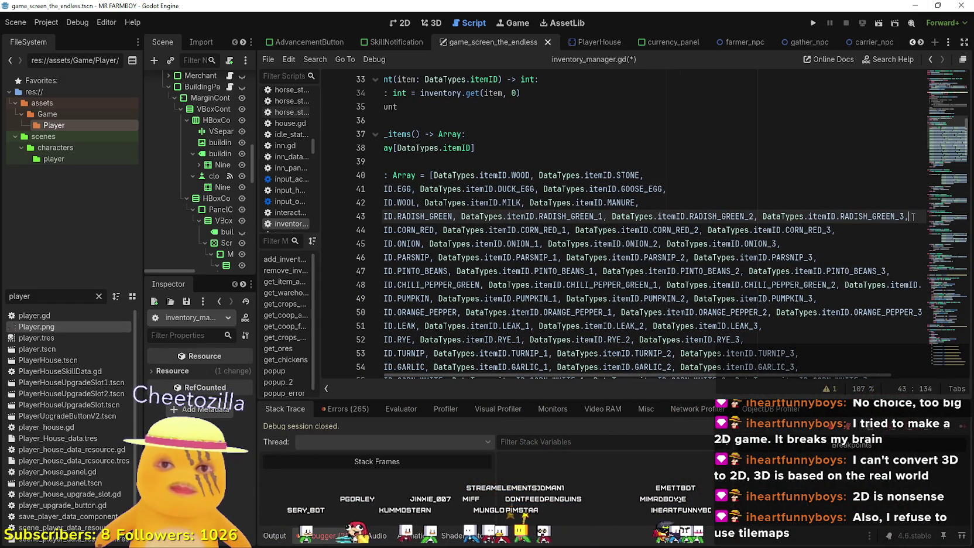
key(ctrl+shift+Return)
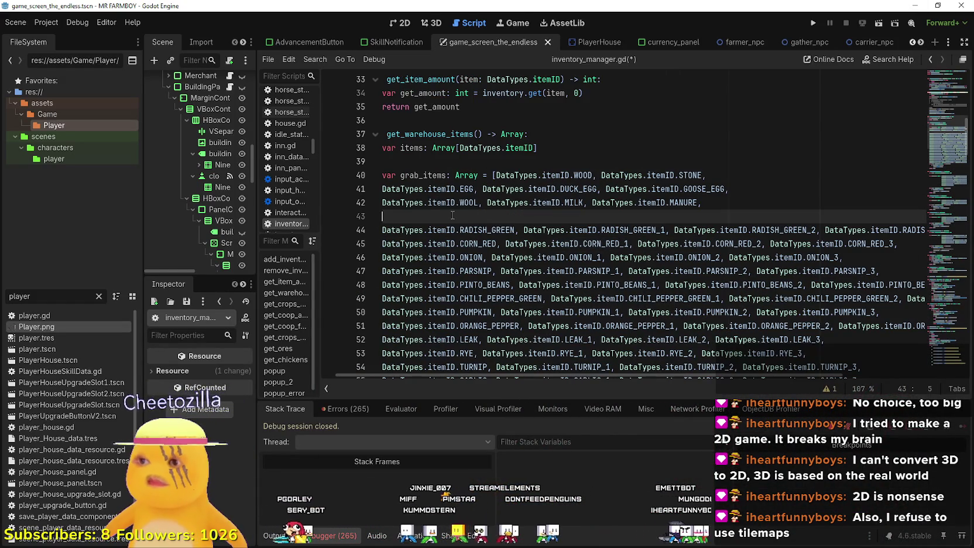
drag(386, 228, 905, 241)
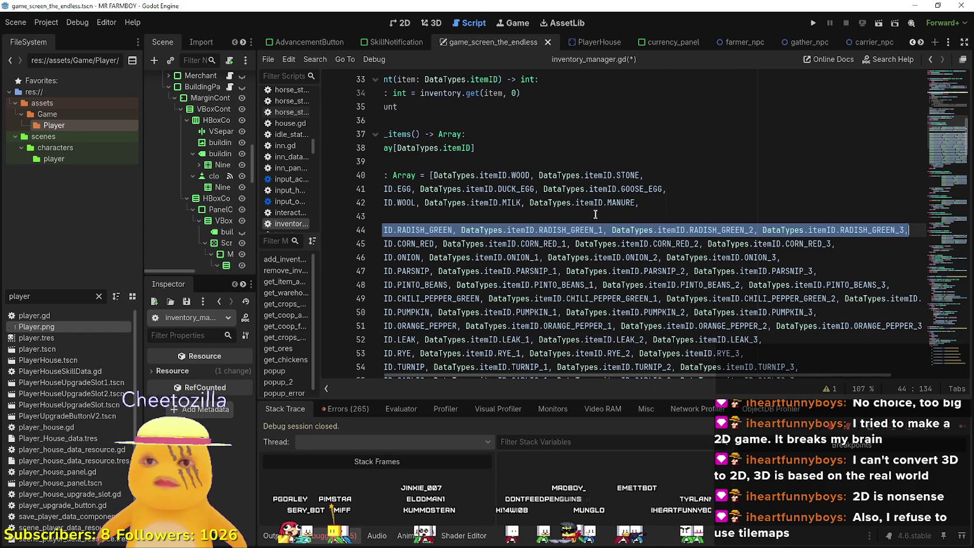
key(shift+Up)
key(shift+Up)
key(shift+Up)
key(shift+Home)
key(shift+Home)
key(ctrl+v)
Rename the copied row's entries to BARLEY, BARLEY_1, BARLEY_2 and BARLEY_3.
double_click(435, 217)
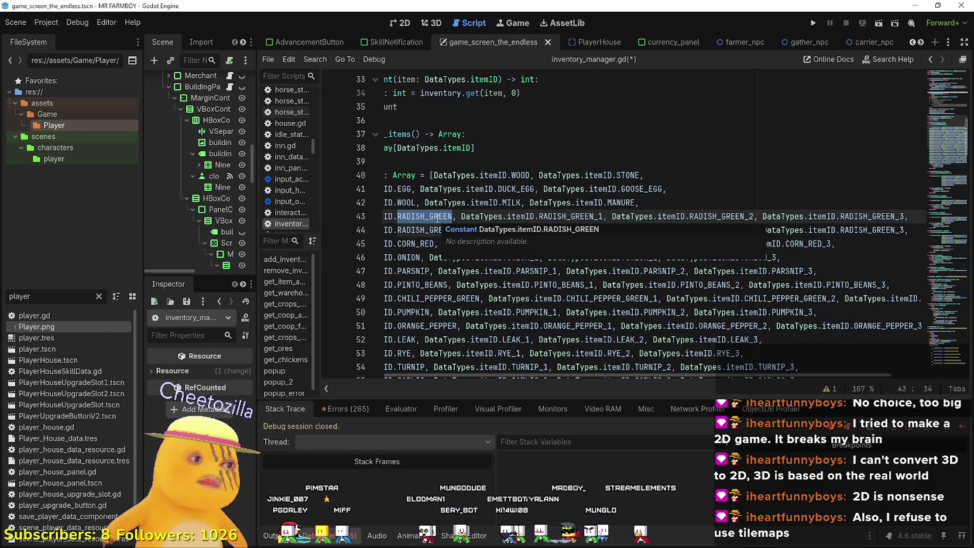
text(BARLEY)
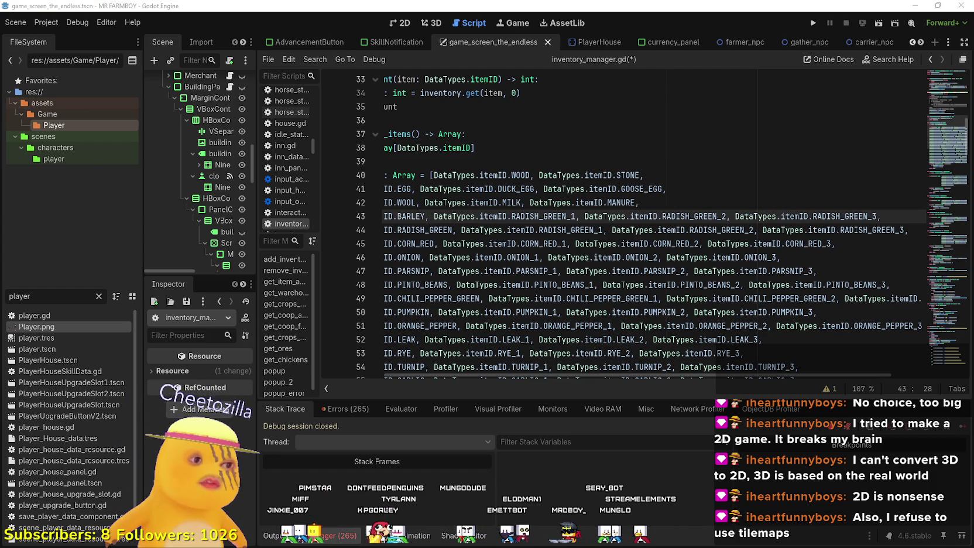
double_click(408, 216)
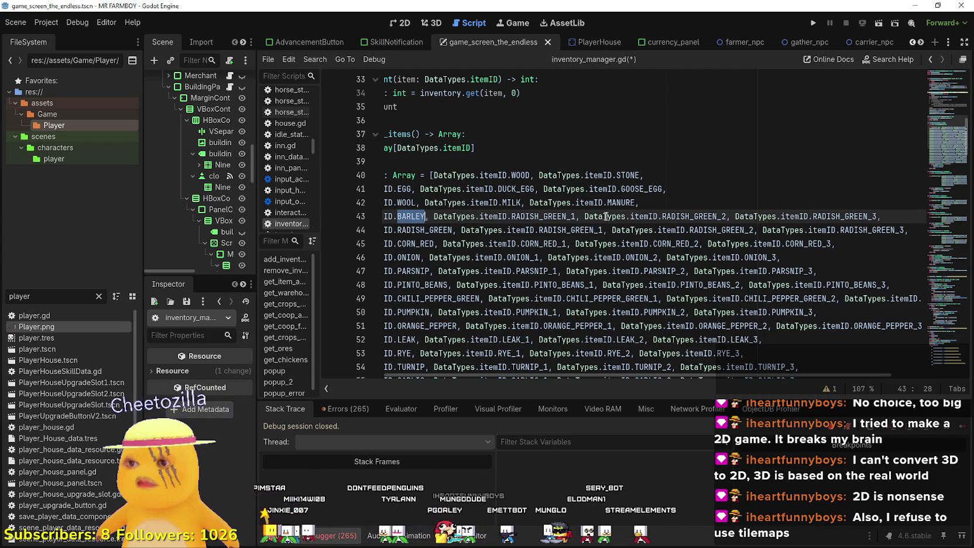
drag(564, 217, 511, 217)
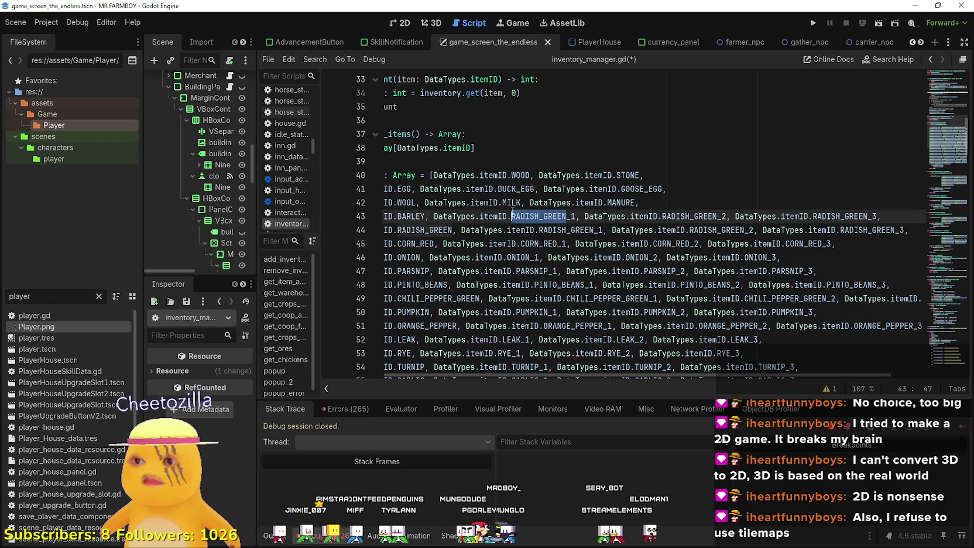
key(ctrl+v)
click(667, 216)
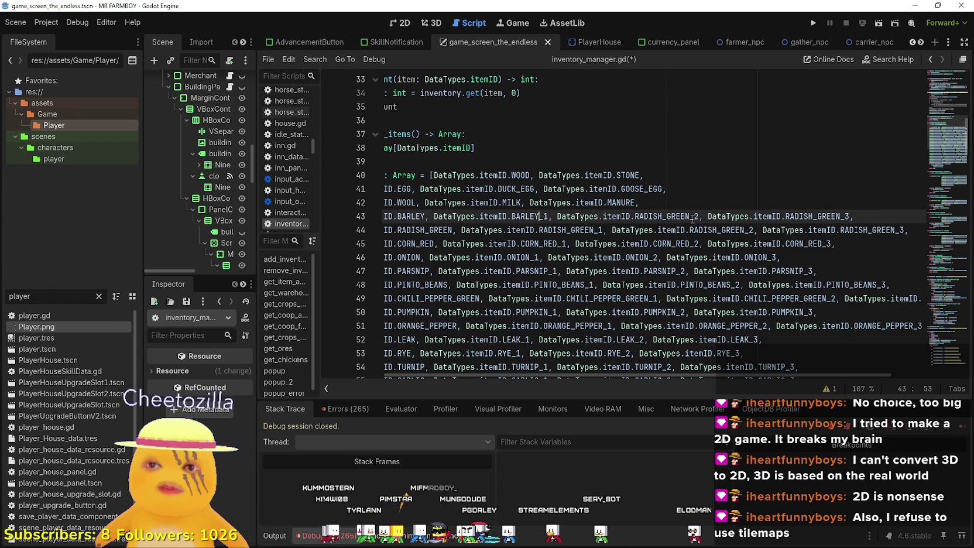
drag(690, 214, 633, 216)
key(ctrl+v)
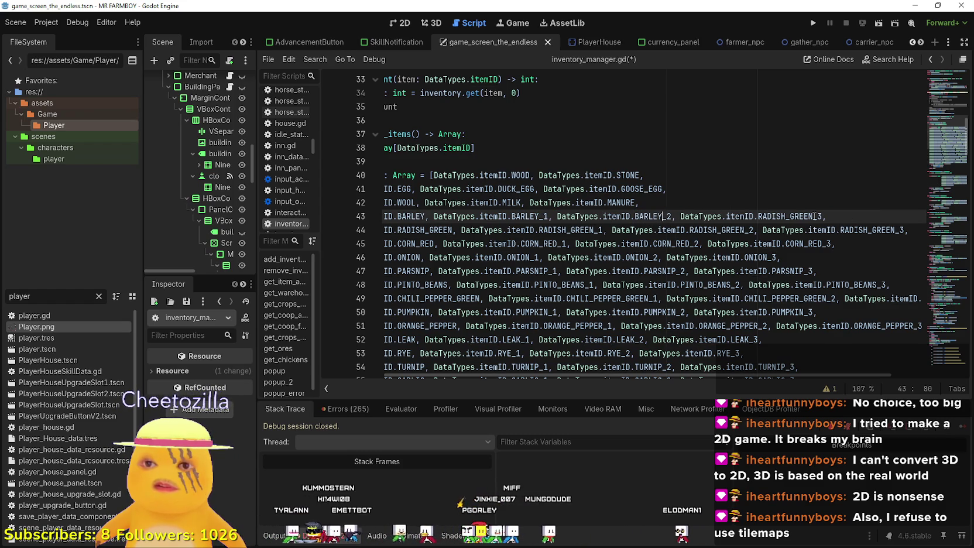
drag(813, 216, 757, 216)
key(ctrl+v)
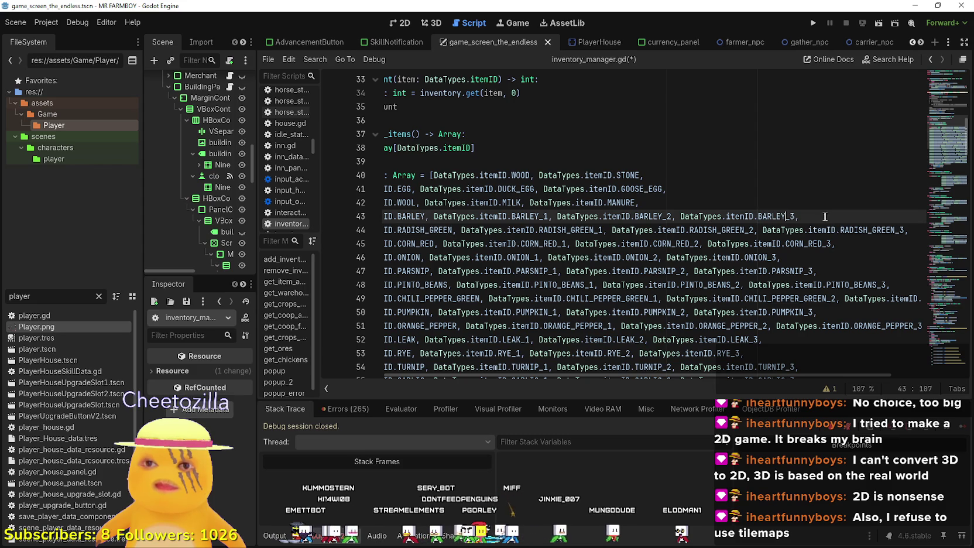
key(shift+Home)
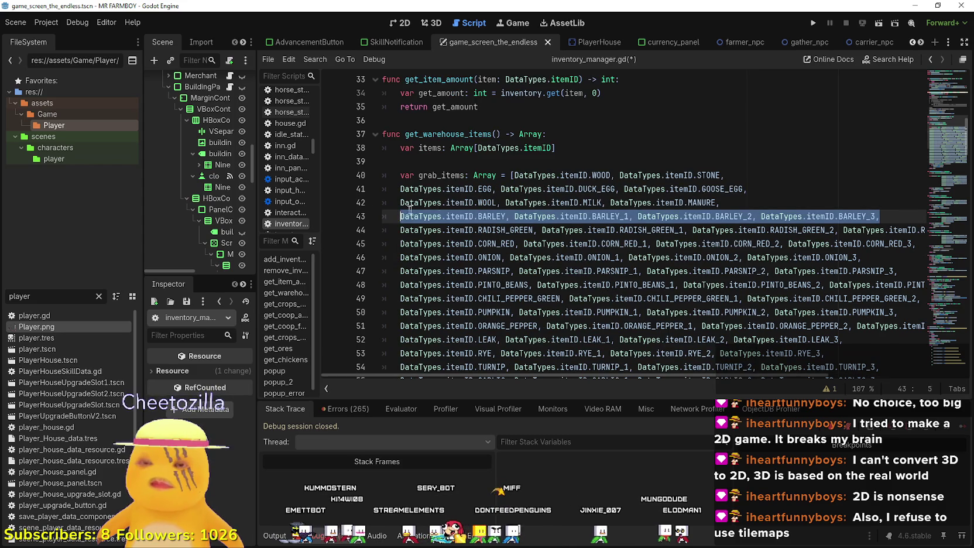
Paste a copy of the BARLEY row after line 42 and rename its first entry to SWEET_POTATO.
click(740, 203)
key(Return)
key(ctrl+v)
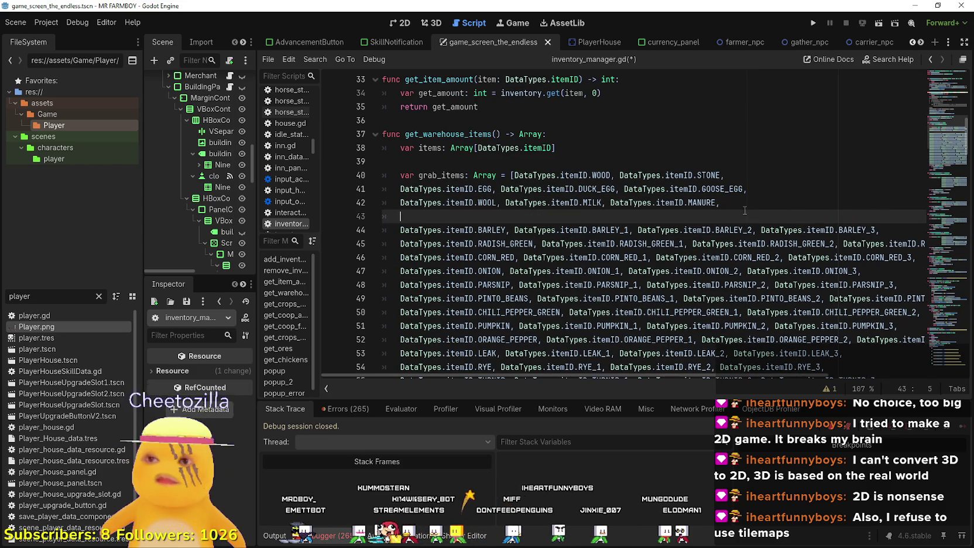
double_click(479, 216)
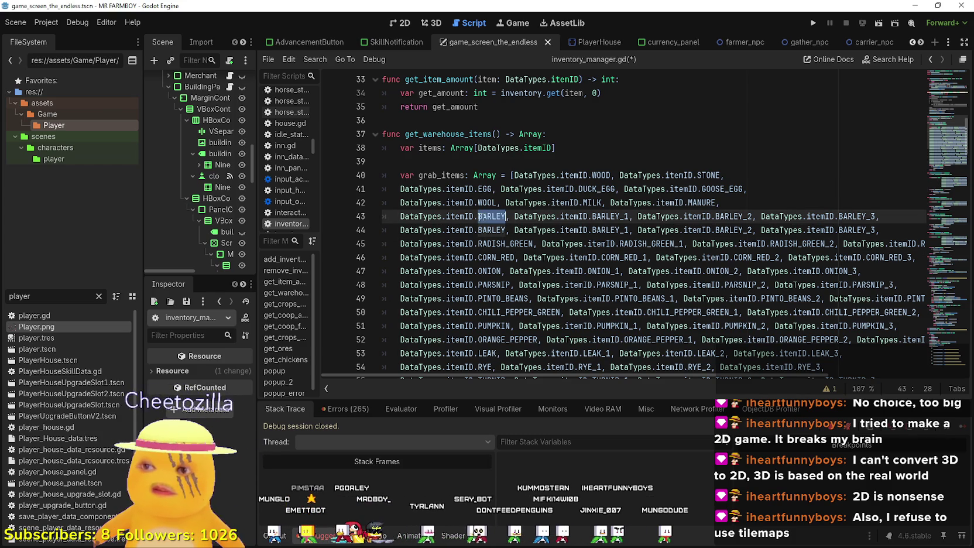
mouse_move(473, 214)
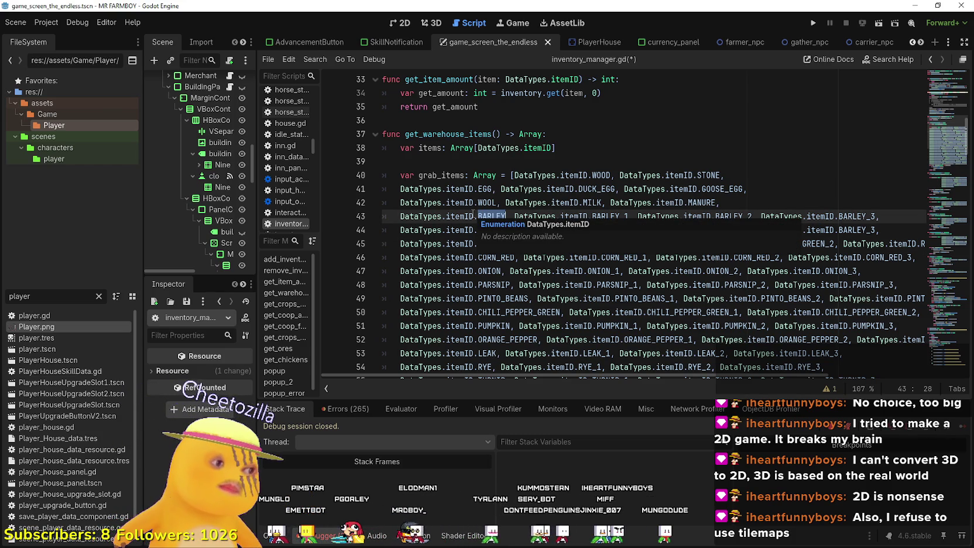
text(SWEET_POTATO)
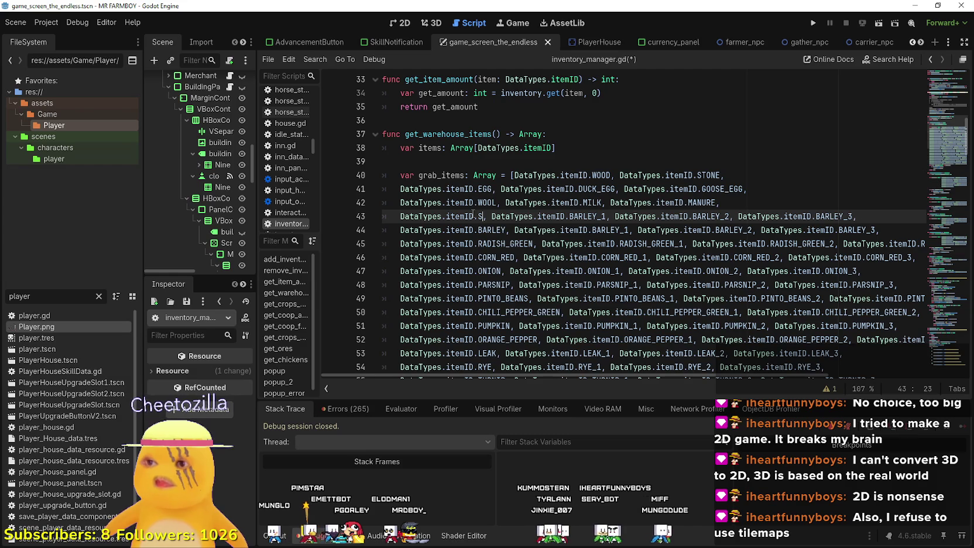
Change the remaining entries to SWEET_POTATO_1 through SWEET_POTATO_3, then open a new browser tab.
double_click(486, 215)
key(ctrl+c)
drag(647, 216, 620, 217)
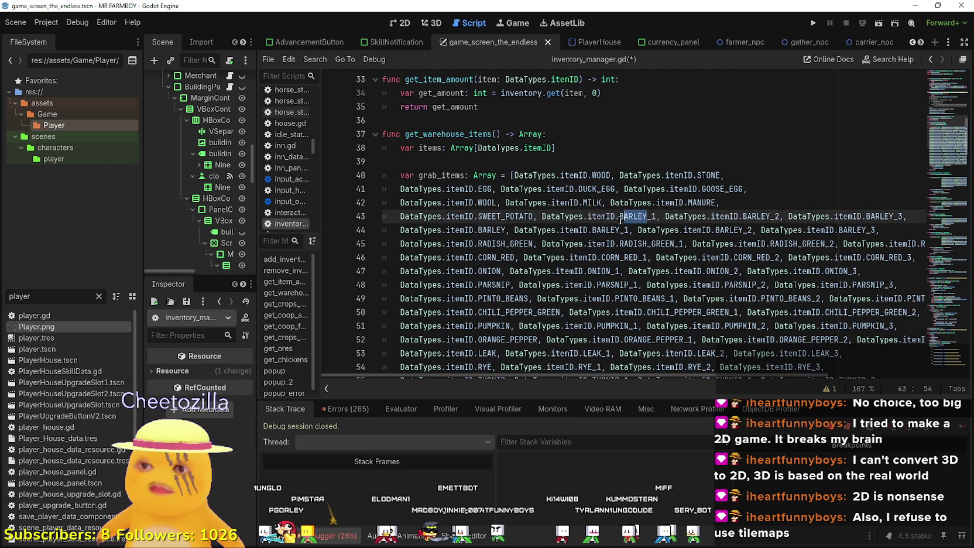
key(ctrl+v)
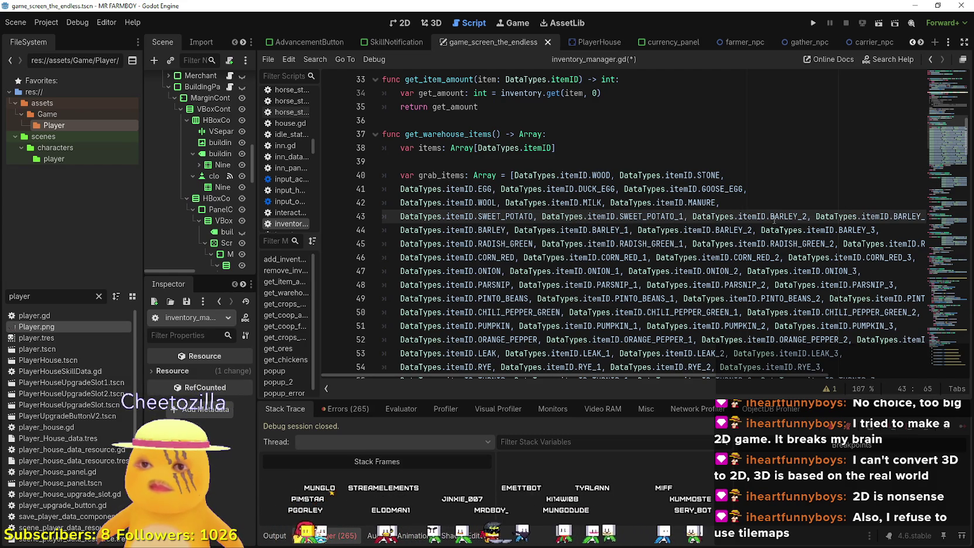
drag(781, 216, 770, 216)
key(ctrl+v)
drag(875, 216, 901, 214)
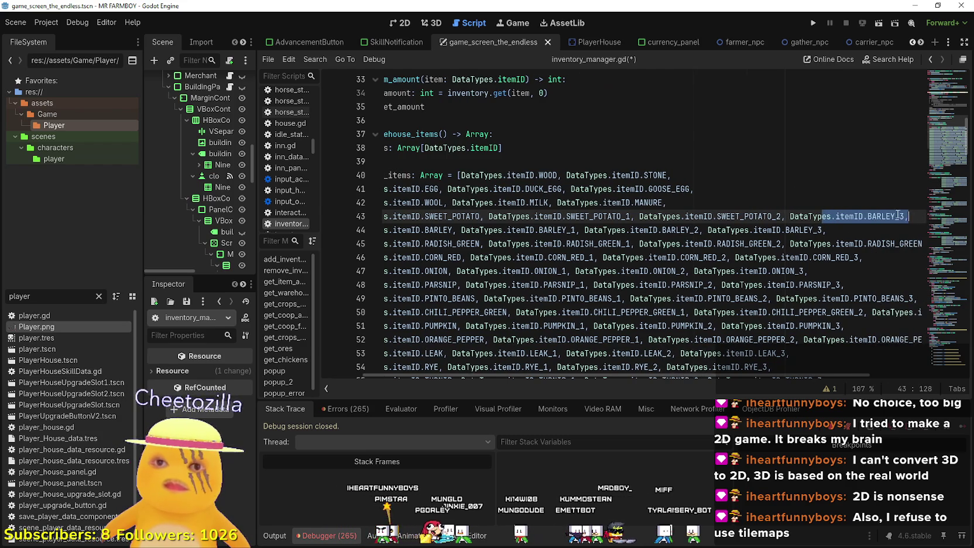
click(896, 216)
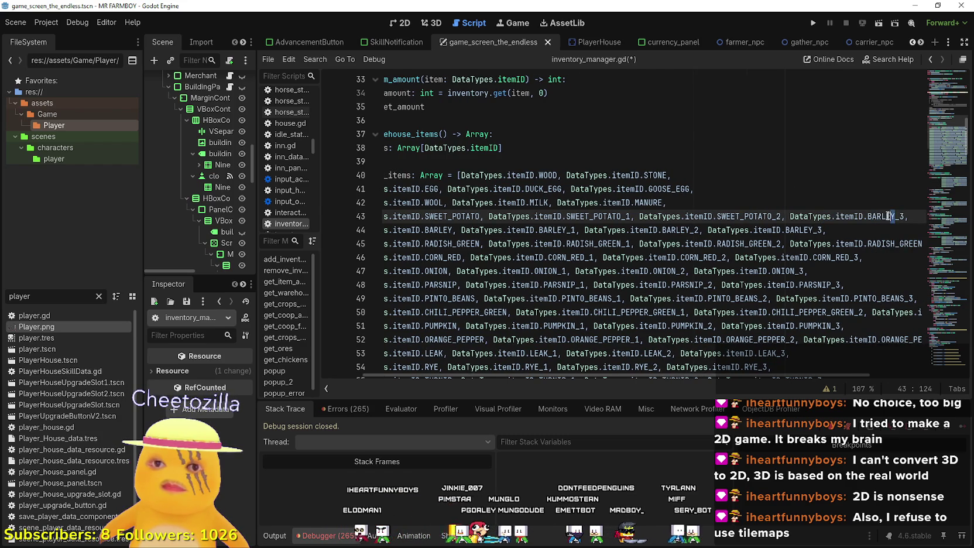
key(ctrl+v)
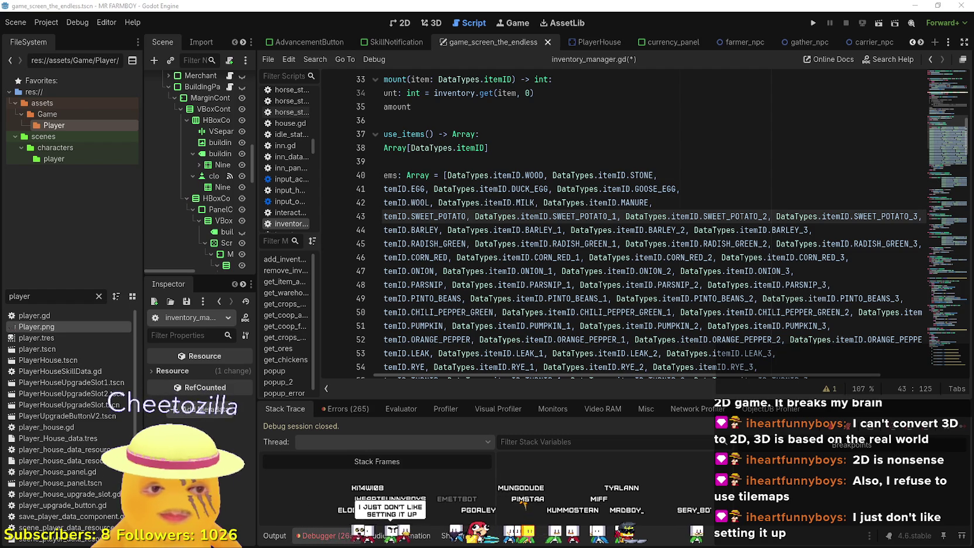
key(alt+Tab)
key(ctrl+t)
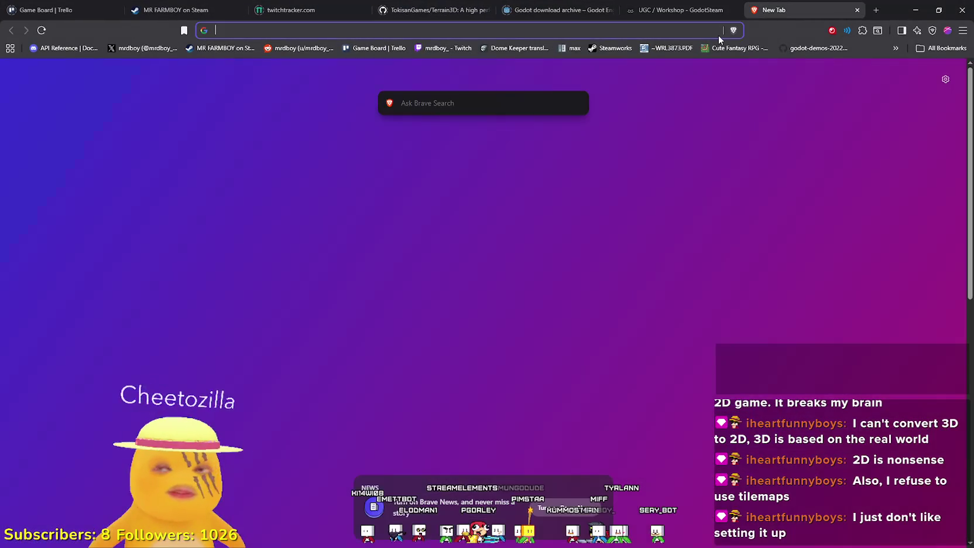
Search Google for 'godot 3D pixel art tilemap', then refine the query with 'addon'.
text(godot)
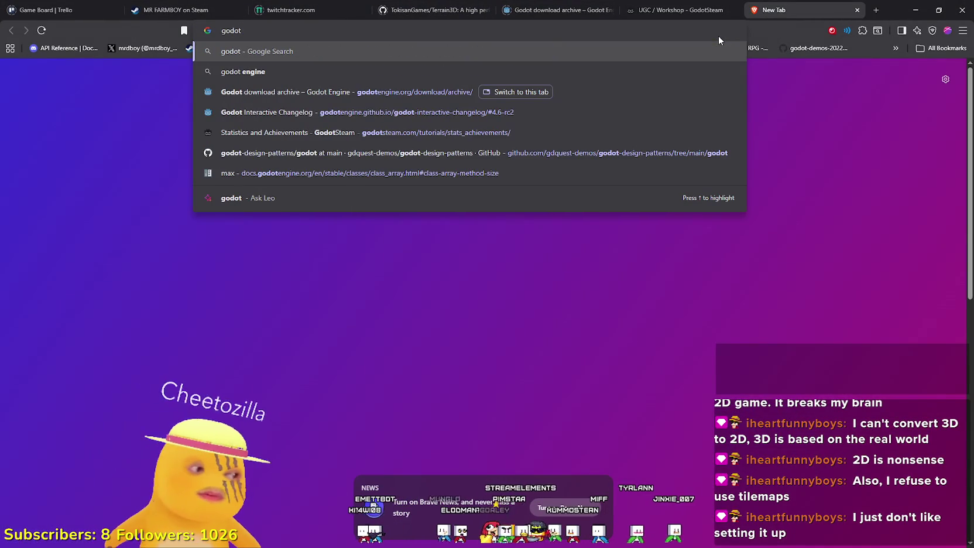
text( 3D p)
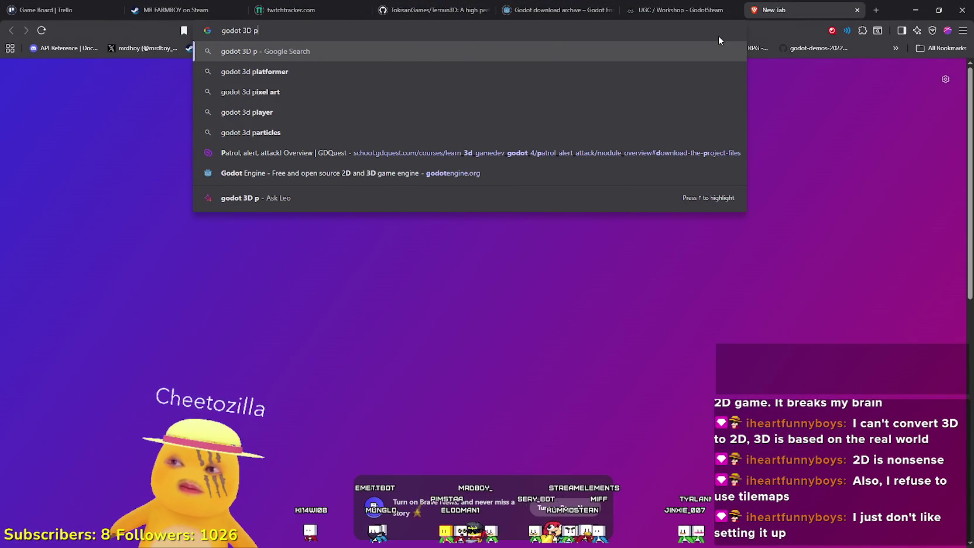
text(ixel art tilemap)
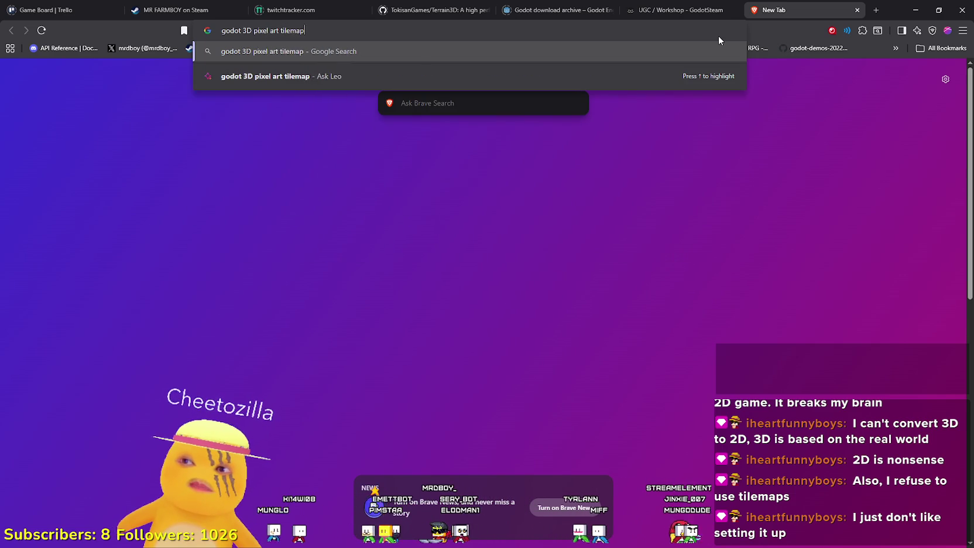
key(Return)
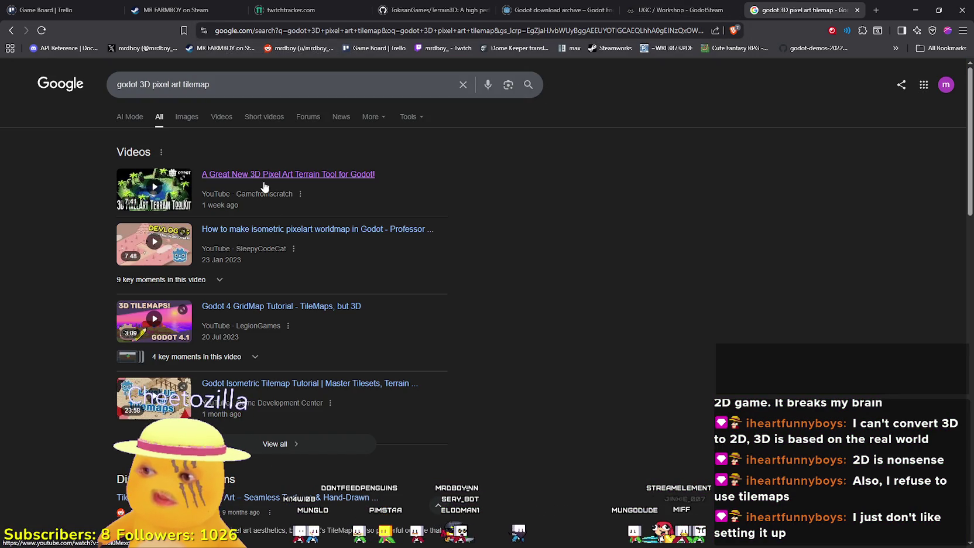
scroll(167, 354, down, 4)
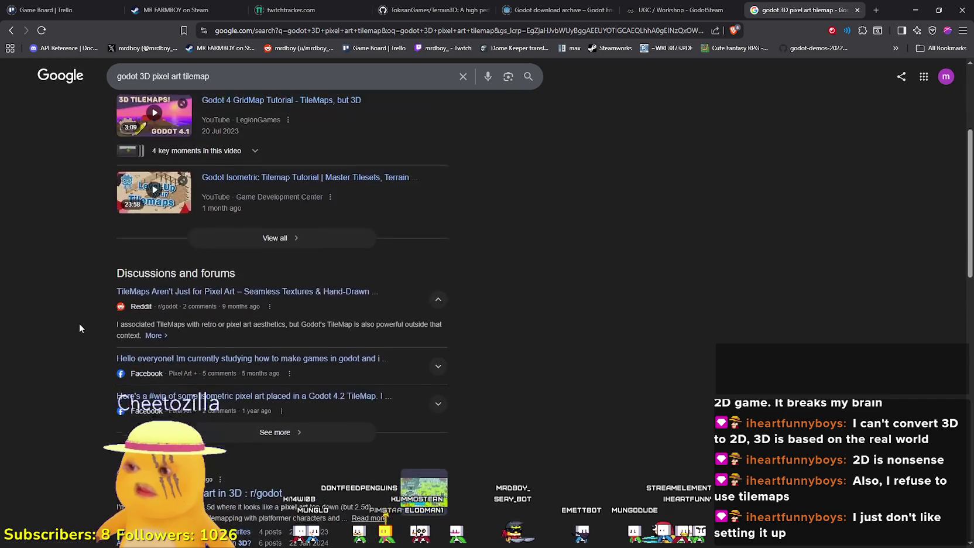
scroll(80, 325, down, 4)
scroll(88, 319, down, 3)
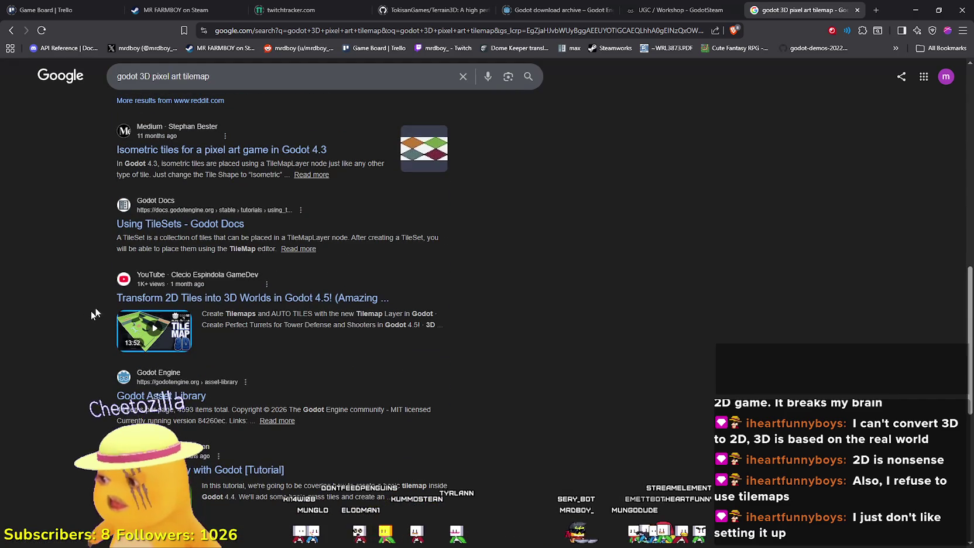
click(258, 81)
text(add)
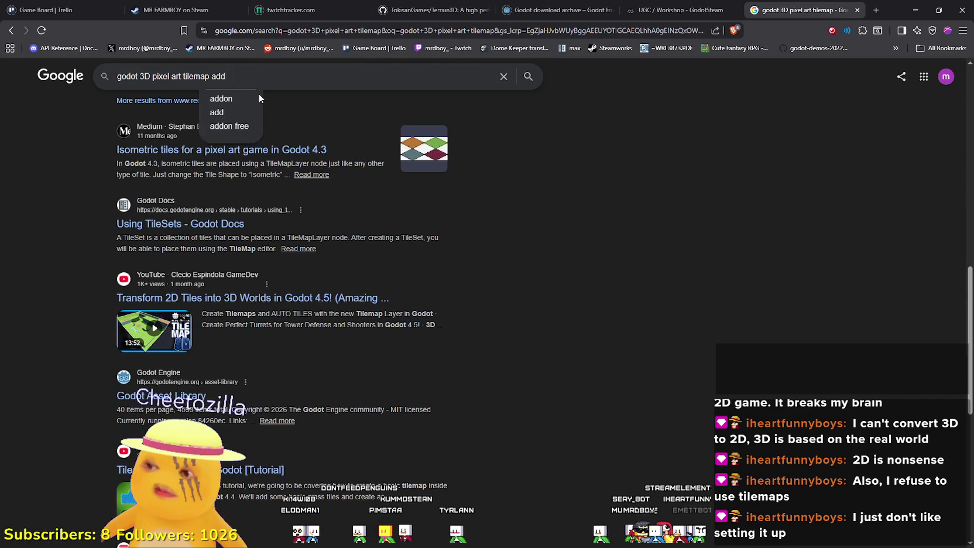
text(on)
key(Return)
scroll(369, 321, down, 3)
scroll(382, 320, up, 3)
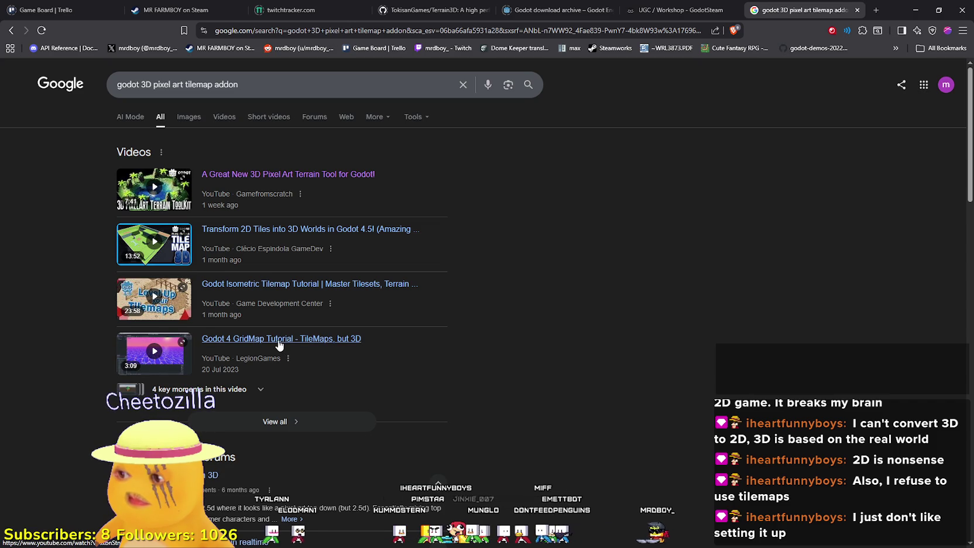
Open the 2D-to-3D tiles video result in a new tab.
right_click(526, 294)
click(63, 237)
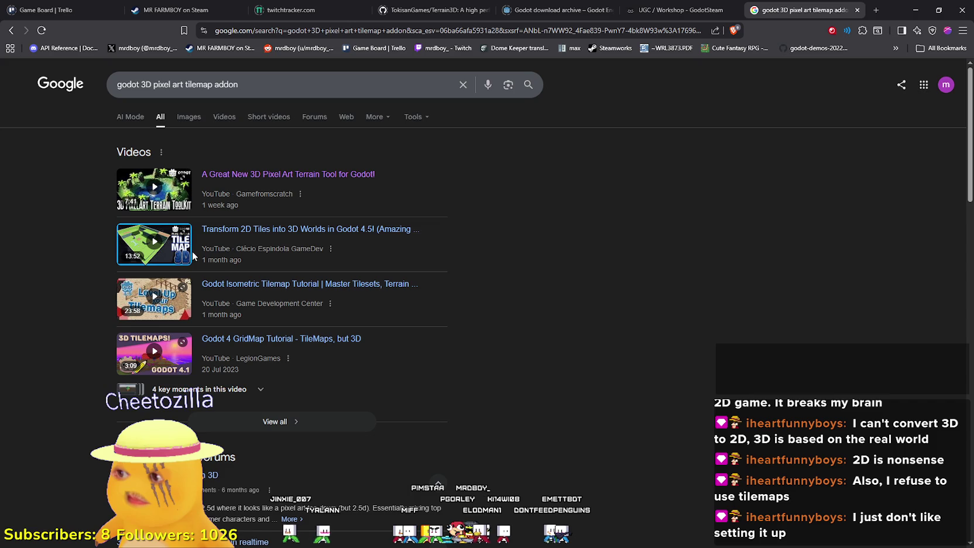
right_click(226, 234)
click(253, 245)
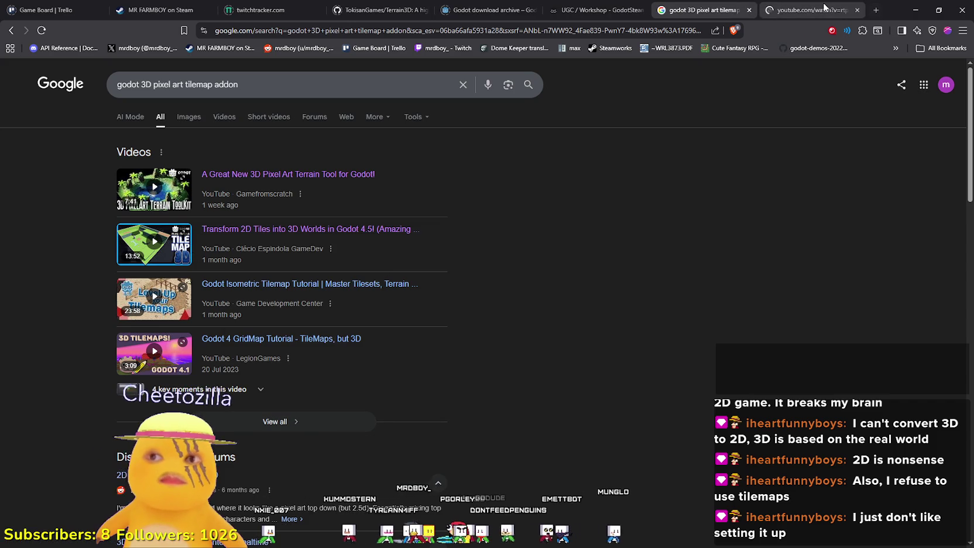
Pause the tiles video, open its TileMapLayer3D GitHub link in a new tab, and close the video tab.
key(ctrl+Tab)
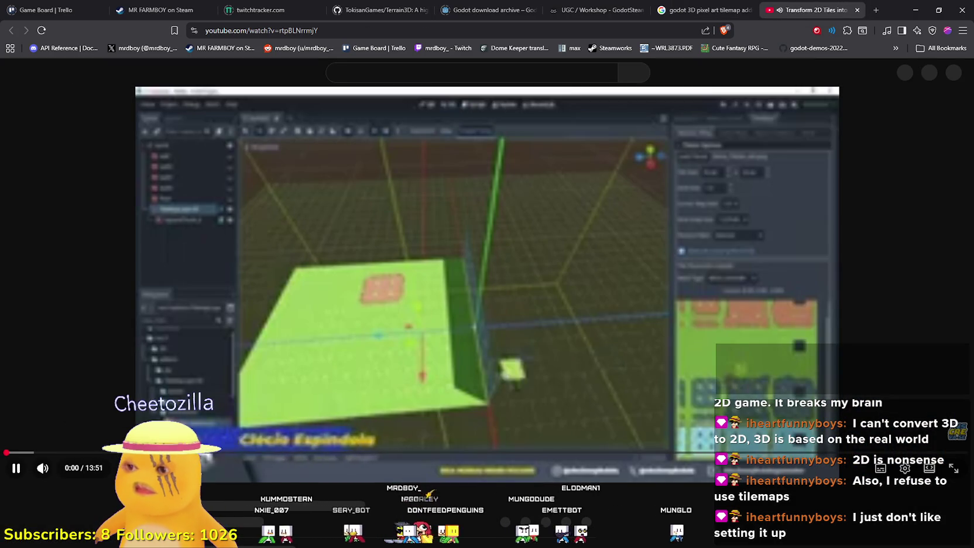
click(288, 396)
scroll(124, 397, down, 5)
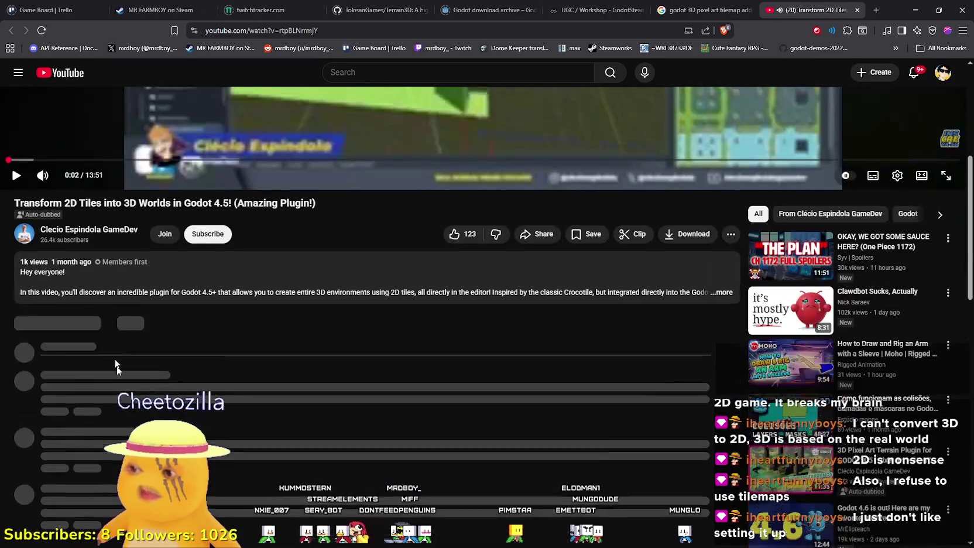
click(172, 292)
scroll(109, 282, down, 2)
right_click(110, 282)
click(137, 288)
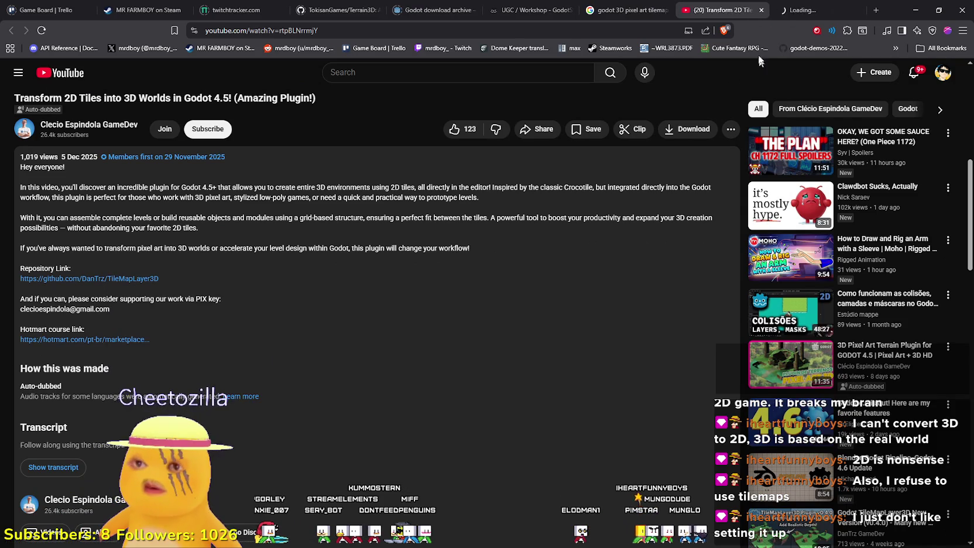
click(782, 10)
click(760, 10)
scroll(154, 362, down, 10)
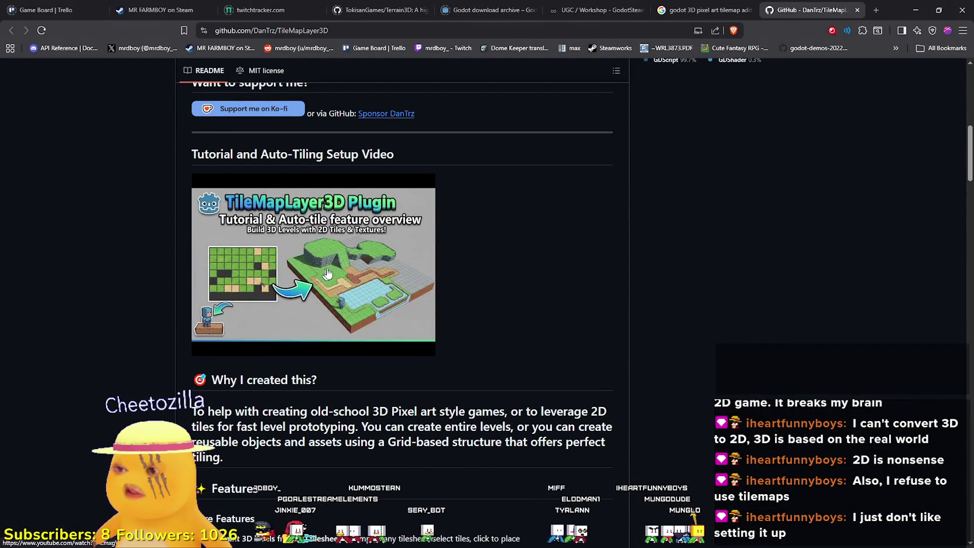
Scroll through the TileMapLayer3D README and start its Tutorial and Auto-Tiling Setup video.
scroll(435, 302, down, 2)
scroll(391, 287, down, 10)
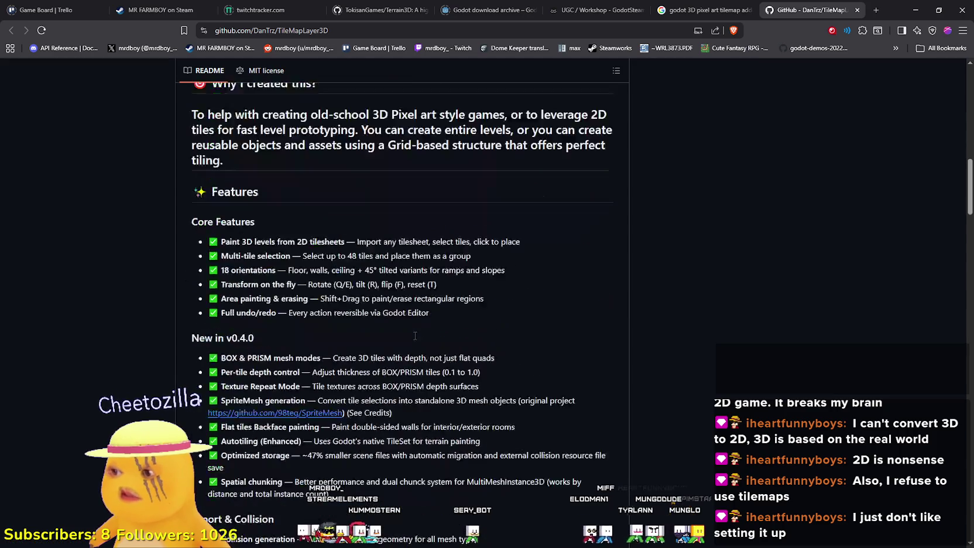
scroll(462, 325, down, 15)
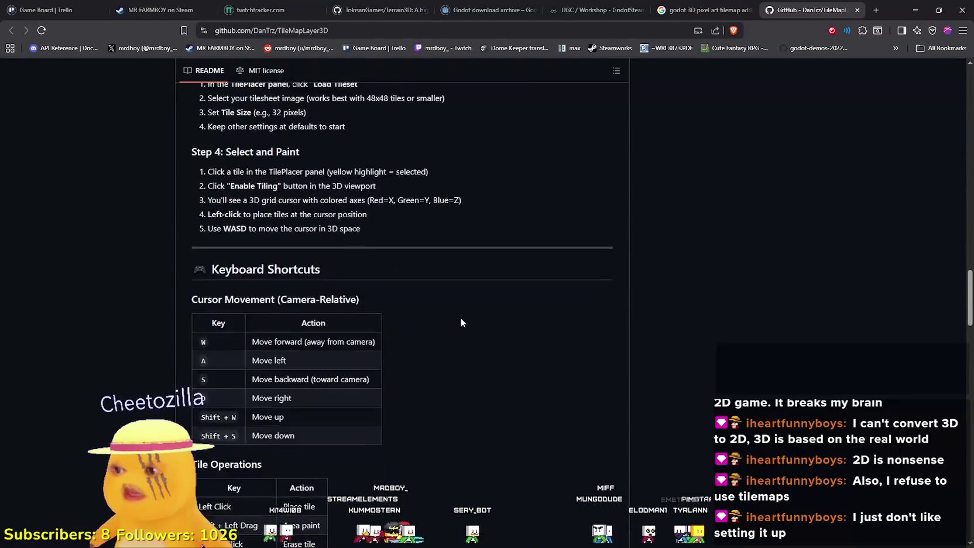
scroll(460, 318, up, 6)
scroll(461, 318, up, 20)
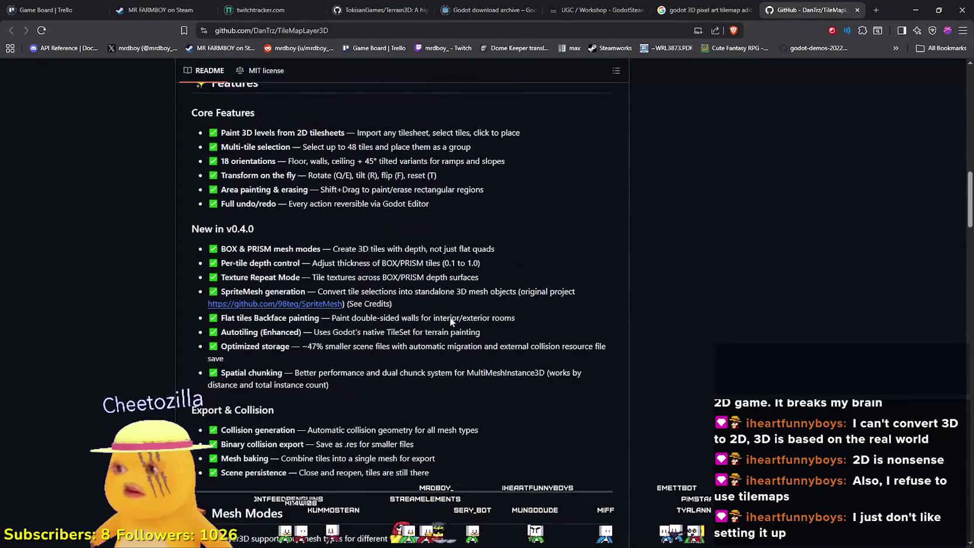
click(359, 387)
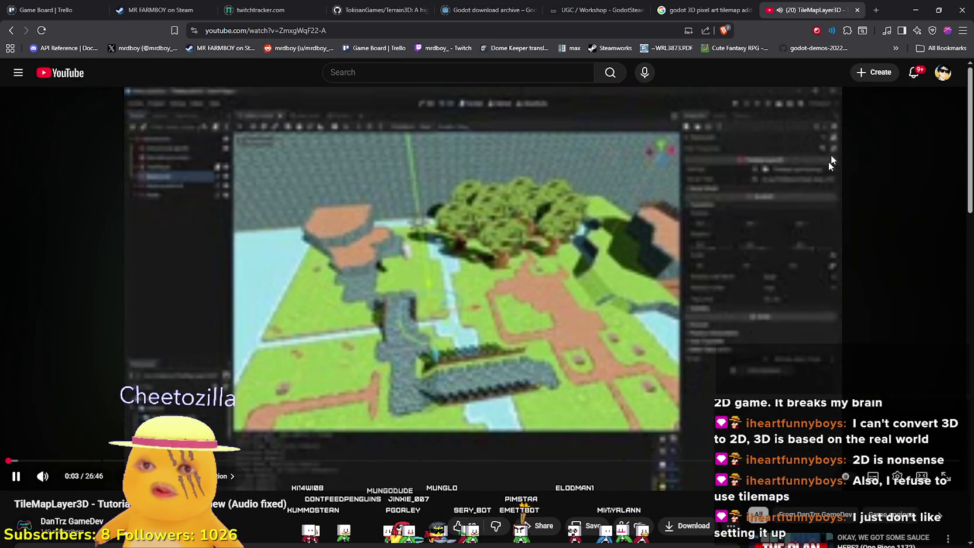
Set the tutorial video quality to 1080p and watch it fullscreen.
click(829, 156)
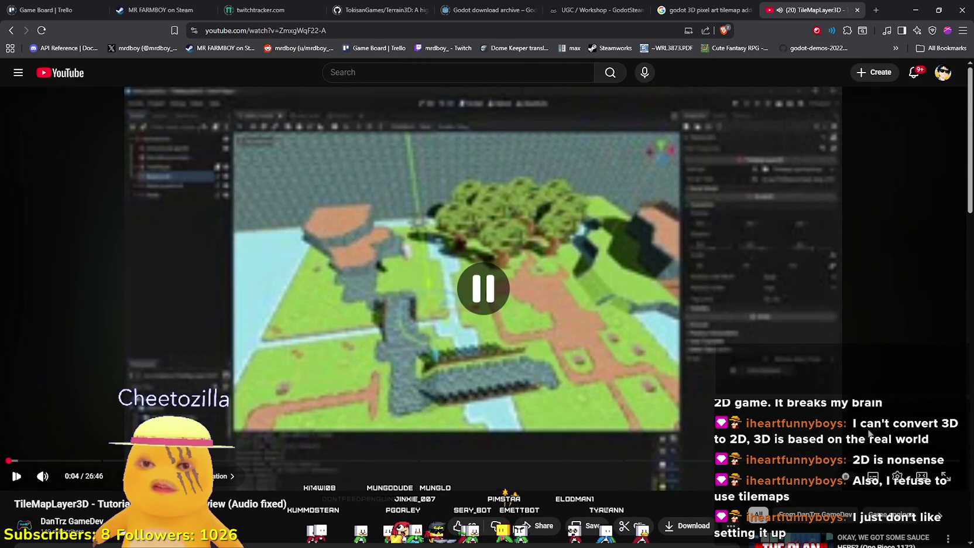
click(897, 476)
click(877, 443)
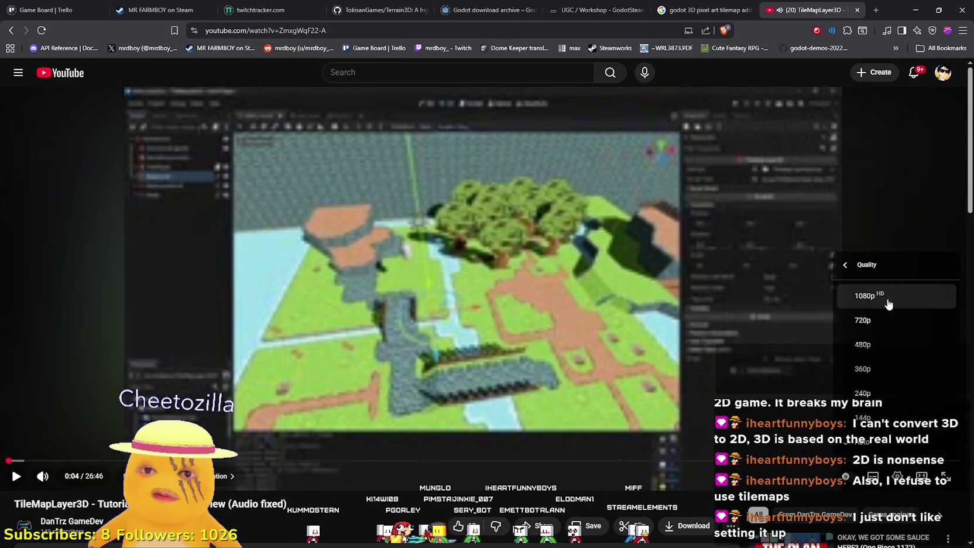
click(865, 295)
double_click(454, 277)
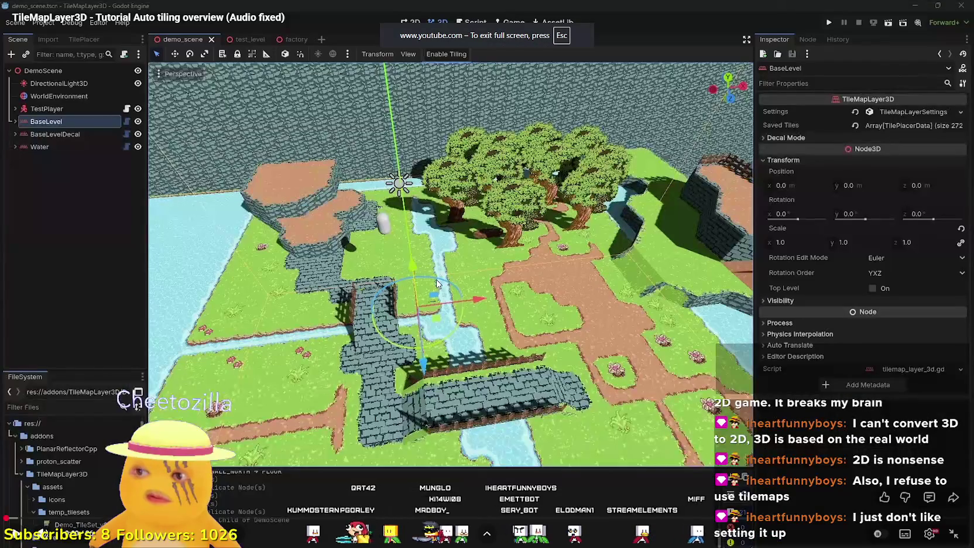
click(401, 279)
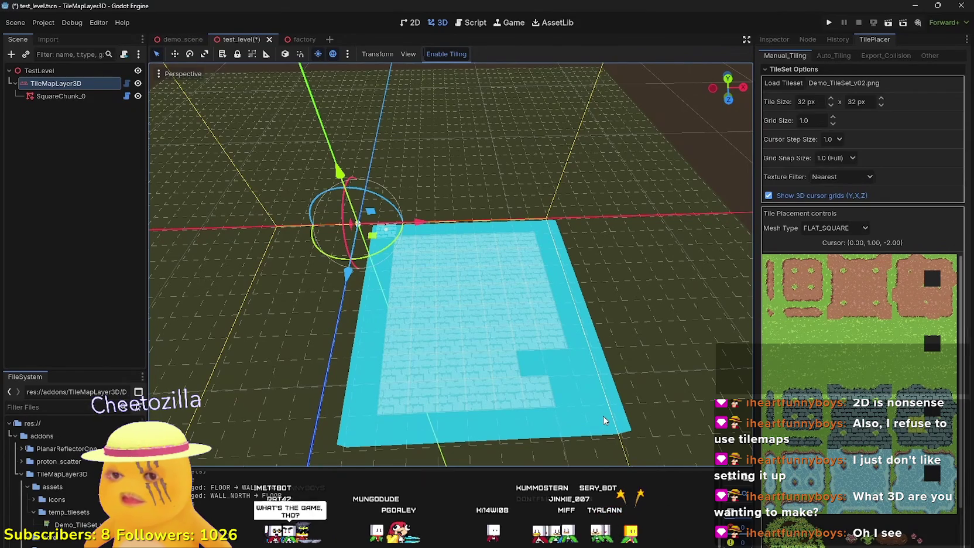
Skip through the tutorial from the brick-wall scene to the painted tile map and later parts.
mouse_move(850, 332)
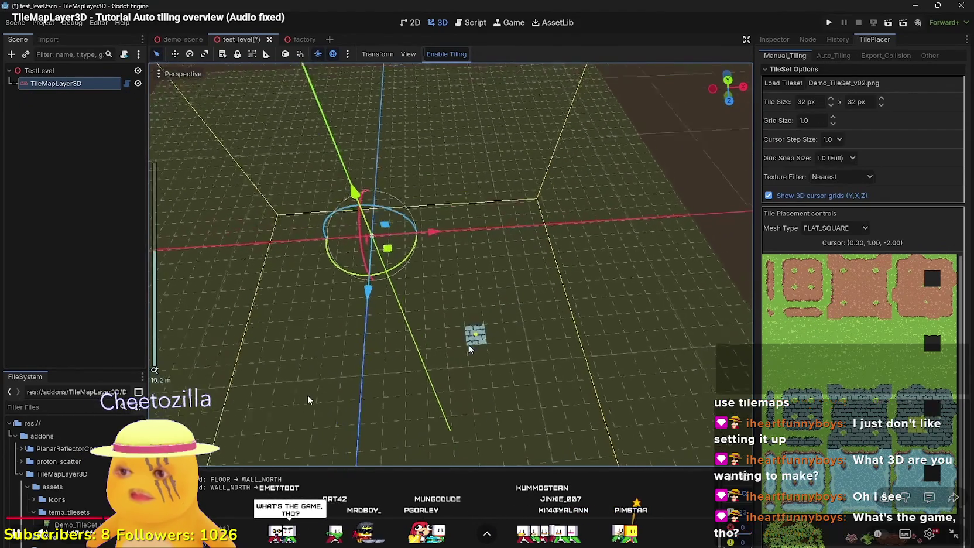
mouse_move(229, 521)
mouse_down()
mouse_move(367, 522)
mouse_move(320, 519)
mouse_up()
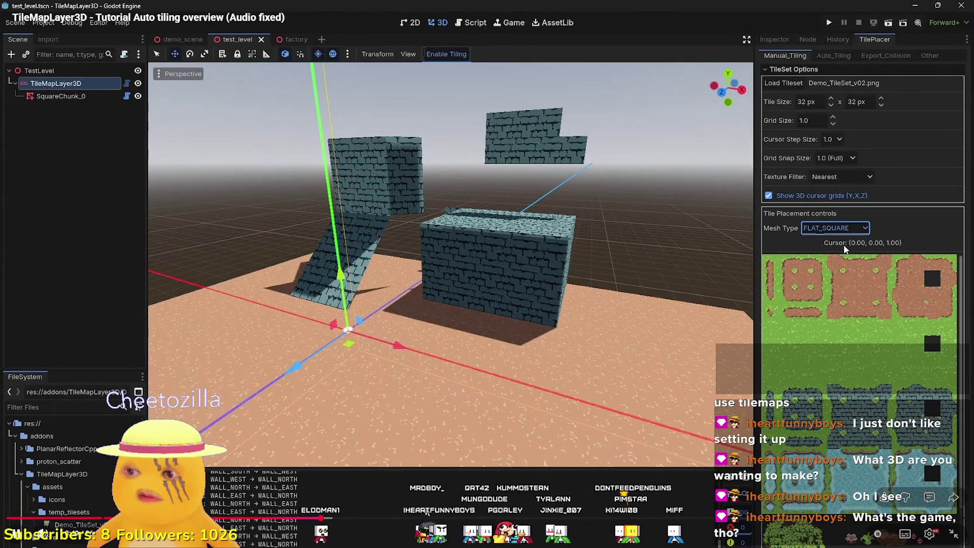
click(454, 517)
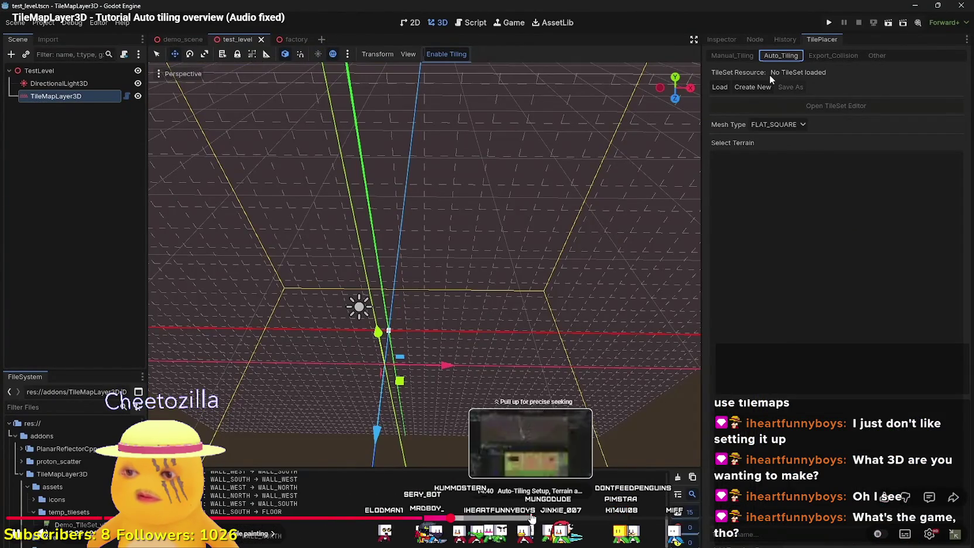
click(576, 517)
click(582, 518)
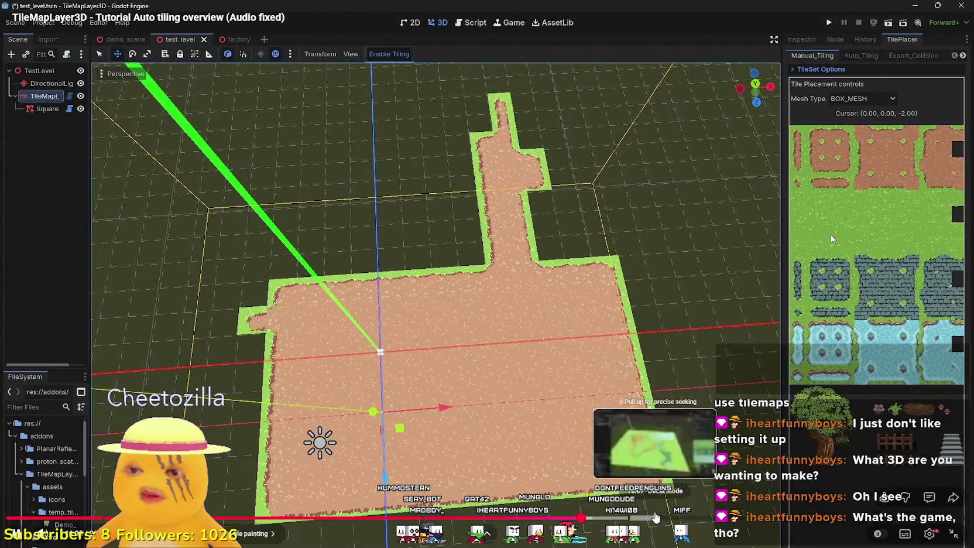
click(642, 519)
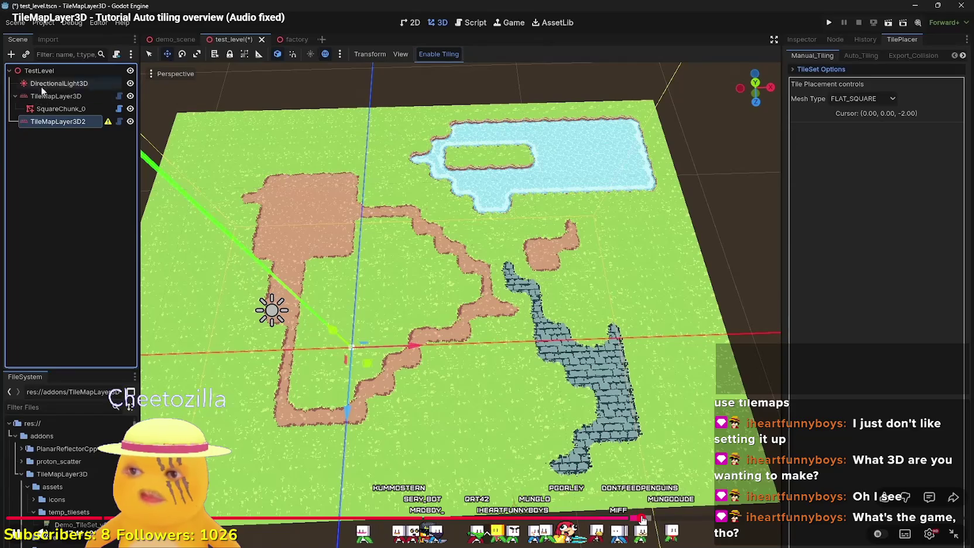
click(693, 518)
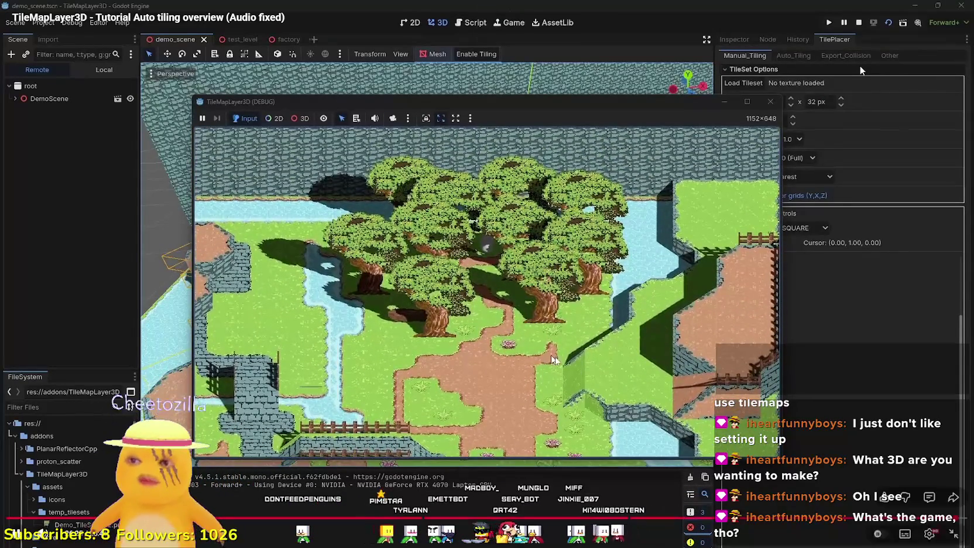
Exit fullscreen, pause the video, minimize the browser and return to the PARSNIP line in Godot.
key(Escape)
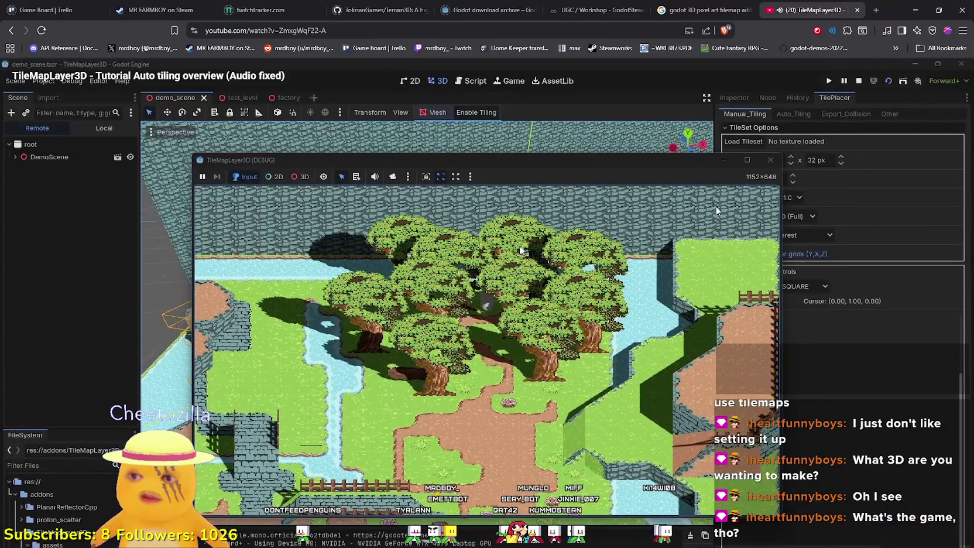
click(477, 254)
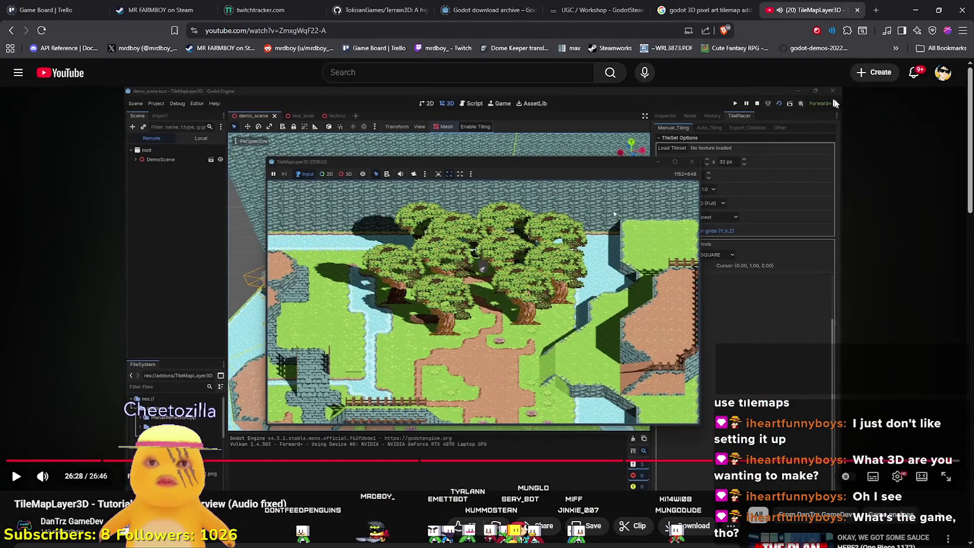
click(914, 10)
click(567, 285)
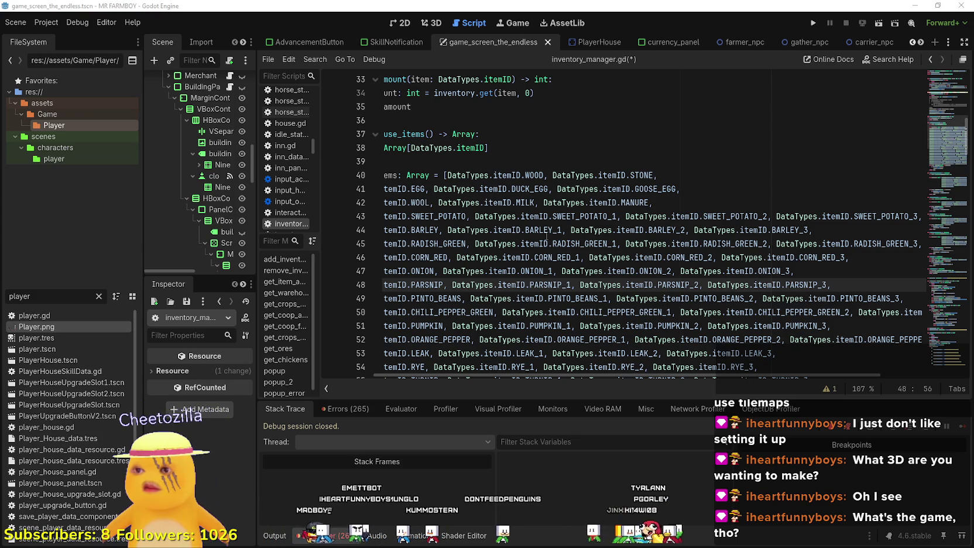
Copy the SWEET_POTATO line and paste a duplicate of it as a new line.
click(546, 232)
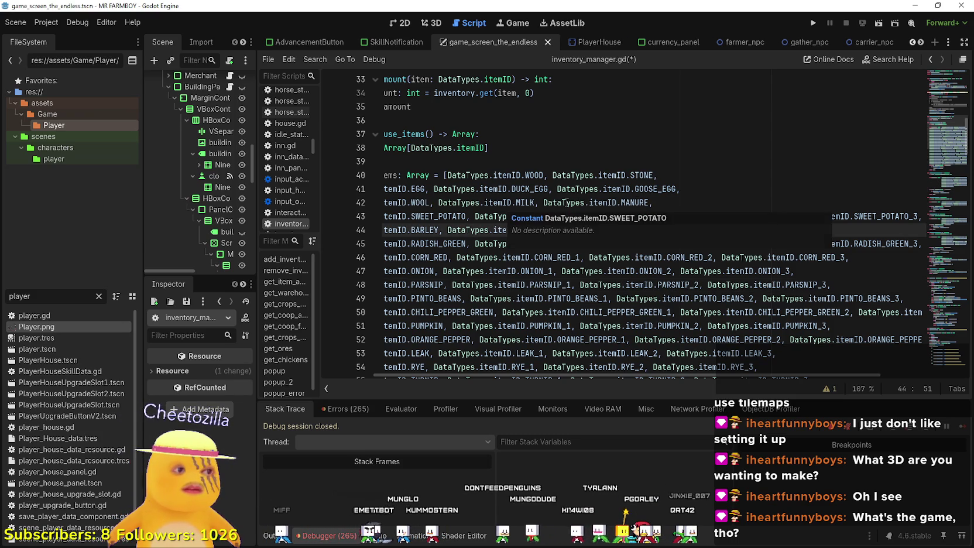
mouse_move(848, 216)
mouse_down()
mouse_move(944, 215)
mouse_move(339, 216)
mouse_move(394, 221)
mouse_up()
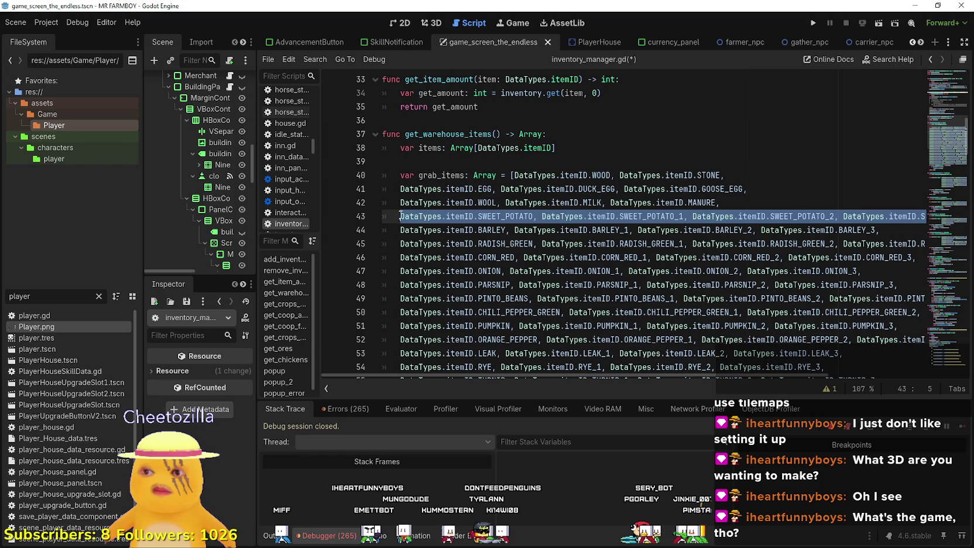
key(ctrl+c)
click(745, 199)
key(Return)
key(ctrl+v)
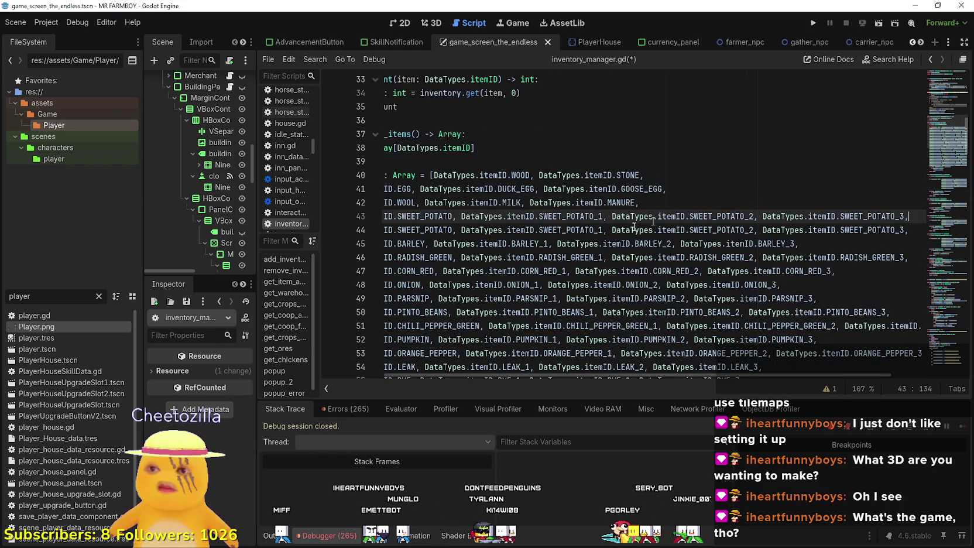
Rename the duplicate's entries to CABBAGE, CABBAGE_1, CABBAGE_2 and CABBAGE_3.
double_click(450, 217)
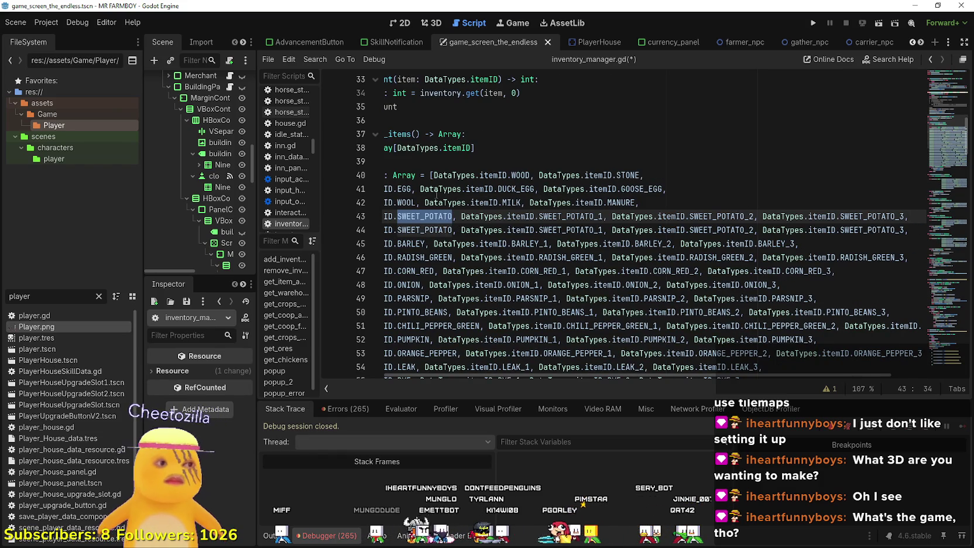
text(CABB)
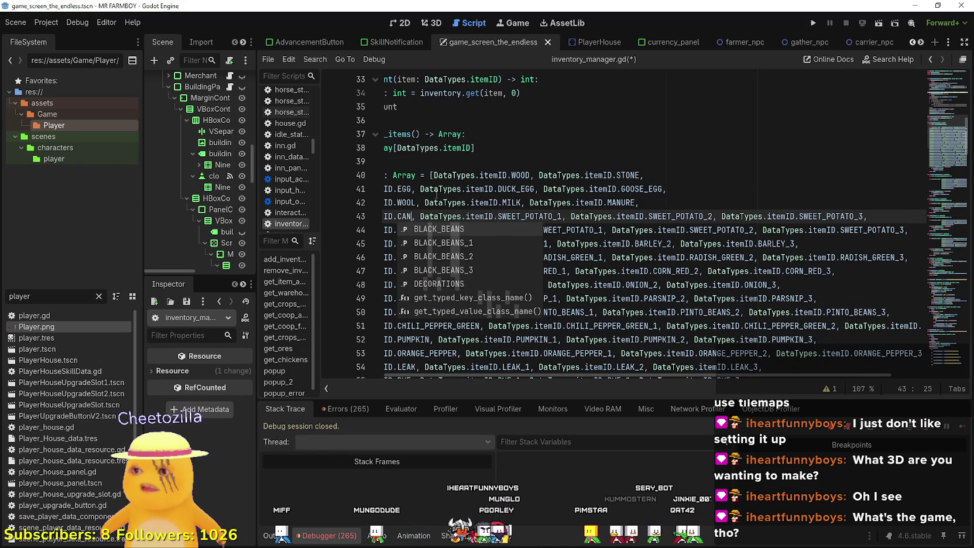
key(Return)
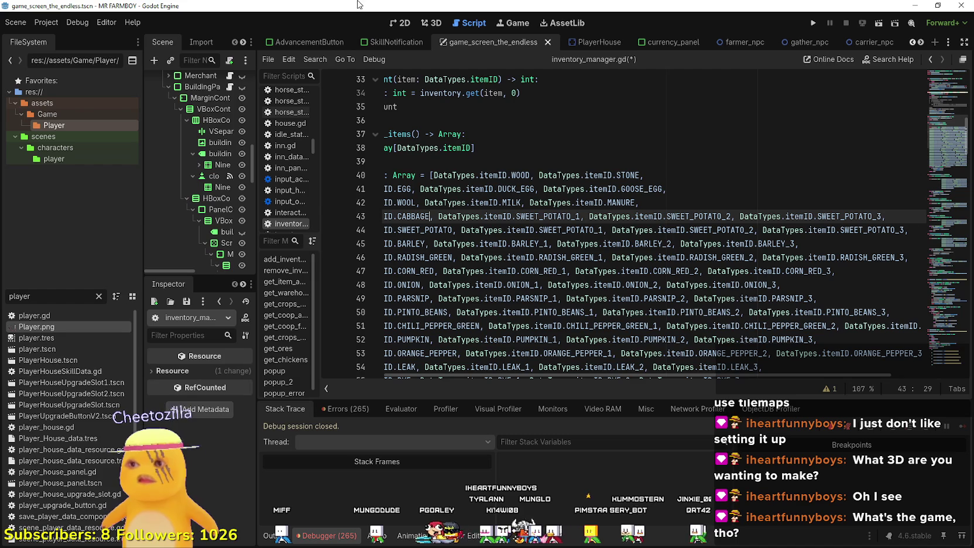
double_click(418, 217)
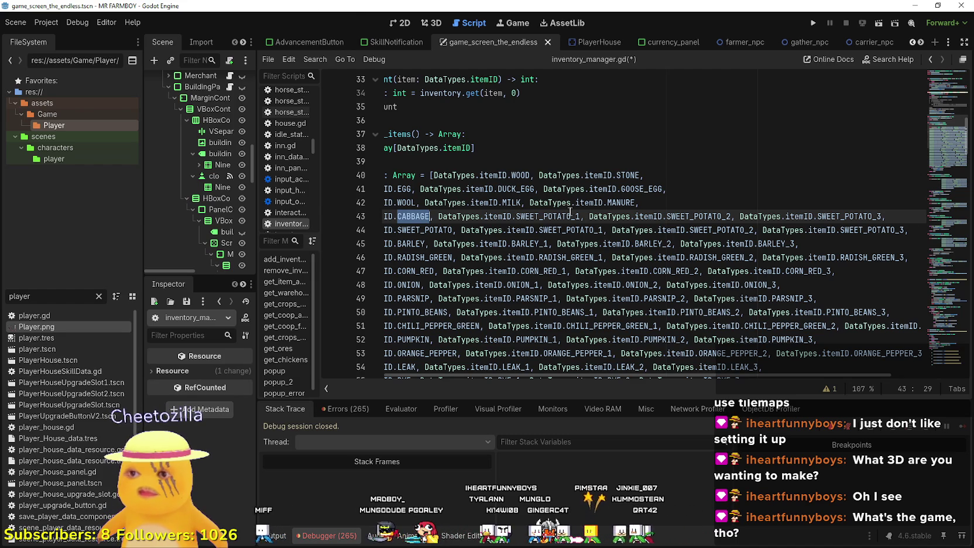
key(ctrl+c)
drag(516, 217, 579, 216)
key(ctrl+v)
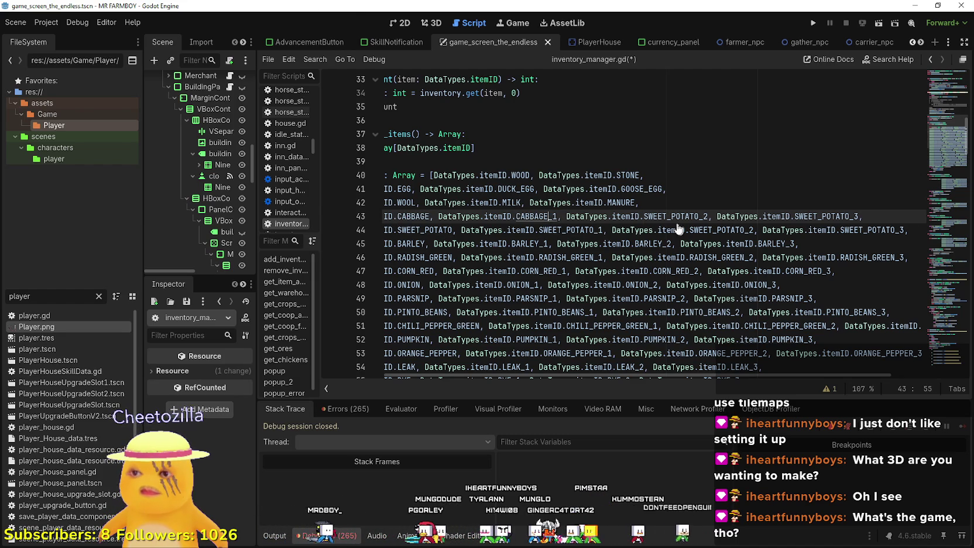
drag(698, 216, 647, 217)
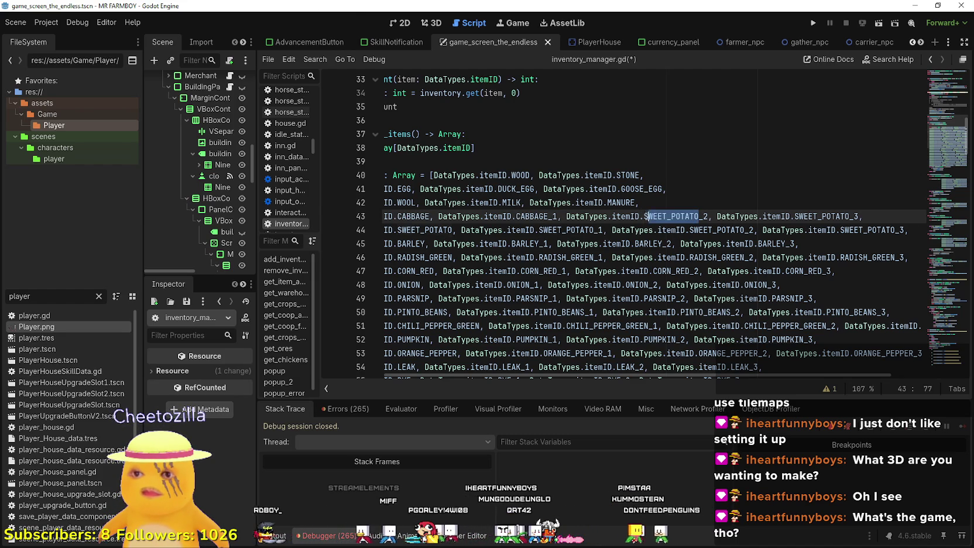
key(ctrl+v)
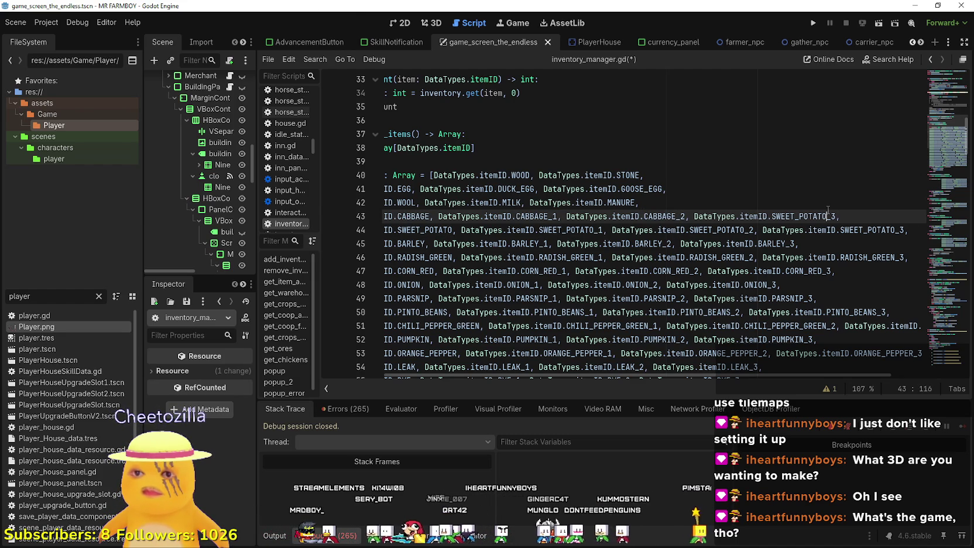
mouse_move(777, 215)
mouse_down()
mouse_move(387, 190)
mouse_move(429, 218)
mouse_up()
key(ctrl+v)
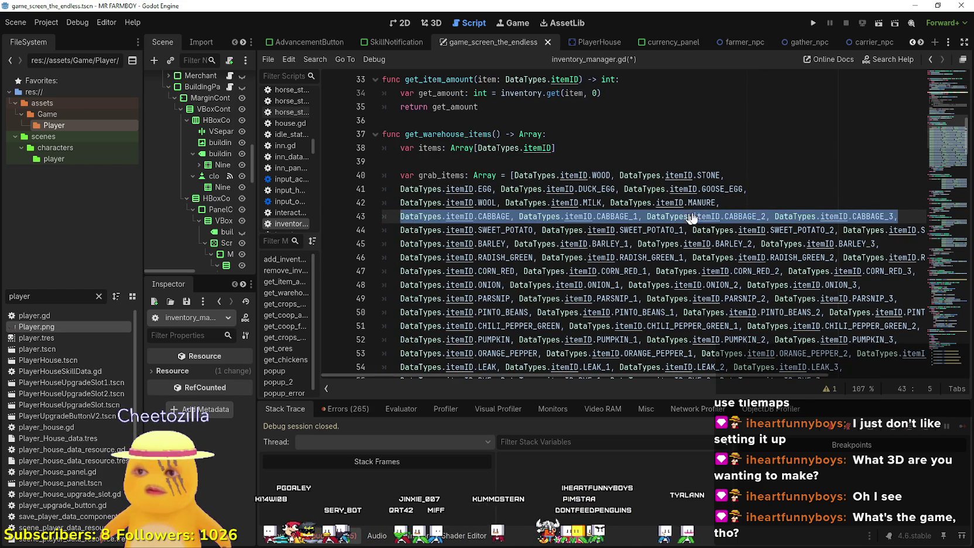
Paste a second CABBAGE row on a new line after line 42.
click(740, 207)
key(Return)
key(ctrl+v)
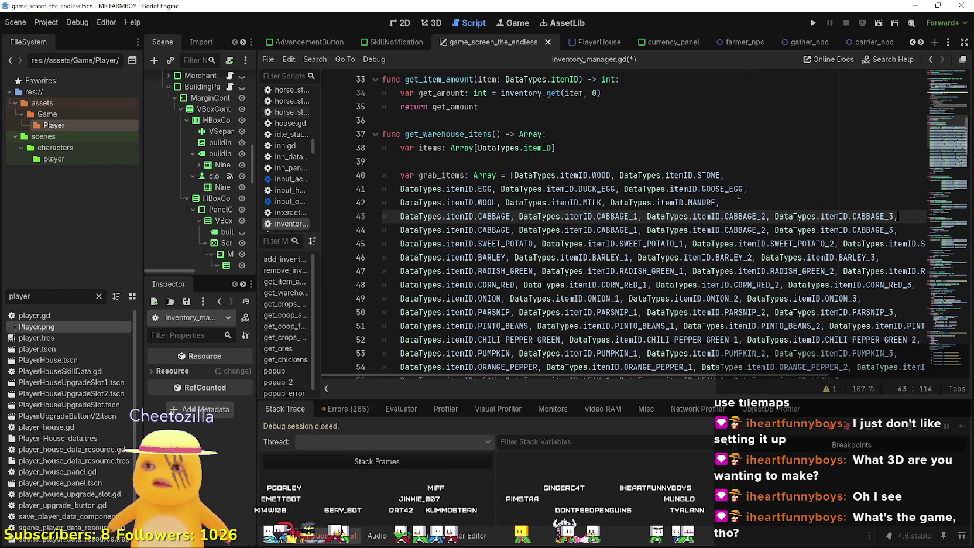
Replace the first CABBAGE on line 43 with ONION_RED using autocomplete.
double_click(496, 215)
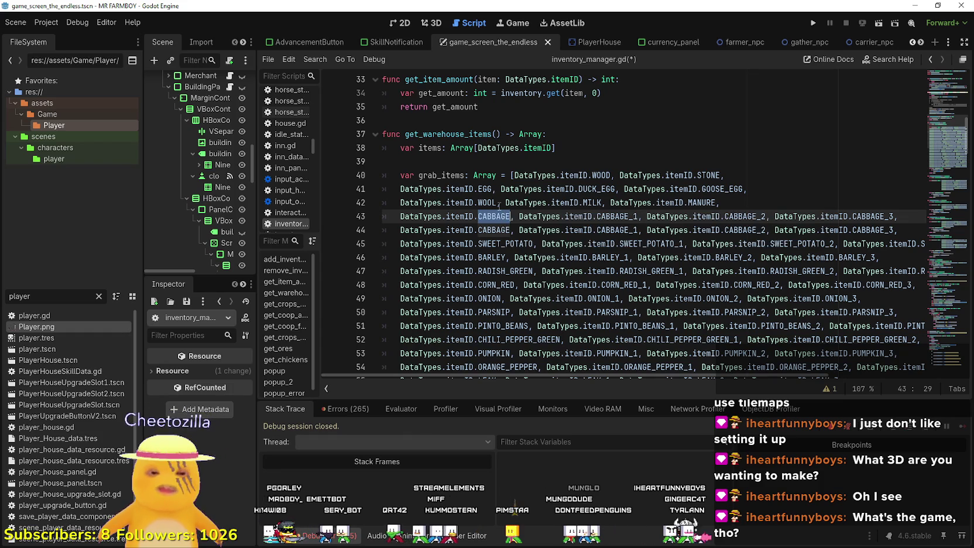
text(RED_ON)
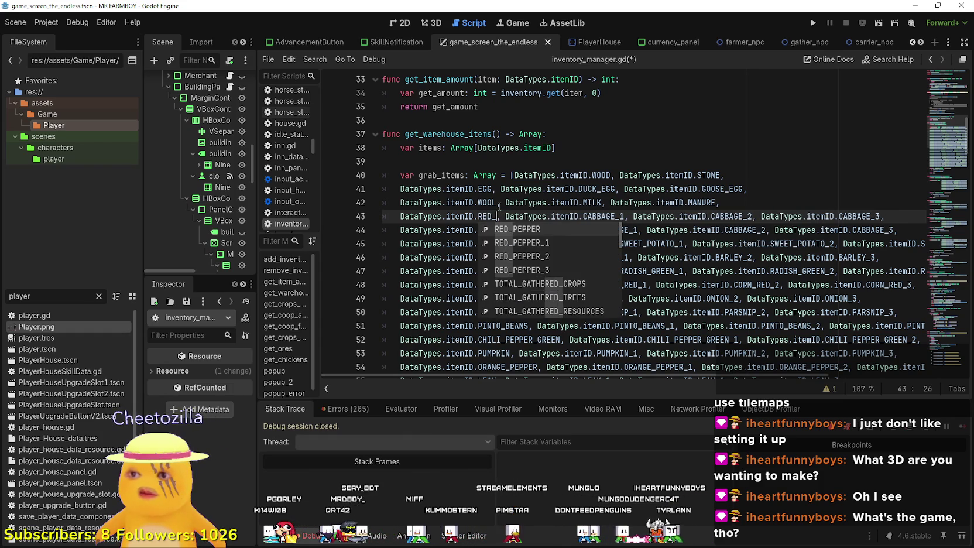
key(BackSpace)
key(BackSpace)
key(BackSpace)
text(ONION)
key(Down)
key(Down)
key(Down)
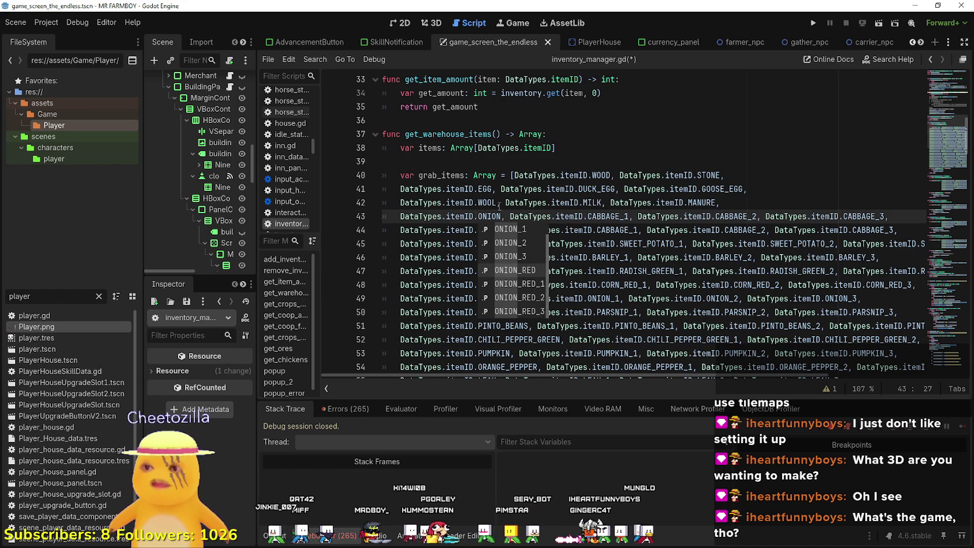
key(Down)
key(Return)
double_click(489, 206)
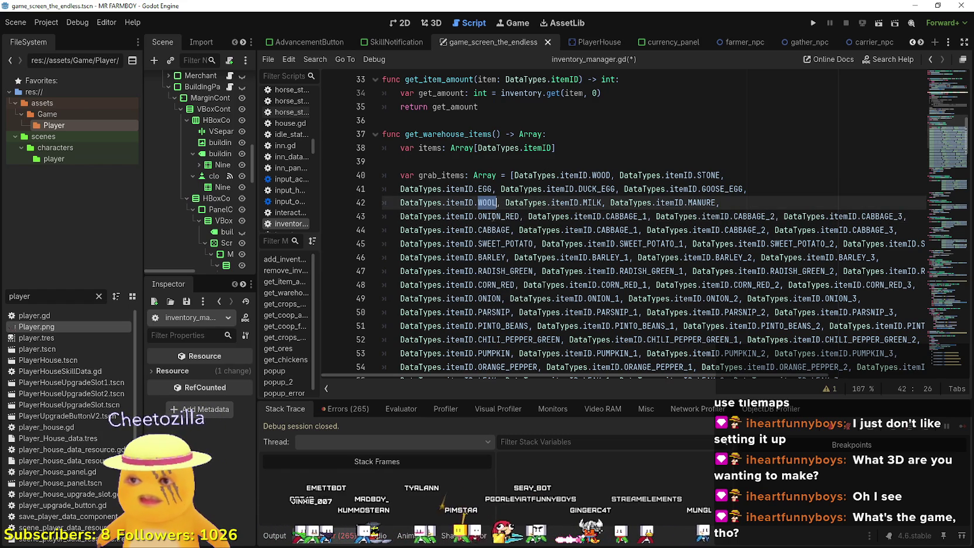
double_click(498, 216)
Turn CABBAGE_1 through CABBAGE_3 into ONION_RED_1, ONION_RED_2 and ONION_RED_3.
click(635, 217)
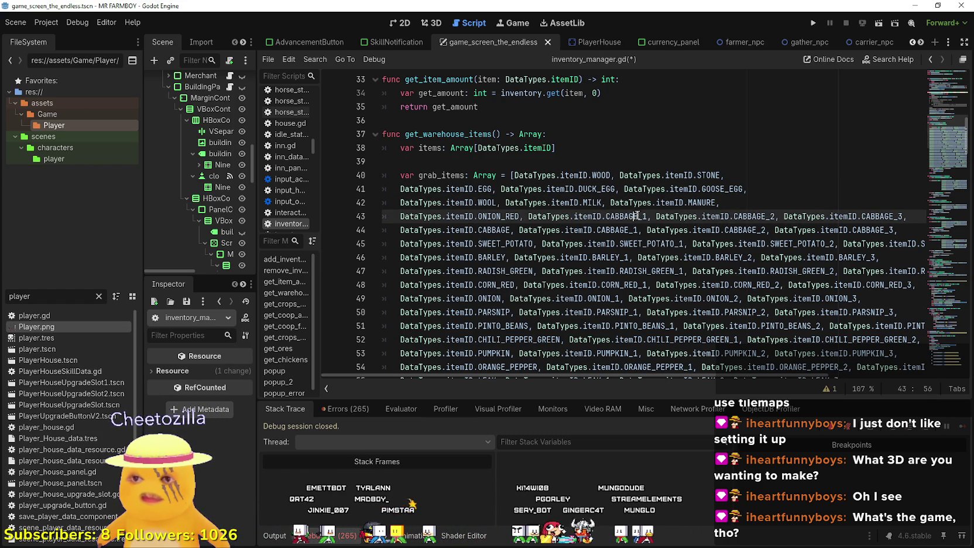
mouse_move(616, 211)
mouse_down()
mouse_move(600, 213)
mouse_move(608, 212)
mouse_up()
key(ctrl+v)
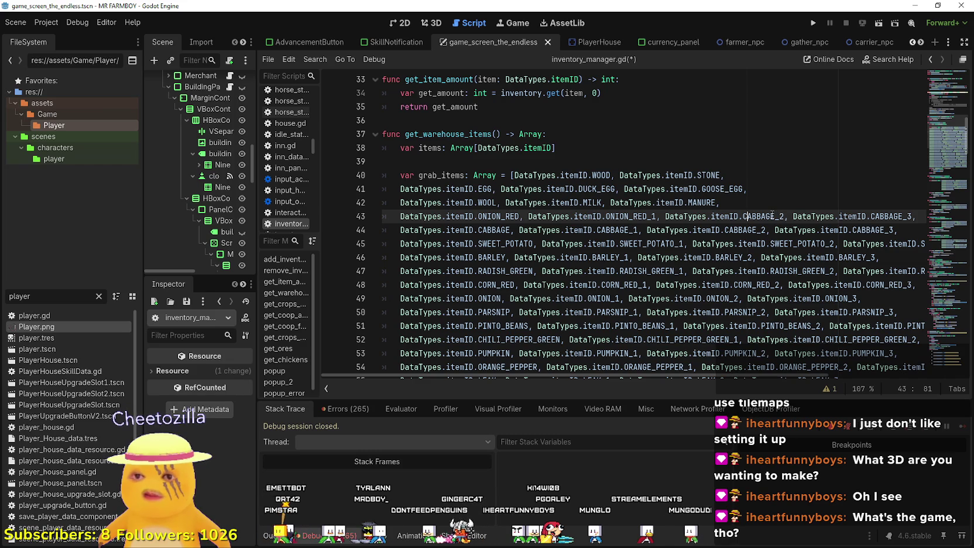
key(ctrl+v)
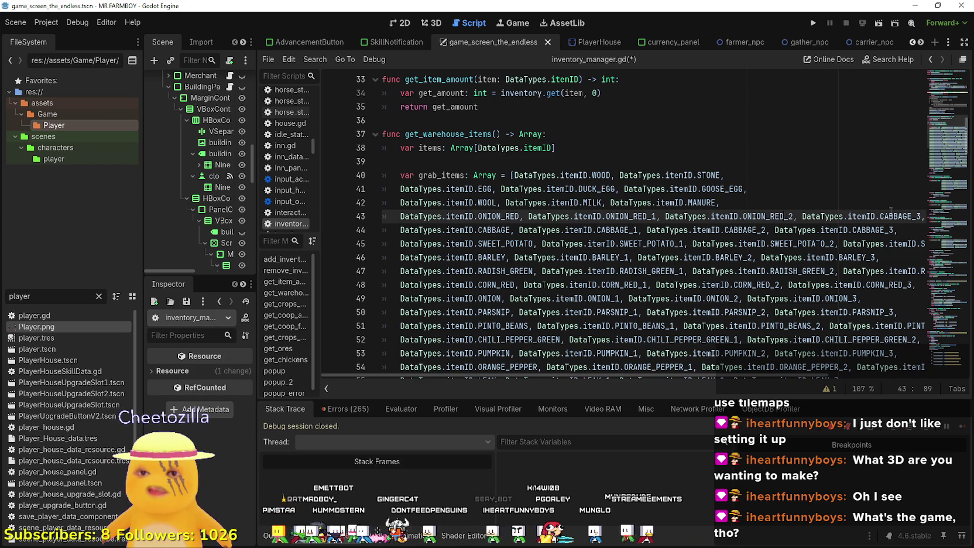
drag(903, 214, 920, 215)
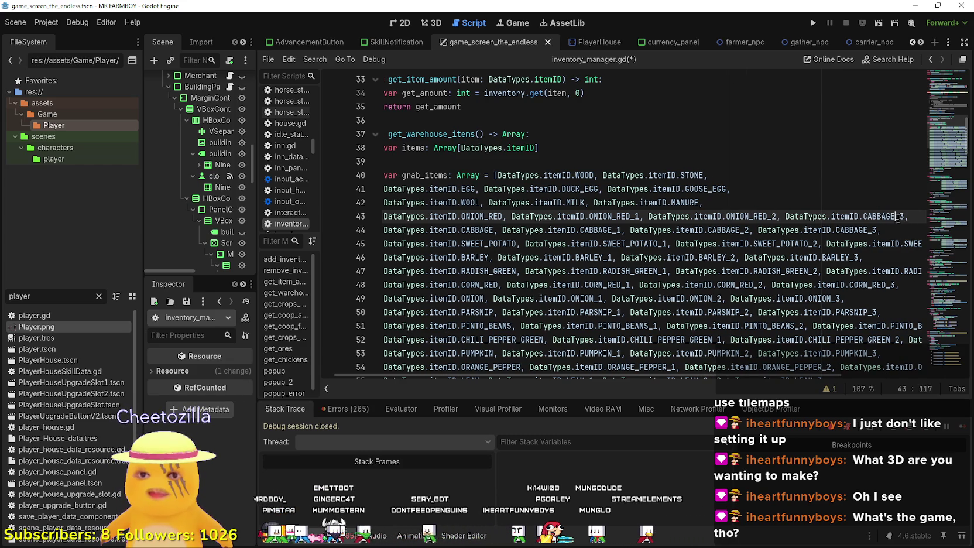
key(ctrl+v)
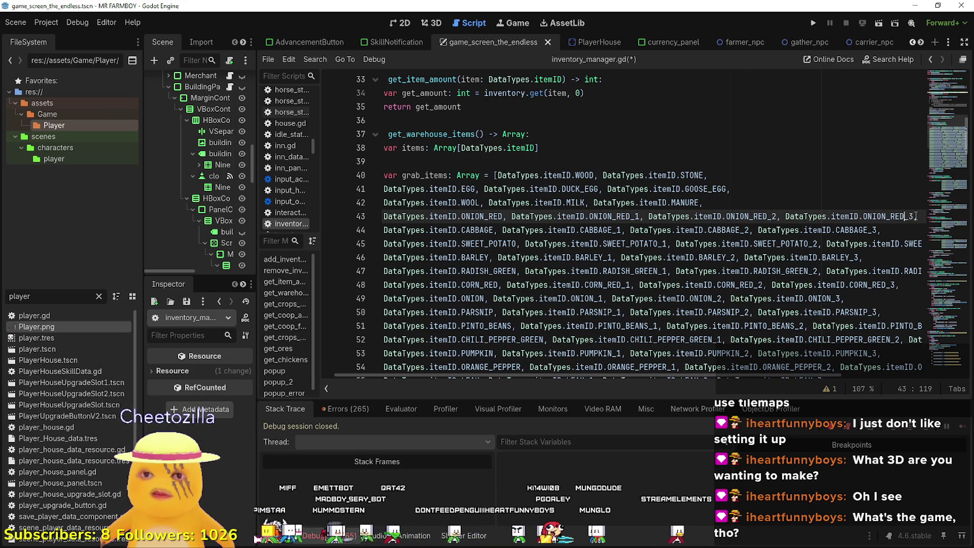
Select the whole ONION_RED line, then place the caret at the end of line 42.
click(914, 216)
drag(401, 216, 375, 218)
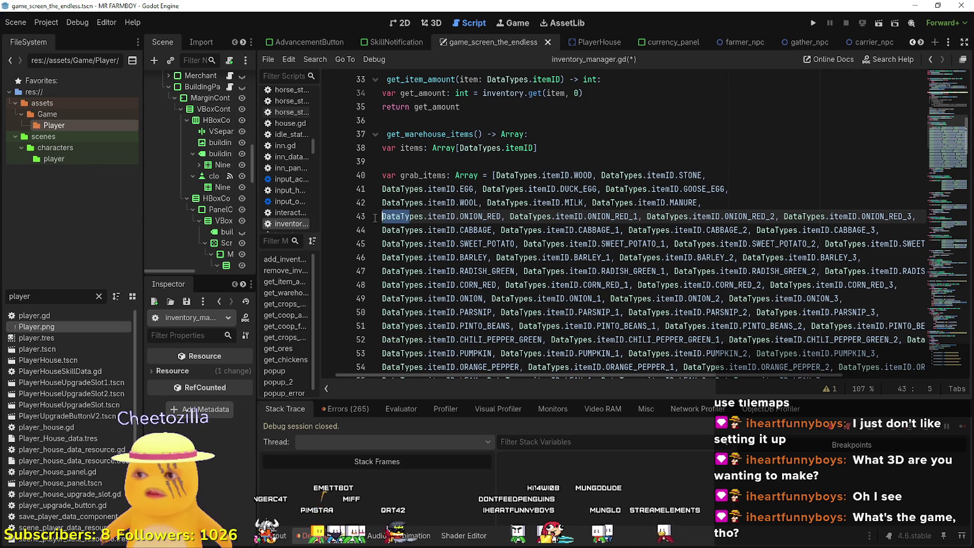
shift+click(915, 216)
click(915, 215)
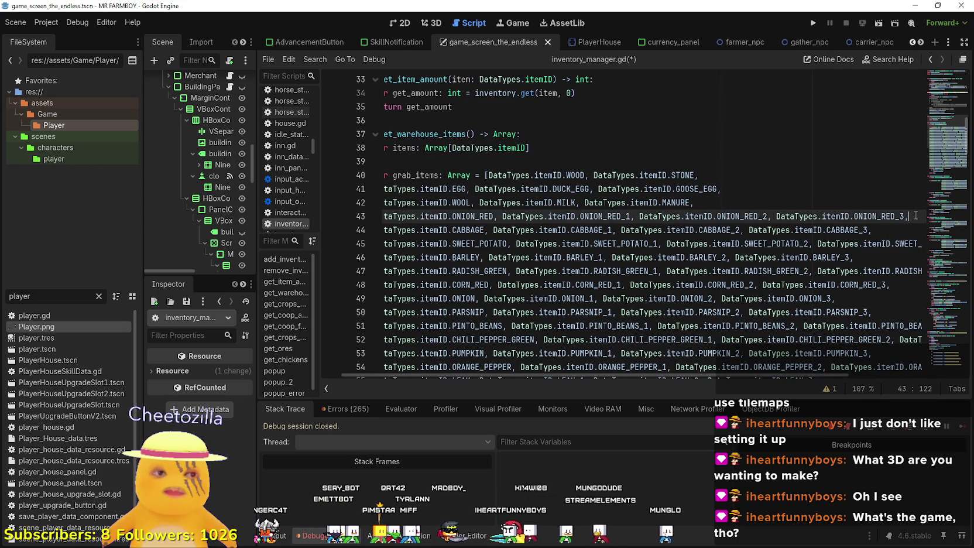
mouse_move(914, 217)
mouse_down()
mouse_move(351, 216)
mouse_move(374, 217)
mouse_up()
click(754, 206)
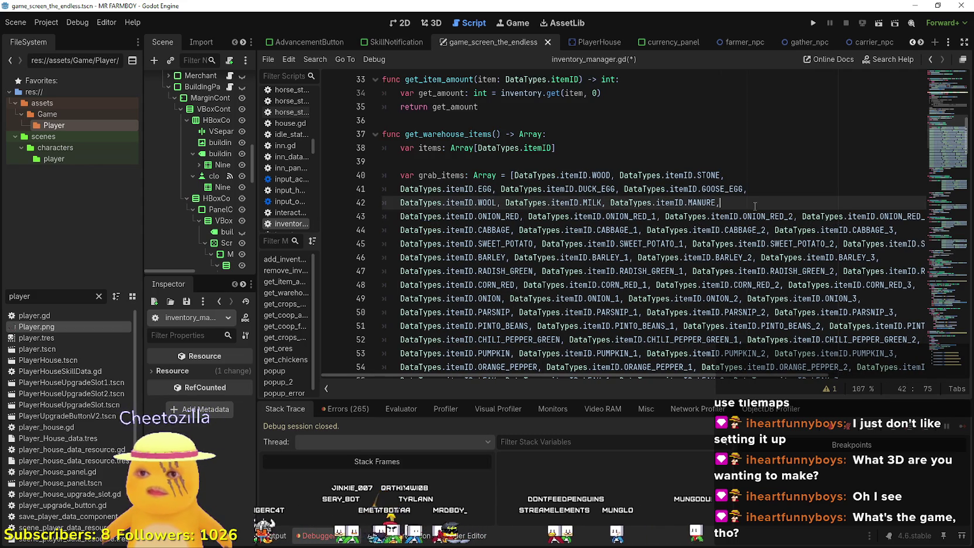
Paste an ONION_RED line copy below line 42 and rename its entries GRAPES_RED through GRAPES_RED_3.
key(Return)
key(ctrl+v)
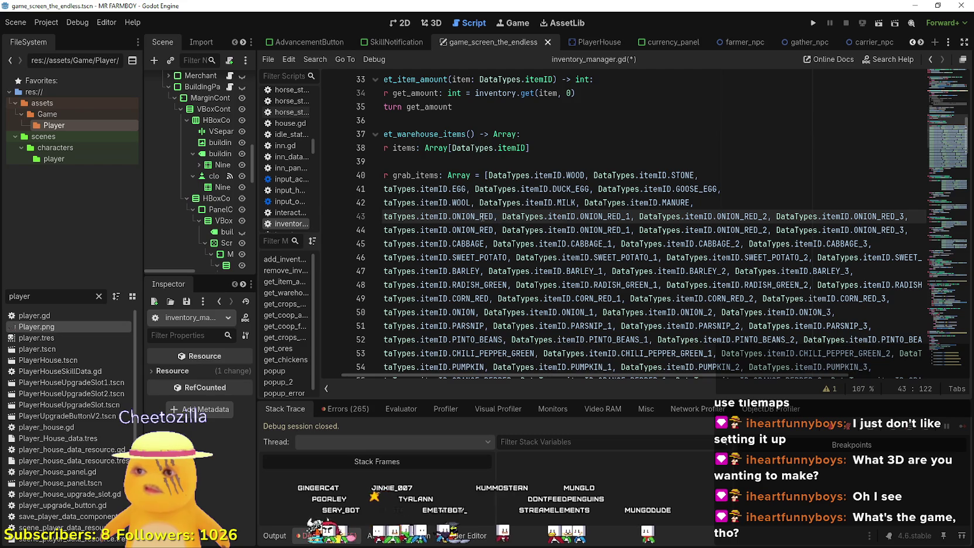
double_click(488, 217)
text(GRAPES_)
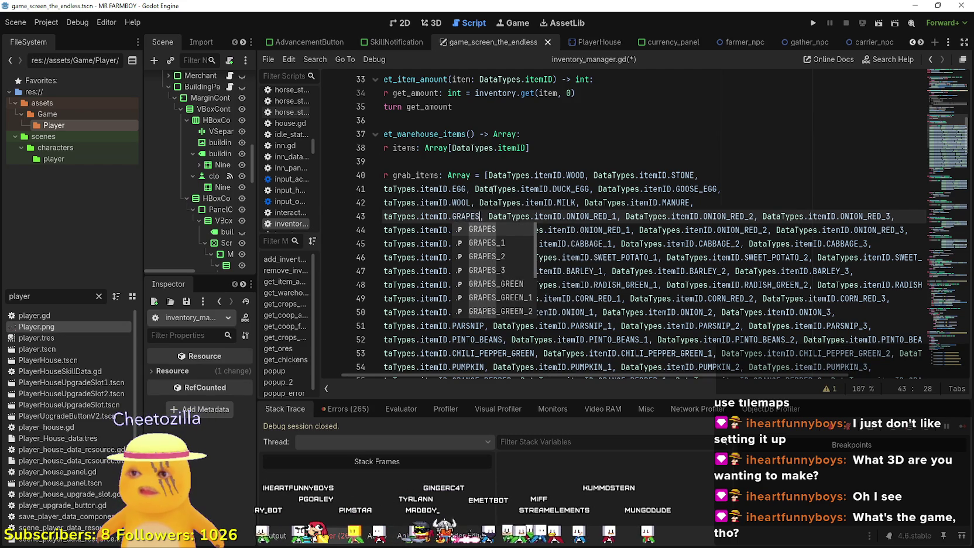
text(_RED)
key(Return)
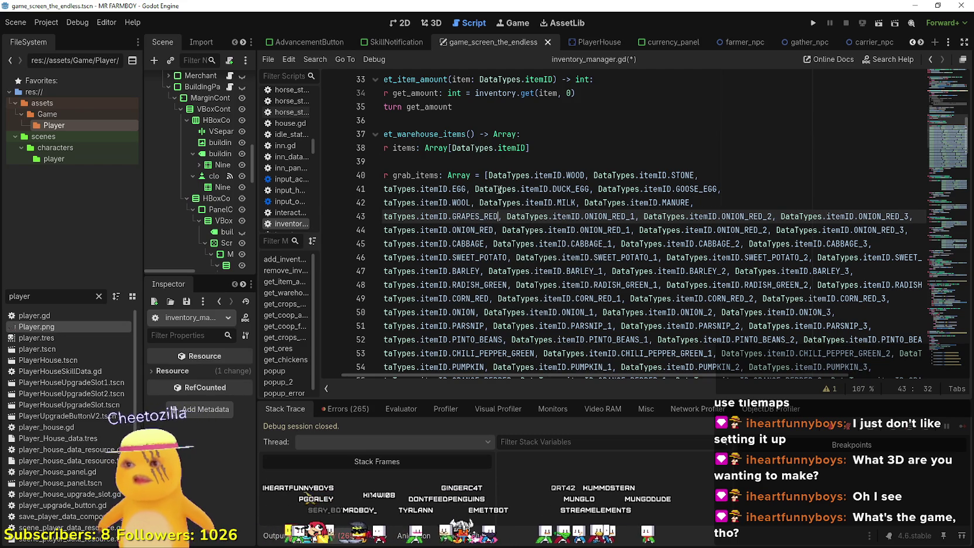
double_click(473, 216)
double_click(473, 216)
key(ctrl+c)
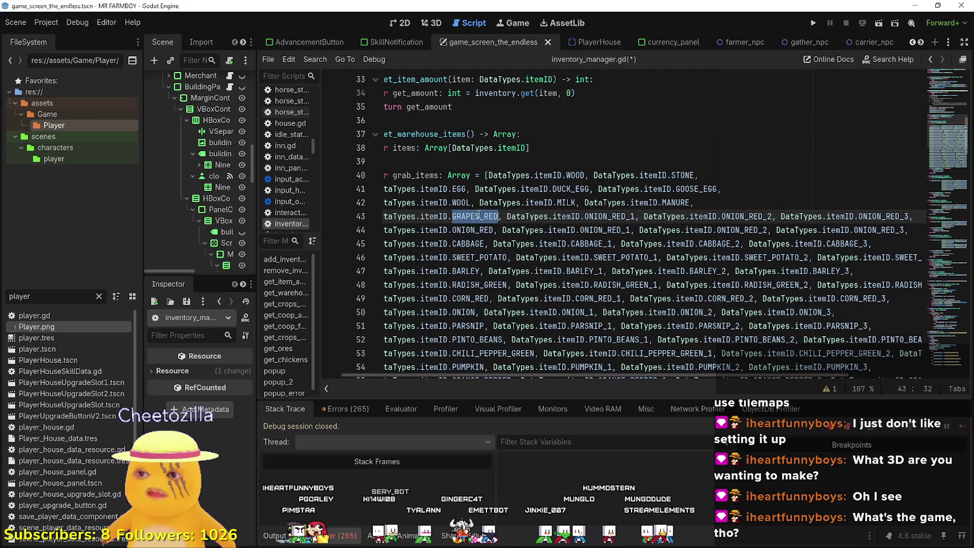
drag(627, 215, 587, 216)
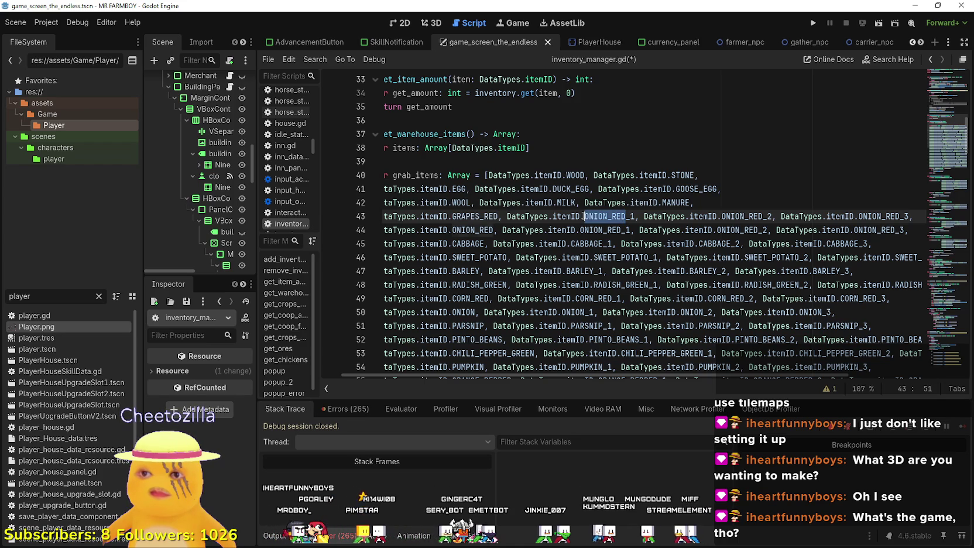
key(ctrl+v)
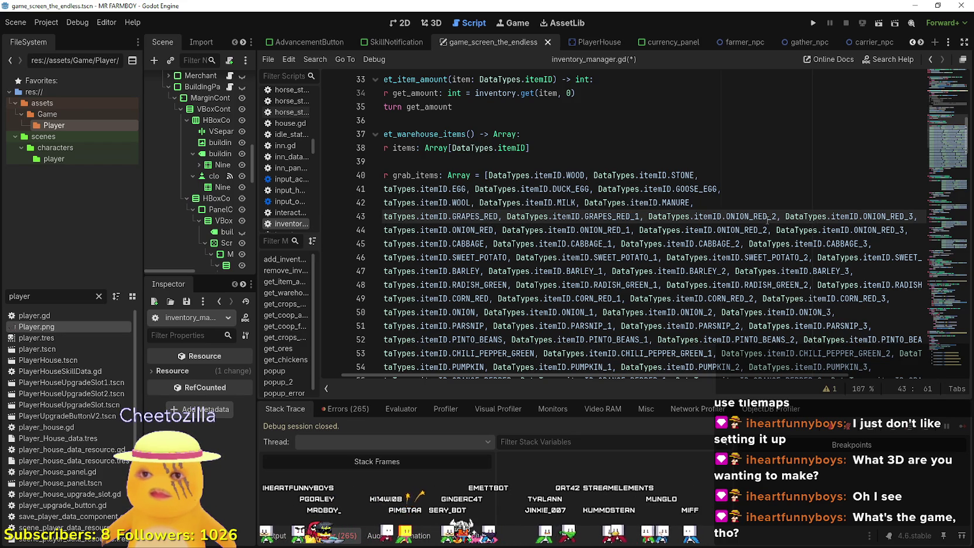
drag(728, 216, 726, 216)
key(ctrl+v)
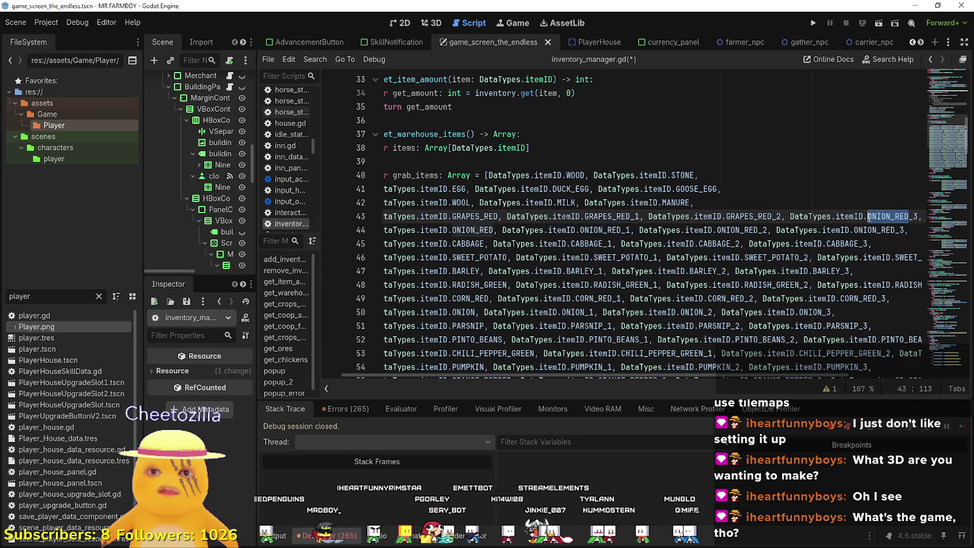
key(ctrl+v)
click(916, 216)
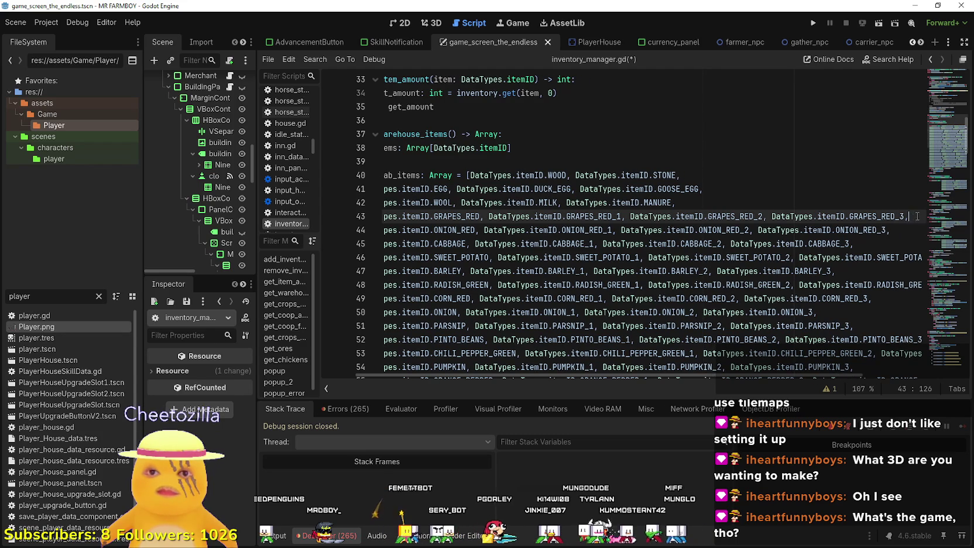
Copy the GRAPES_RED row onto a new line above it and begin renaming its first entry to BLACK.
mouse_move(605, 216)
mouse_down()
mouse_move(934, 222)
mouse_move(405, 219)
mouse_up()
click(742, 198)
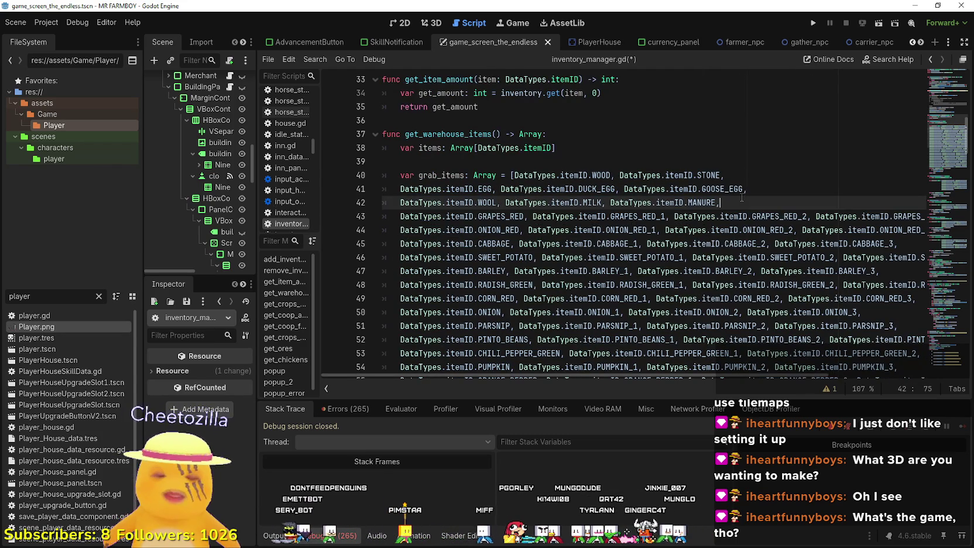
key(Return)
text(DataTypes.itemID.GRAPES_RED, DataTypes.itemID.GRAPES_RED_1, DataTypes.itemID.GRAPES_RED_2, DataTypes.itemID.GRAPES_RED_3,)
double_click(465, 217)
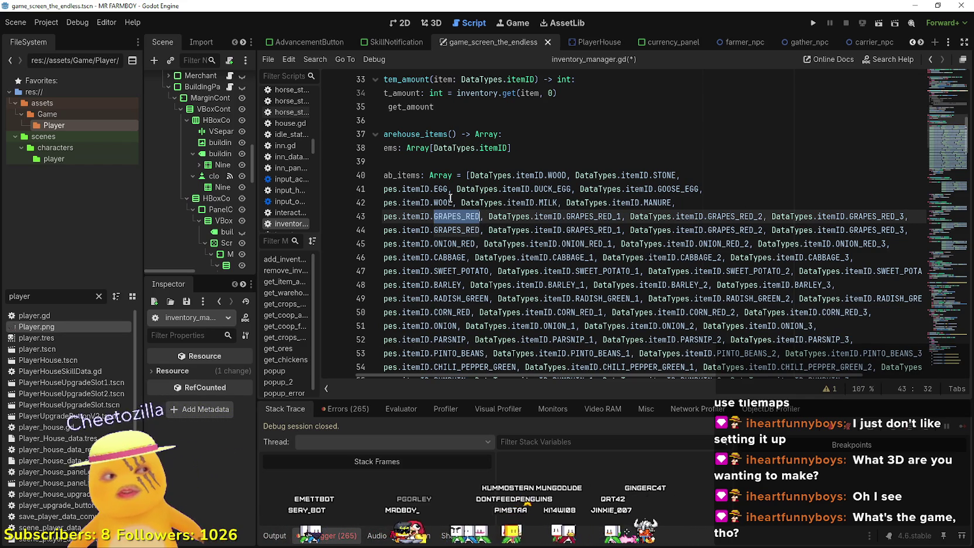
mouse_move(479, 177)
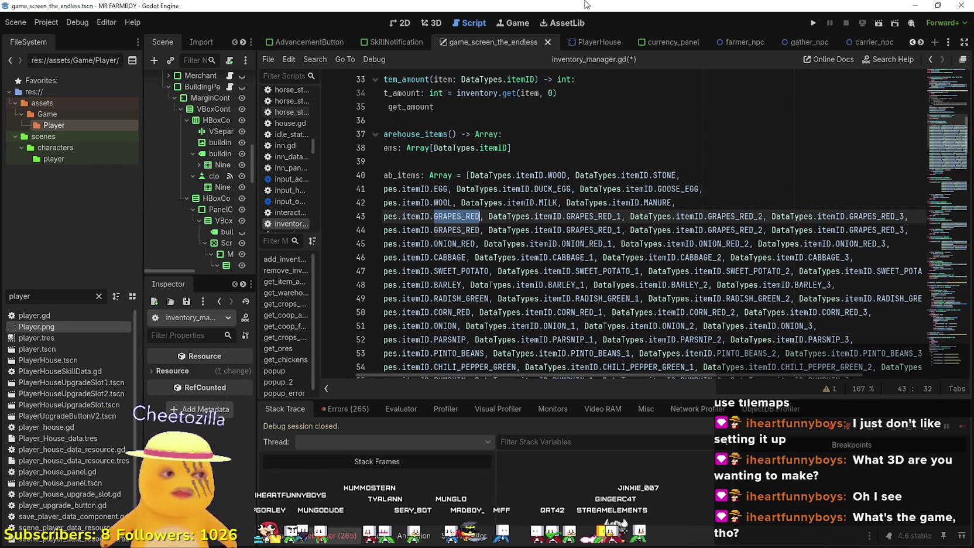
text(BLACK)
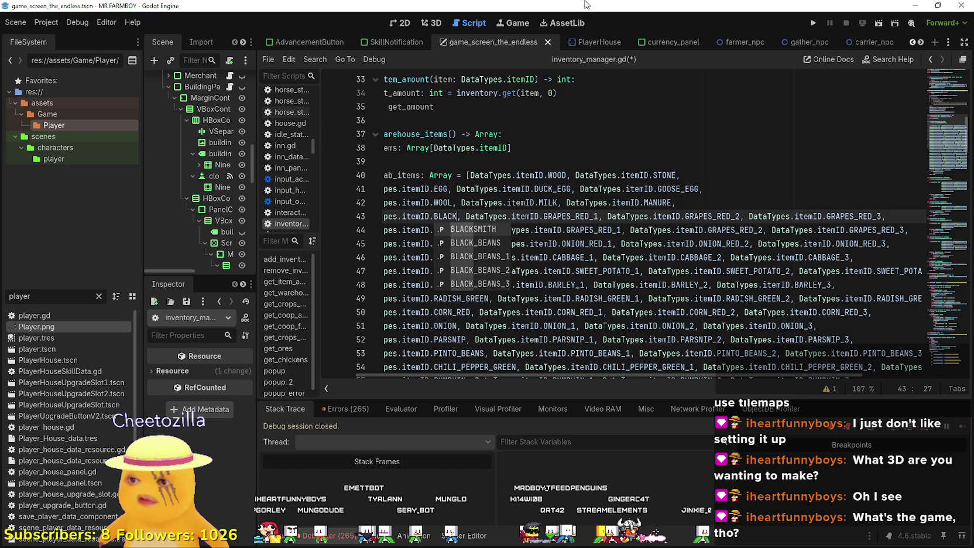
Complete the first entry as BLACK_BEANS and rename the second entry to BLACK_BEANS_1.
key(Down)
key(Return)
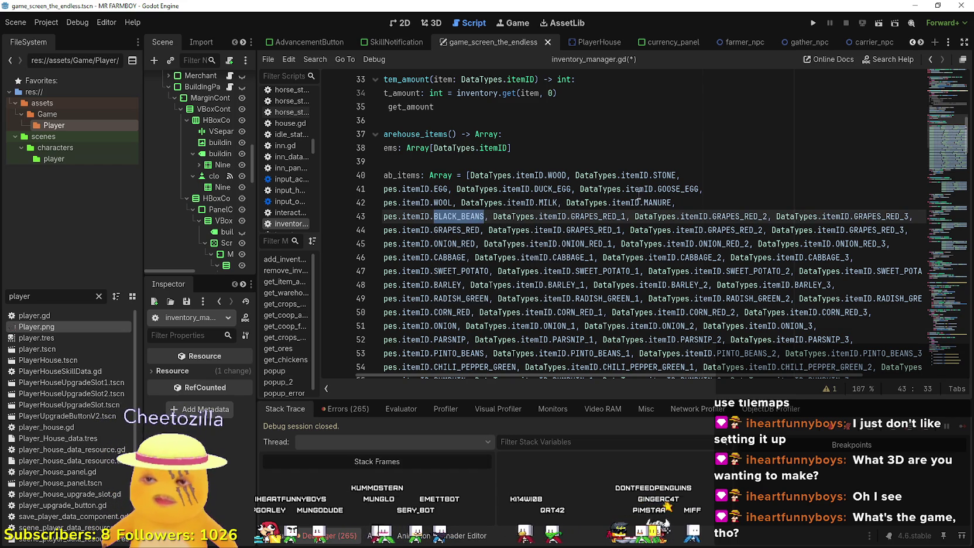
click(613, 216)
key(ctrl+shift+Left)
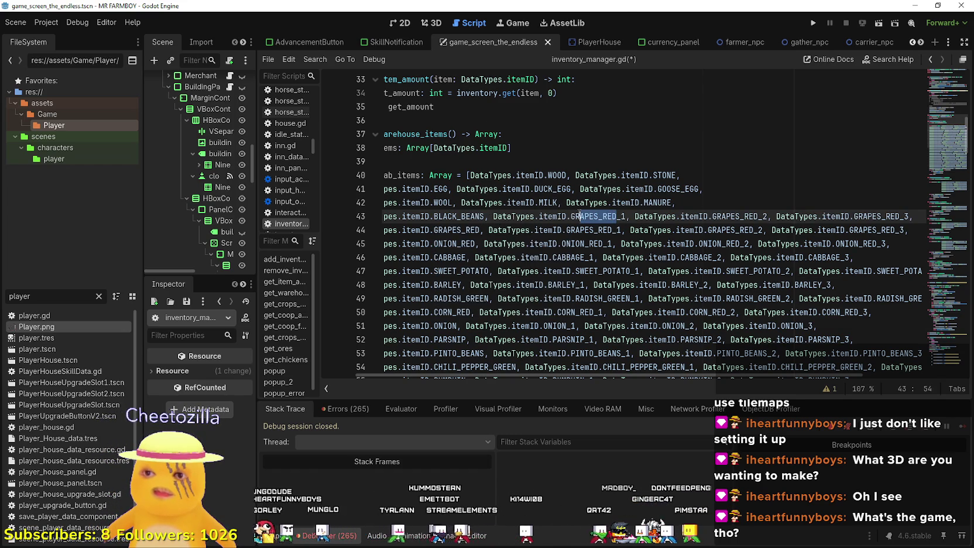
text(BLACK_BEANS)
Rename the remaining GRAPES_RED entries to BLACK_BEANS_2 and BLACK_BEANS_3, then select the finished row.
click(744, 216)
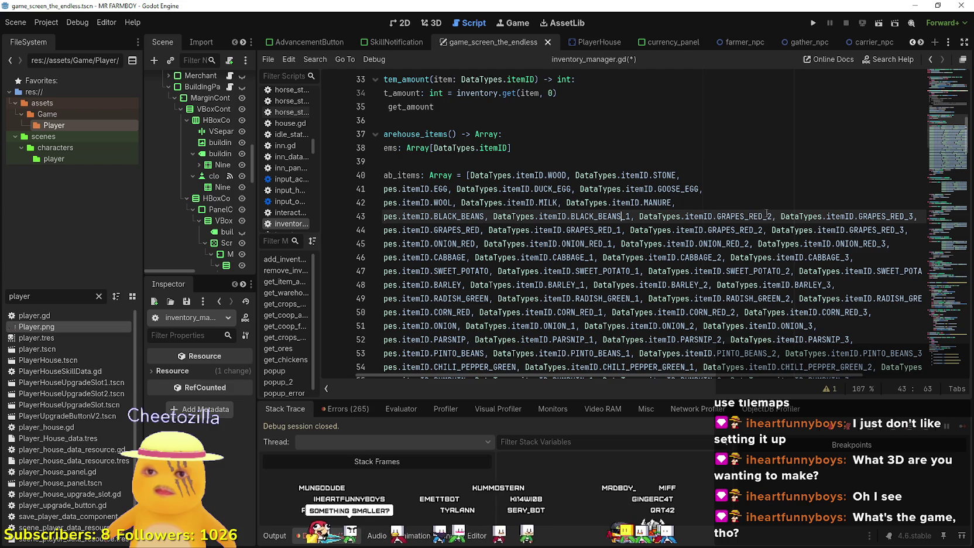
drag(764, 216, 716, 216)
text(BLACK_BEANS)
click(913, 216)
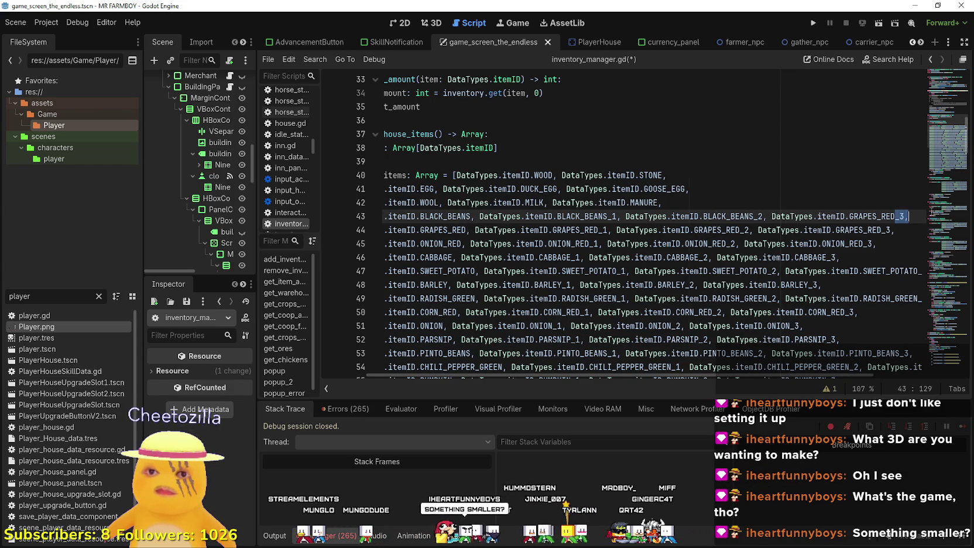
drag(895, 216, 849, 216)
click(849, 216)
text(BLACK_BEANS)
mouse_move(910, 216)
mouse_down()
mouse_move(351, 216)
mouse_move(406, 216)
mouse_up()
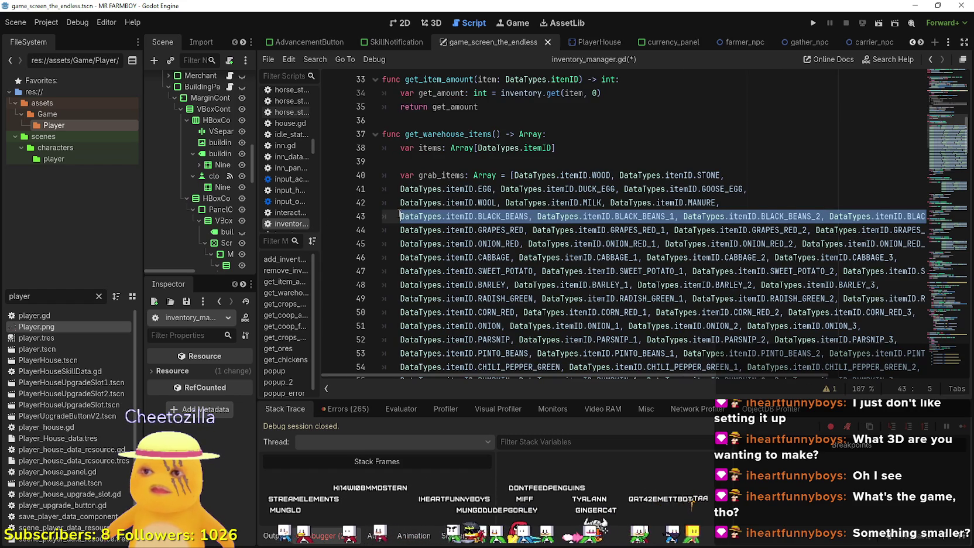
click(731, 203)
Paste a BLACK_BEANS row copy on line 43 and rename its first entry to TOMATO_YELLOW.
key(Return)
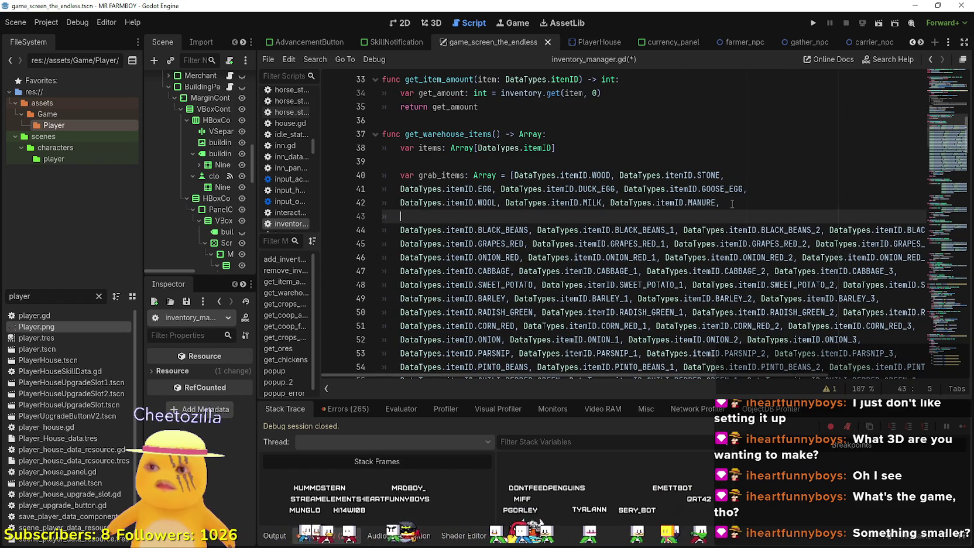
text(DataTypes.itemID.BLACK_BEANS, DataTypes.itemID.BLACK_BEANS_1, DataTypes.itemID.BLACK_BEANS_2, DataTypes.itemID.BLACK_BEANS_3,)
double_click(462, 216)
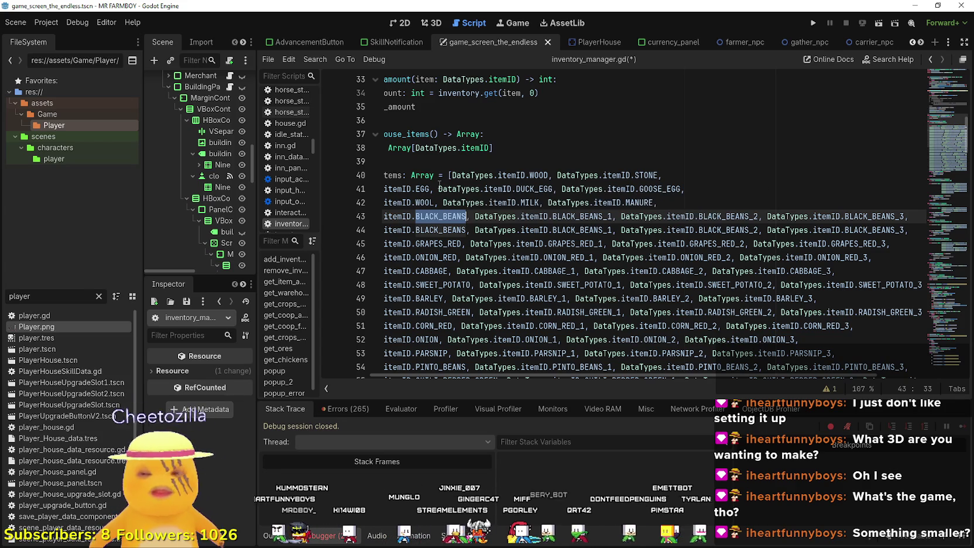
text(TOMATO_)
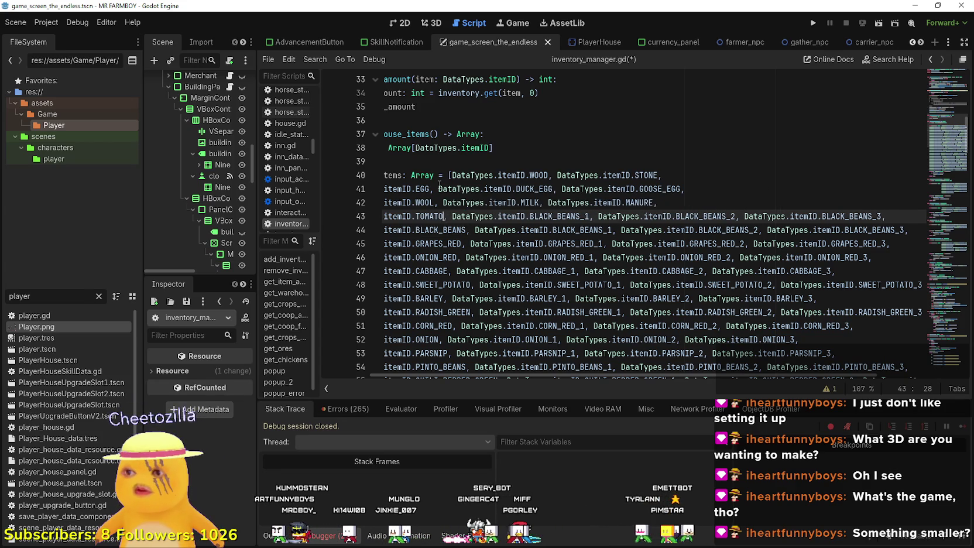
text(YE)
key(Return)
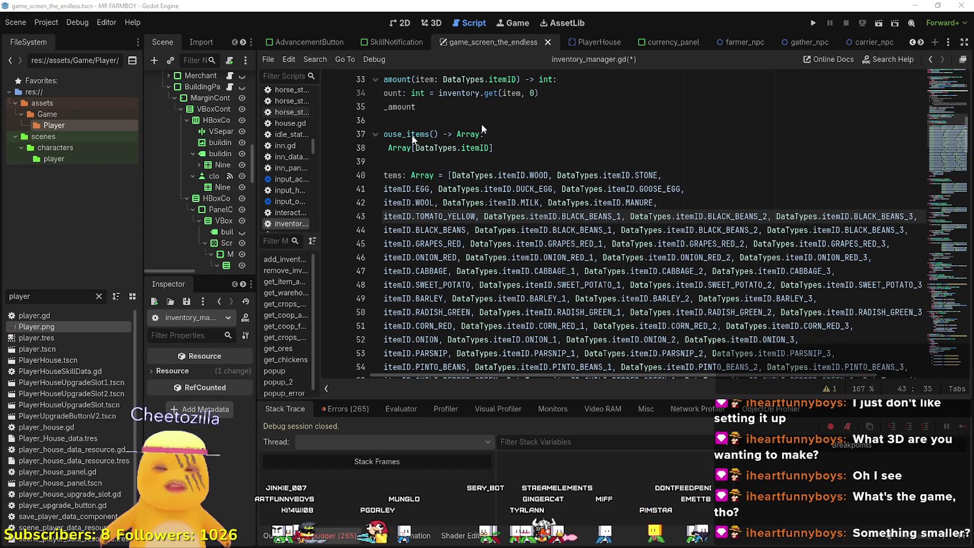
Rename the other BLACK_BEANS entries to TOMATO_YELLOW_1, TOMATO_YELLOW_2 and TOMATO_YELLOW_3.
double_click(429, 214)
key(ctrl+c)
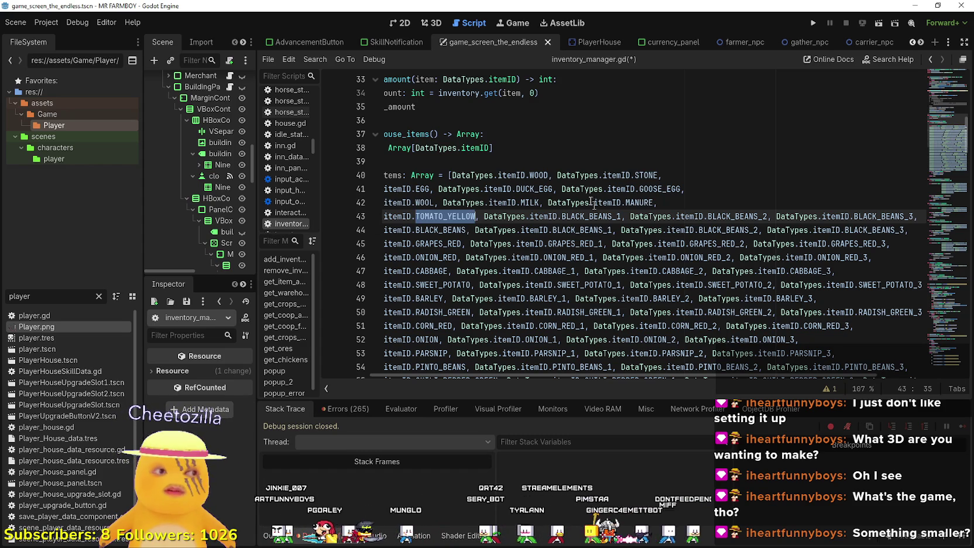
double_click(567, 216)
drag(612, 217, 561, 217)
key(ctrl+v)
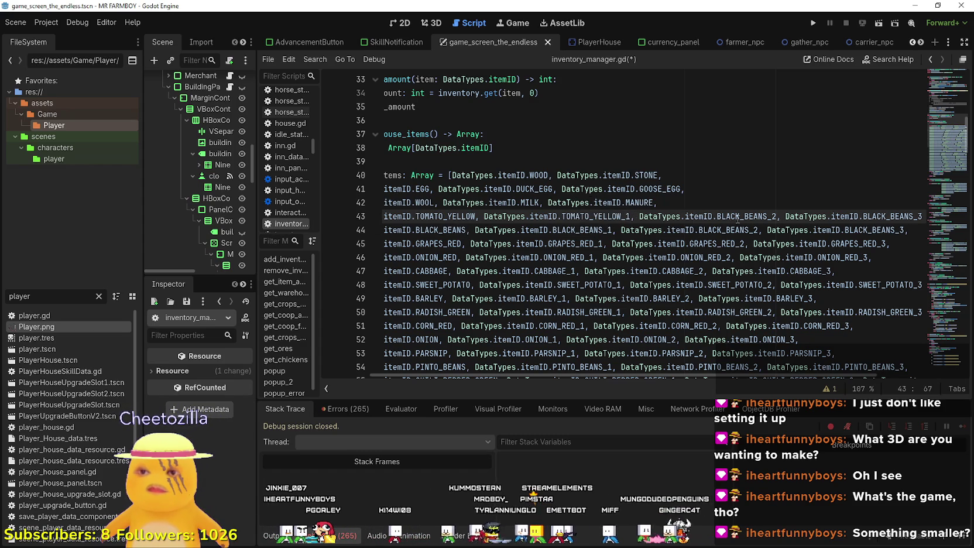
click(742, 216)
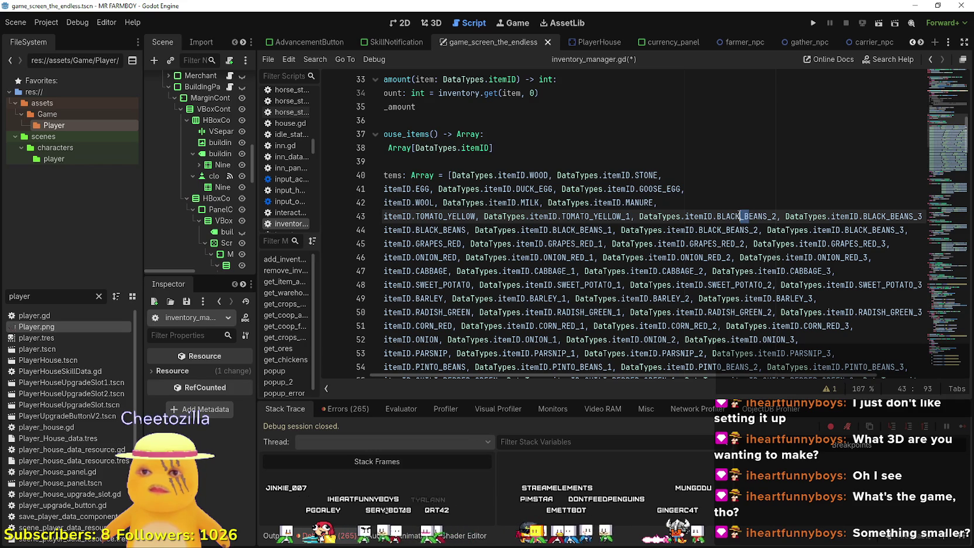
drag(765, 216, 716, 216)
key(ctrl+v)
mouse_move(908, 216)
mouse_down()
mouse_move(931, 216)
mouse_move(831, 215)
mouse_move(844, 216)
mouse_up()
key(ctrl+v)
click(909, 216)
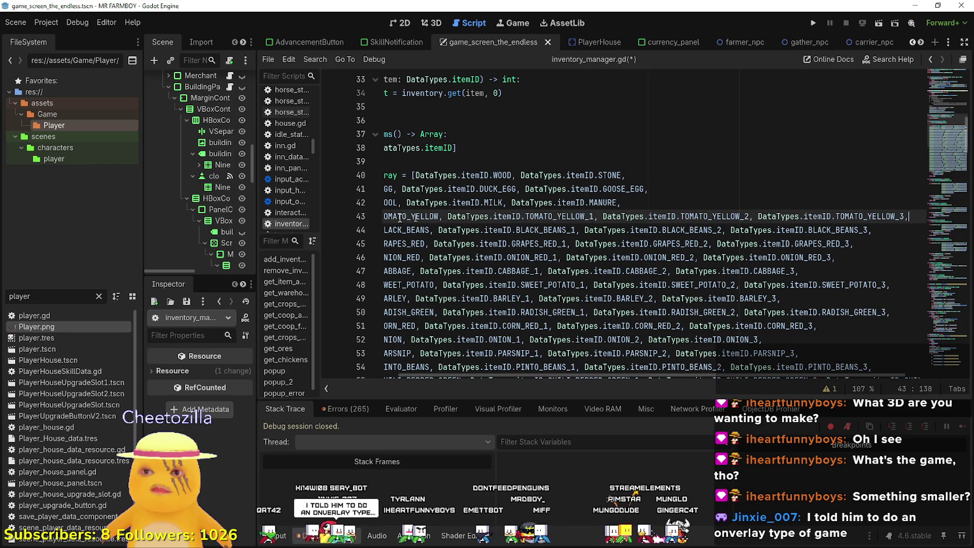
Copy the TOMATO_YELLOW row and paste a second identical row above it.
drag(414, 216, 931, 218)
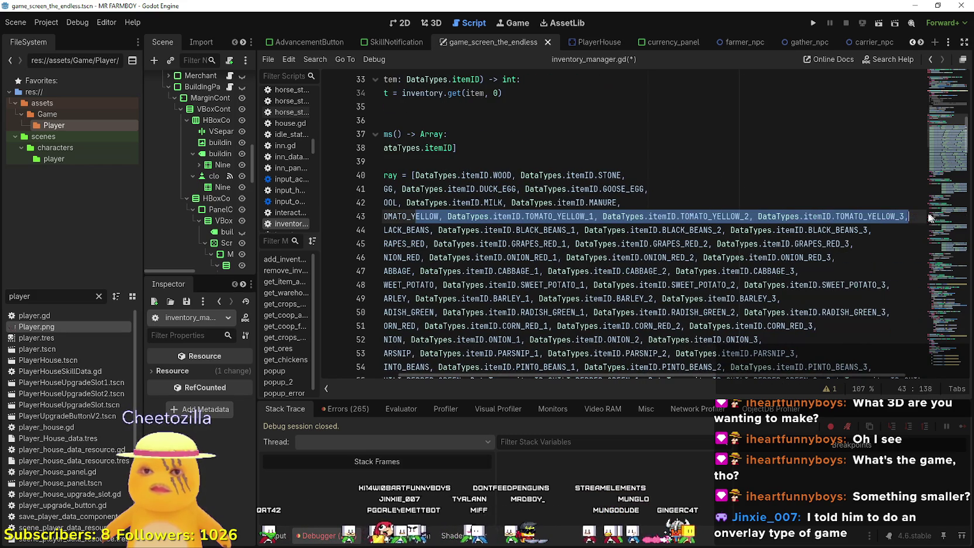
click(515, 217)
mouse_move(534, 216)
mouse_down()
mouse_move(958, 212)
mouse_move(401, 217)
mouse_up()
click(743, 205)
key(Return)
text(DataTypes.itemID.TOMATO_YELLOW, DataTypes.itemID.TOMATO_YELLOW_1, DataTypes.itemID.TOMATO_YELLOW_2, DataTypes.itemID.TOMATO_YELLOW_3,)
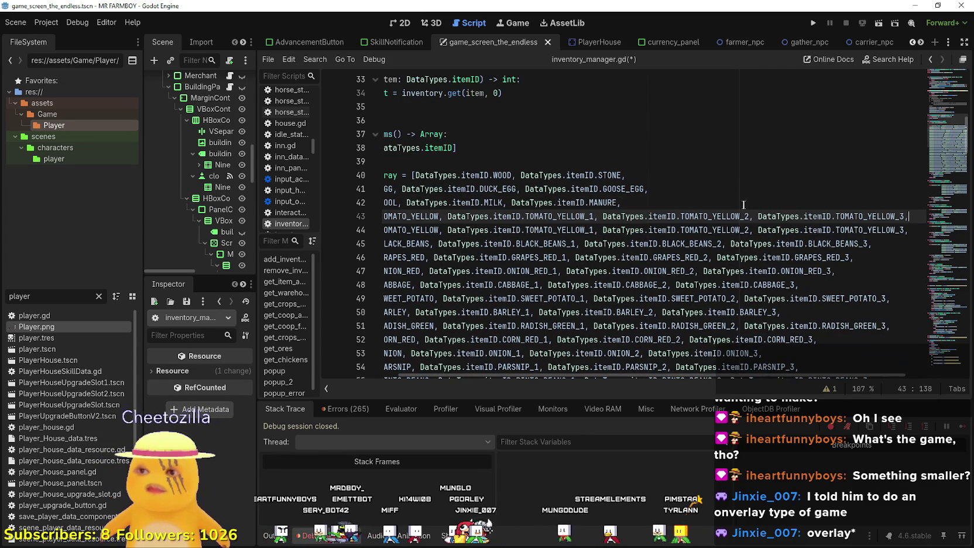
drag(482, 216, 383, 217)
click(466, 217)
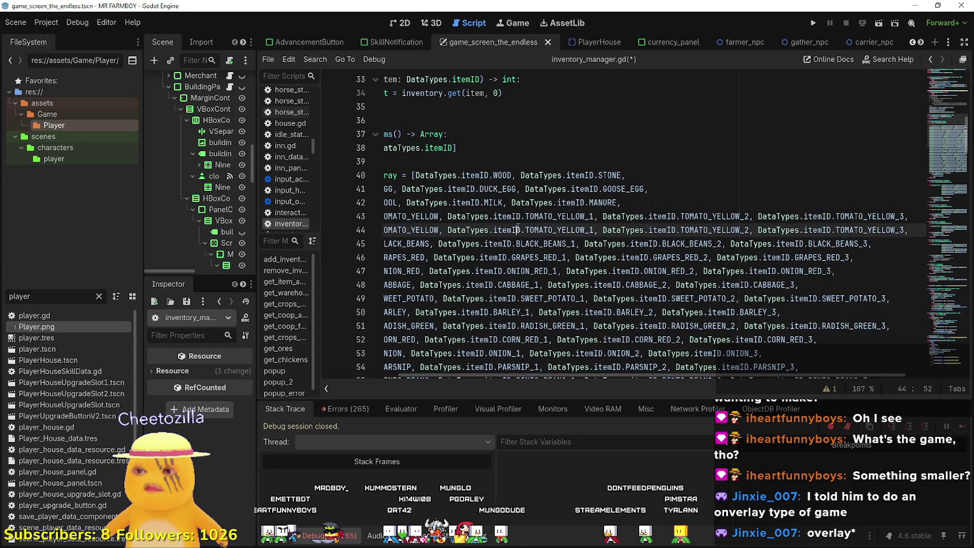
drag(466, 217, 445, 217)
click(527, 216)
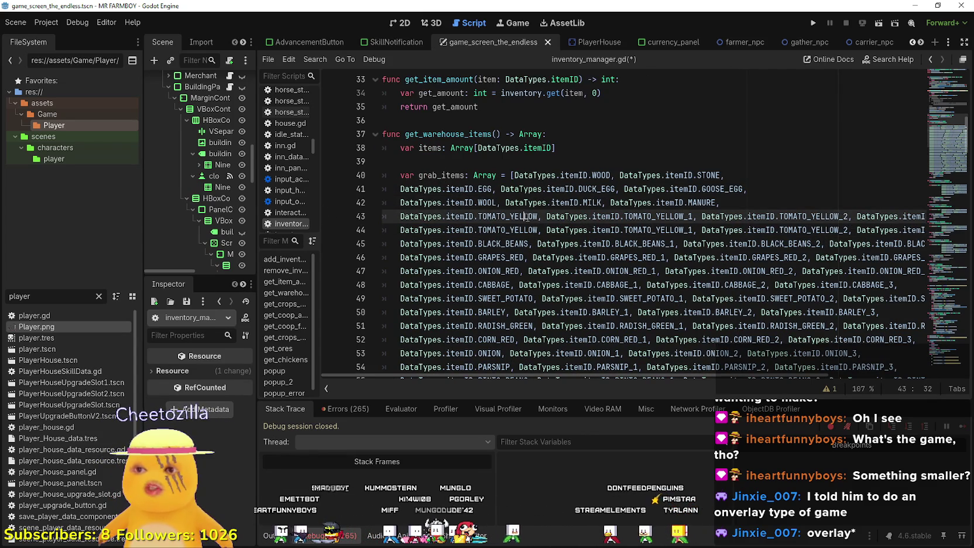
Rename the copied row's first entry to PUMPKIN_WHITE and its second to PUMPKIN_WHITE_1.
double_click(517, 216)
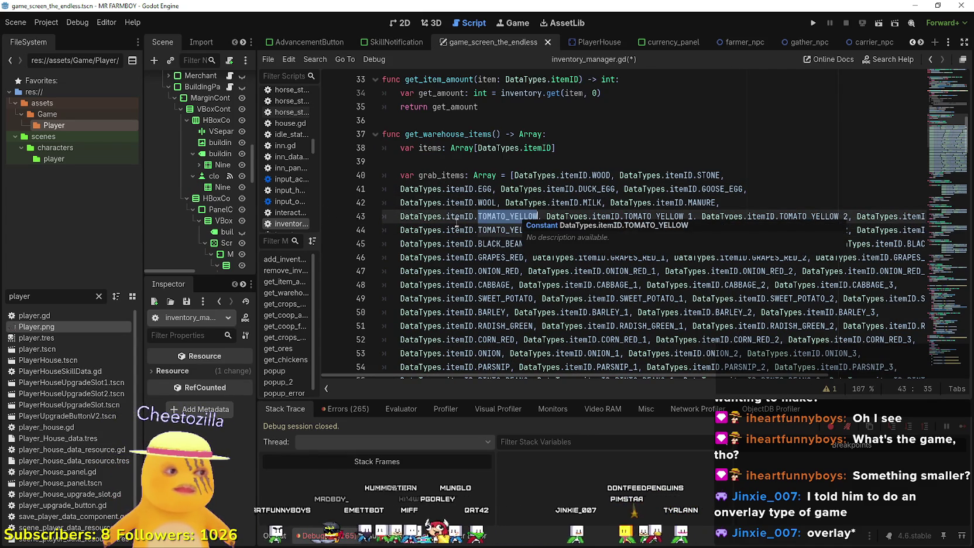
text(PUMP)
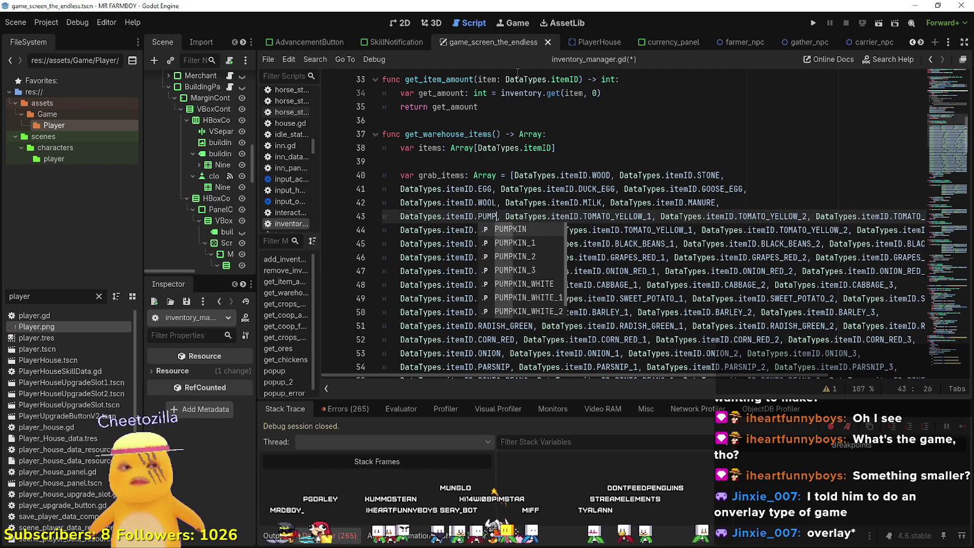
key(Down)
key(Down)
key(Down)
key(Return)
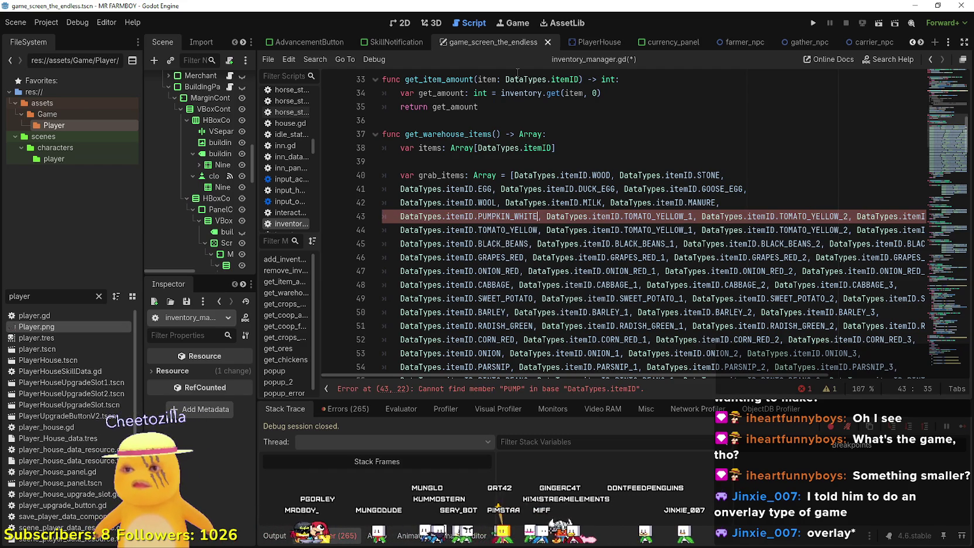
double_click(511, 217)
key(ctrl+c)
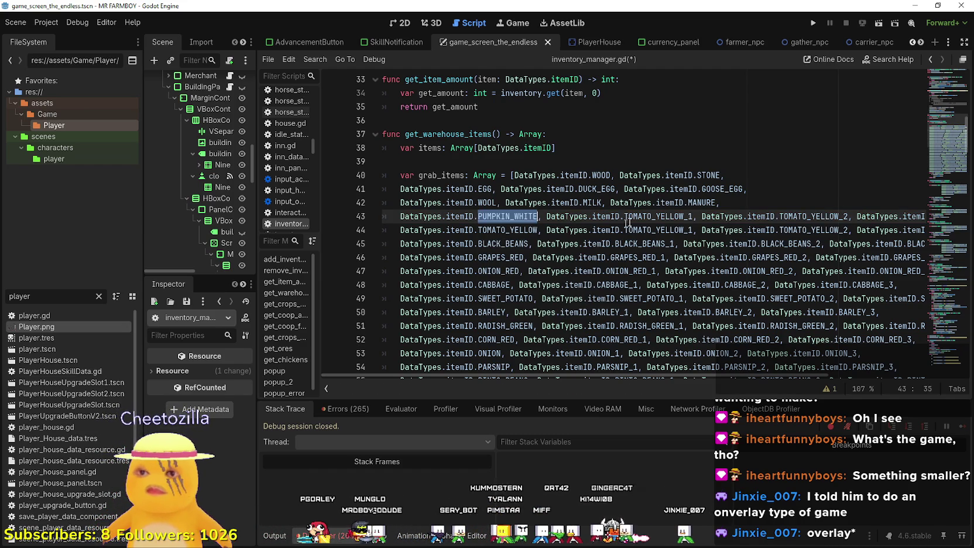
click(684, 217)
drag(684, 217, 623, 217)
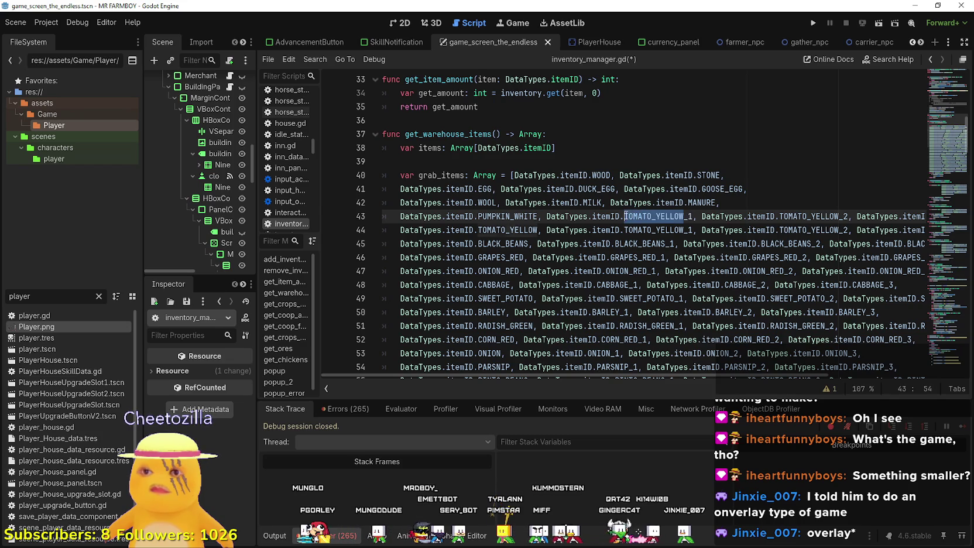
key(ctrl+v)
Rename the last two entries to PUMPKIN_WHITE_2 and PUMPKIN_WHITE_3, then select the whole row.
click(782, 216)
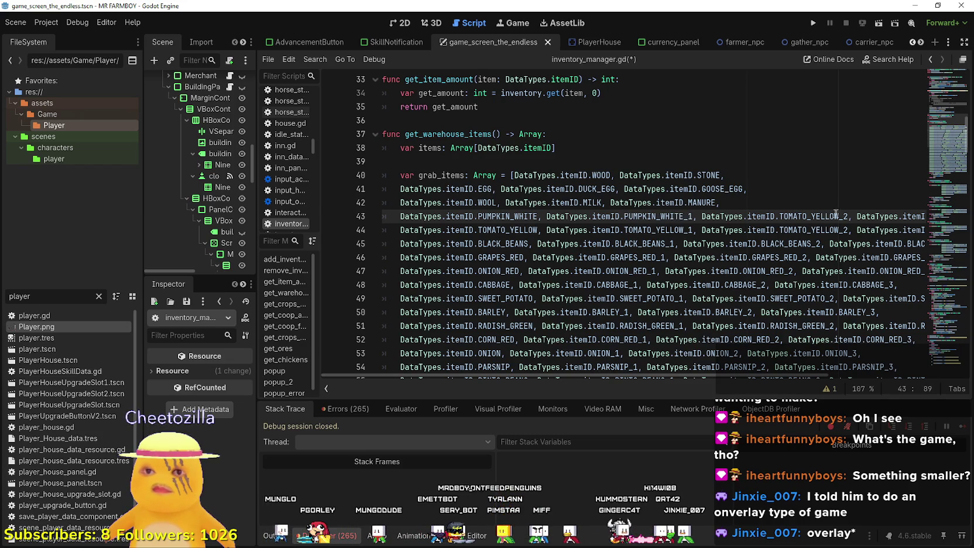
drag(838, 217, 778, 216)
key(ctrl+v)
click(871, 216)
mouse_move(887, 214)
mouse_down()
mouse_move(921, 216)
mouse_move(836, 216)
mouse_up()
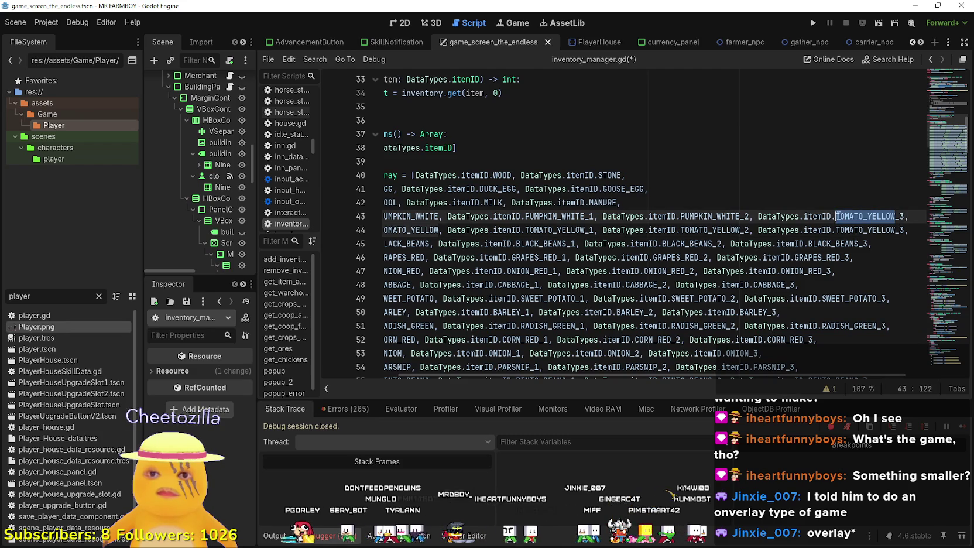
key(ctrl+v)
click(911, 215)
mouse_move(912, 216)
mouse_down()
mouse_move(386, 216)
mouse_move(398, 215)
mouse_up()
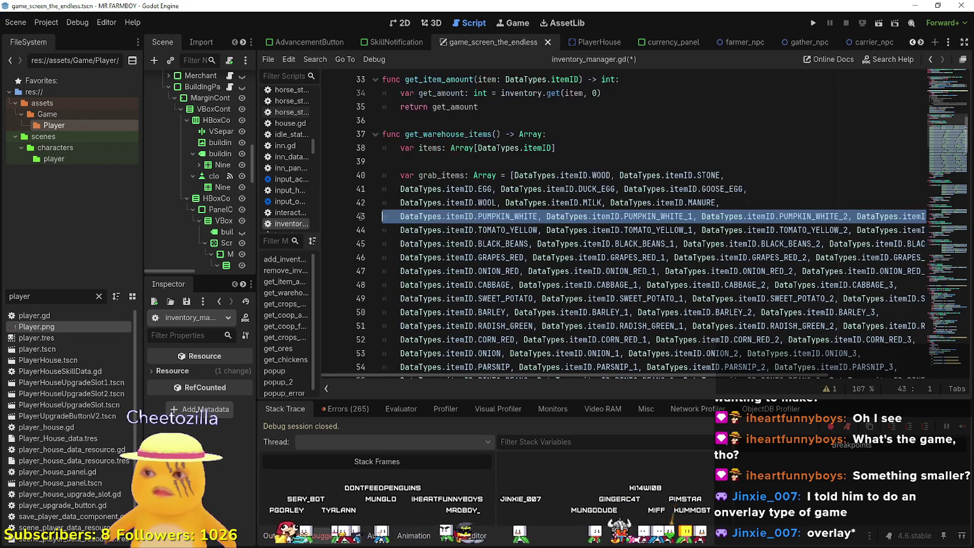
key(End)
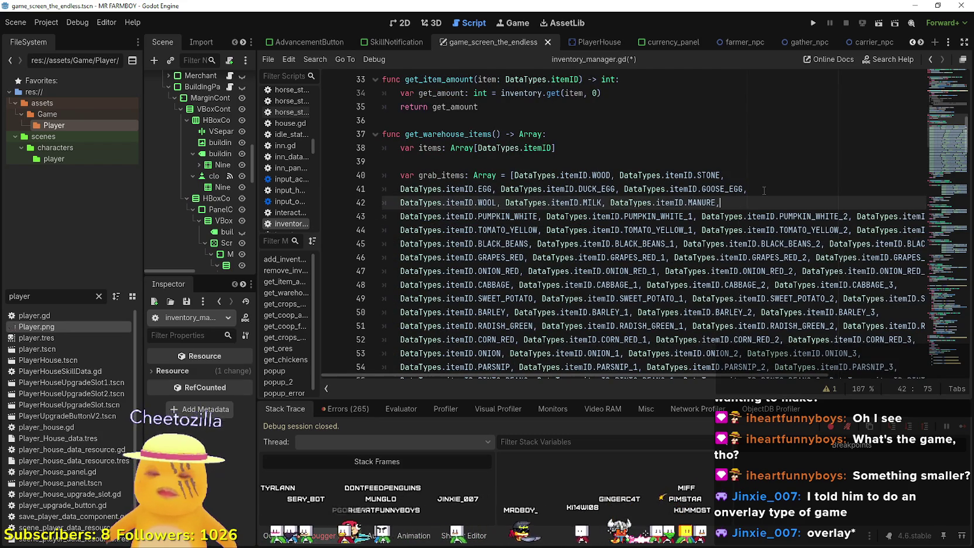
Duplicate the PUMPKIN_WHITE row and rename its first two entries to RED_PEPPER and RED_PEPPER_1.
key(ctrl+shift+d)
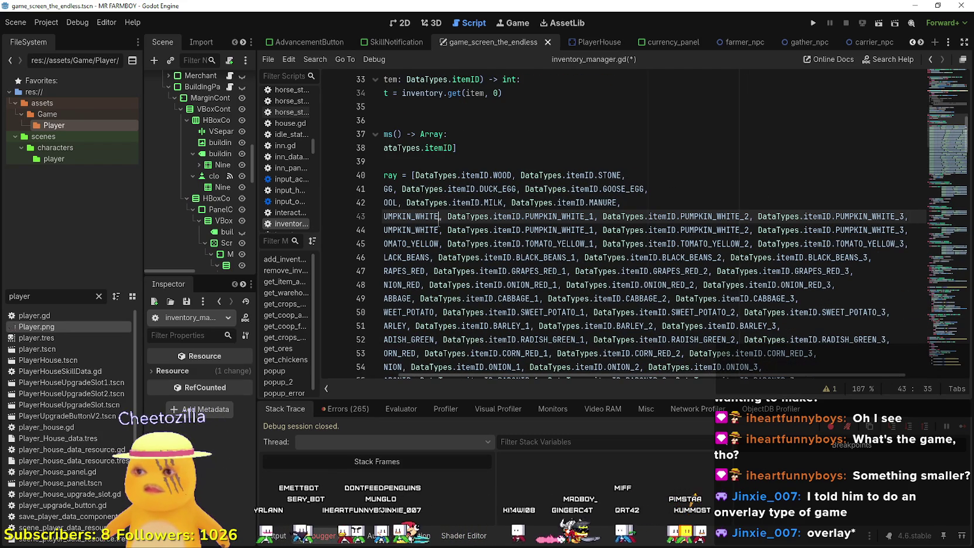
double_click(432, 216)
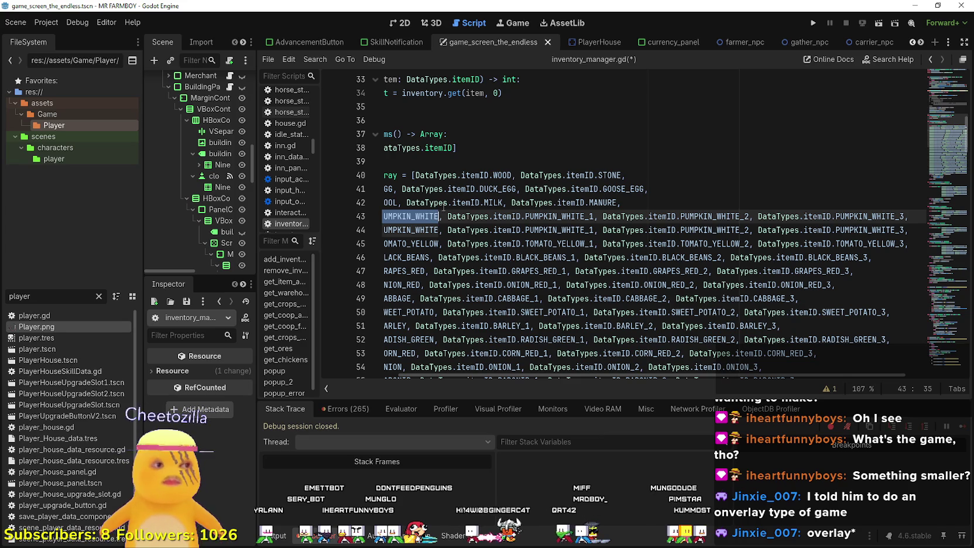
text(RED)
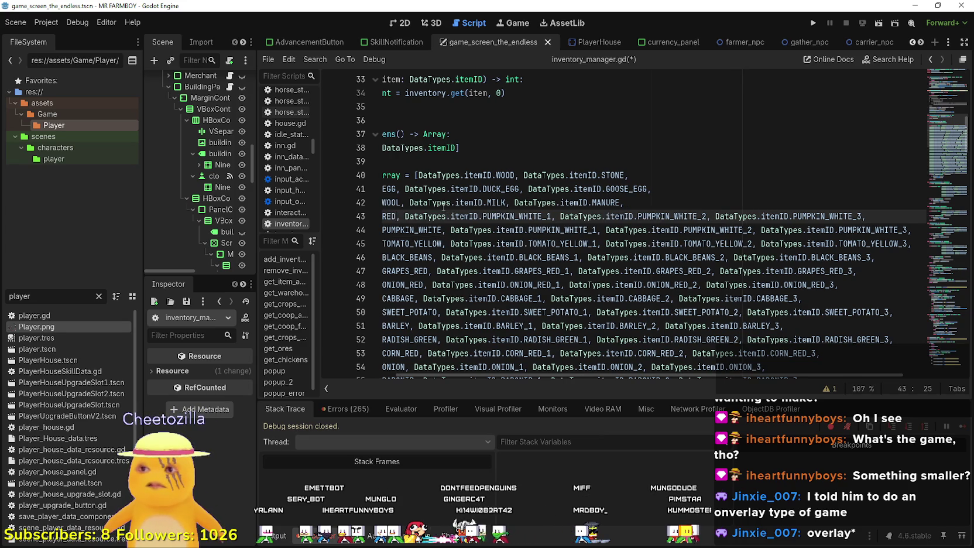
text(_PEPPER)
key(Return)
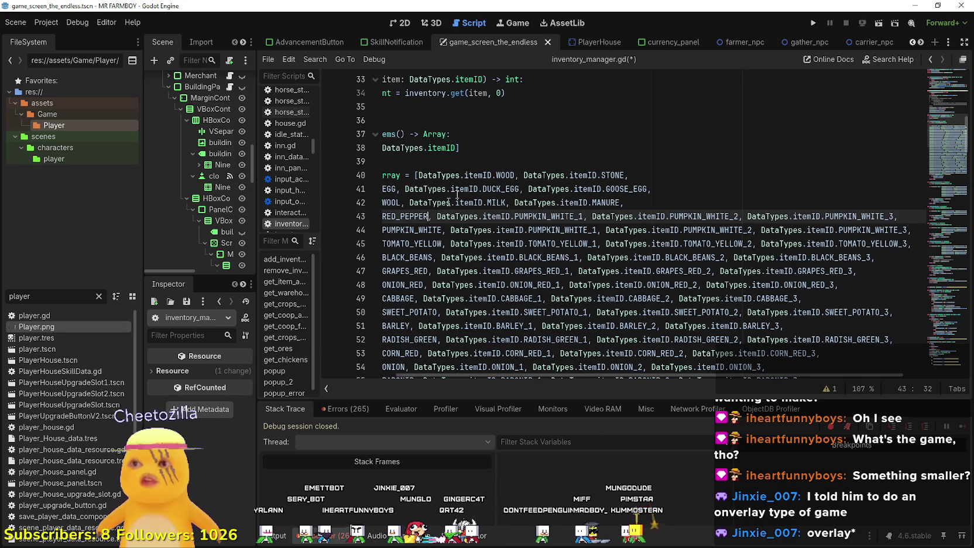
double_click(408, 212)
key(ctrl+c)
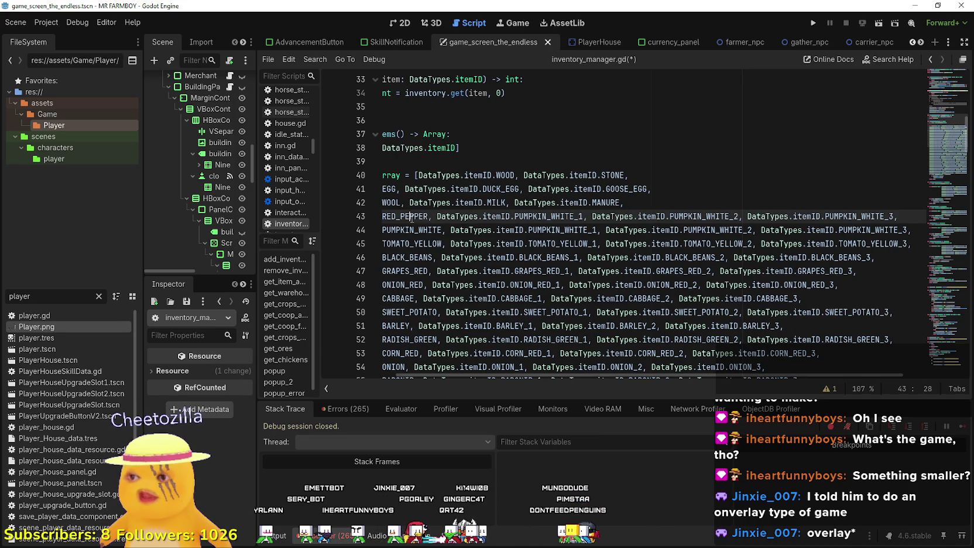
click(557, 218)
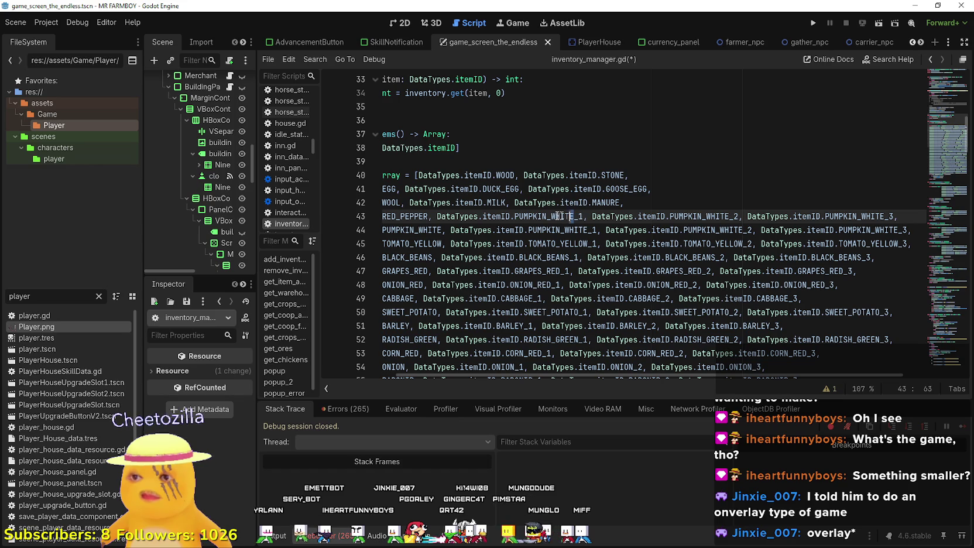
double_click(569, 215)
drag(514, 216, 575, 216)
key(ctrl+v)
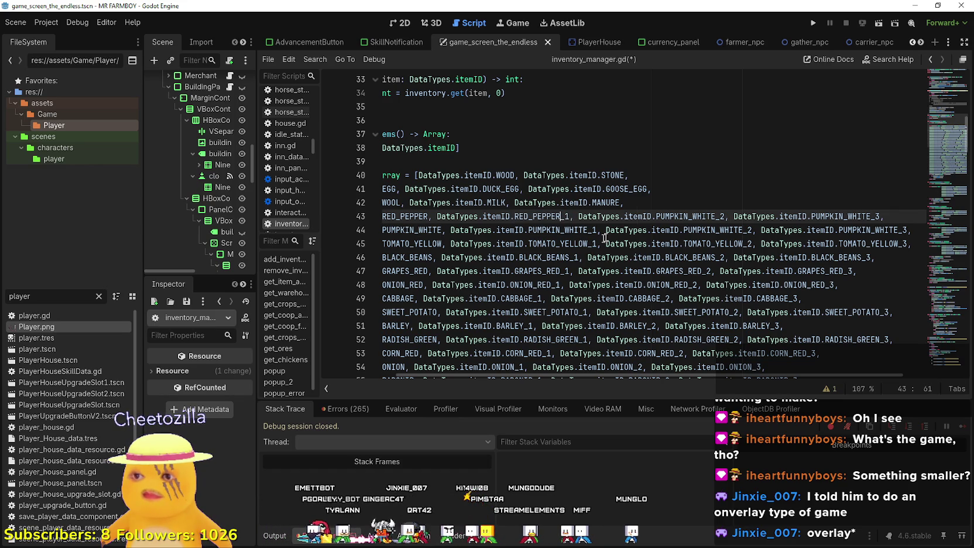
Rename the remaining entries to RED_PEPPER_2 and RED_PEPPER_3, then select the row.
click(706, 216)
drag(715, 215, 656, 216)
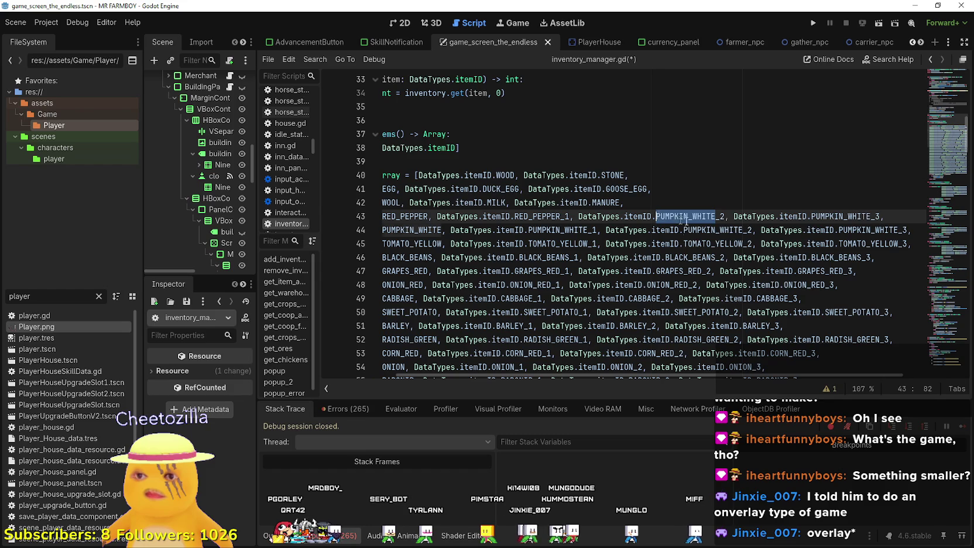
key(ctrl+v)
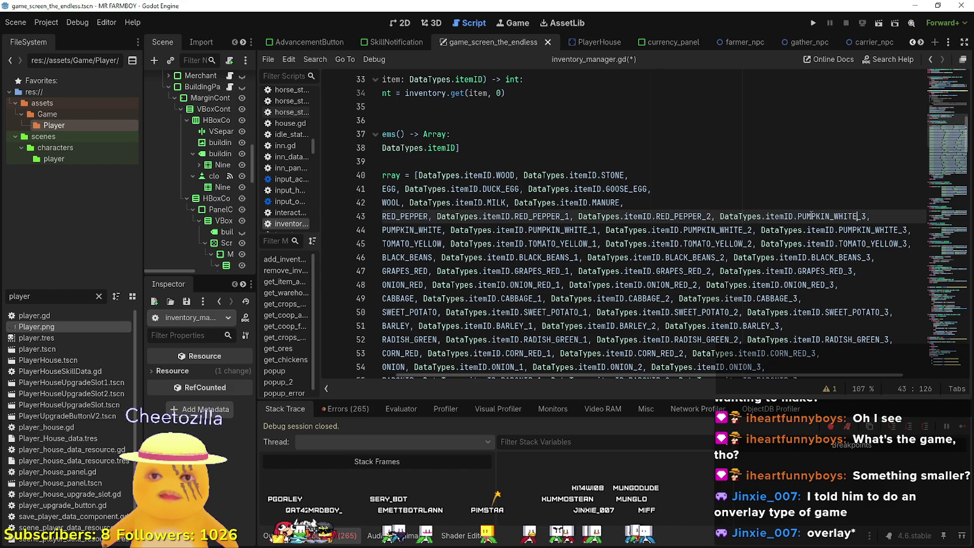
drag(811, 216, 797, 216)
key(ctrl+v)
key(End)
key(Right)
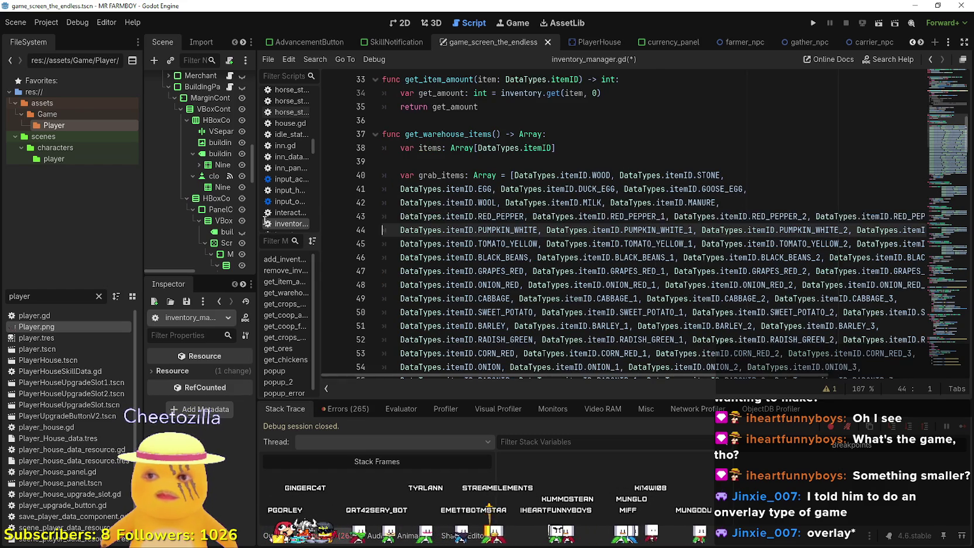
click(356, 216)
shift+click(396, 216)
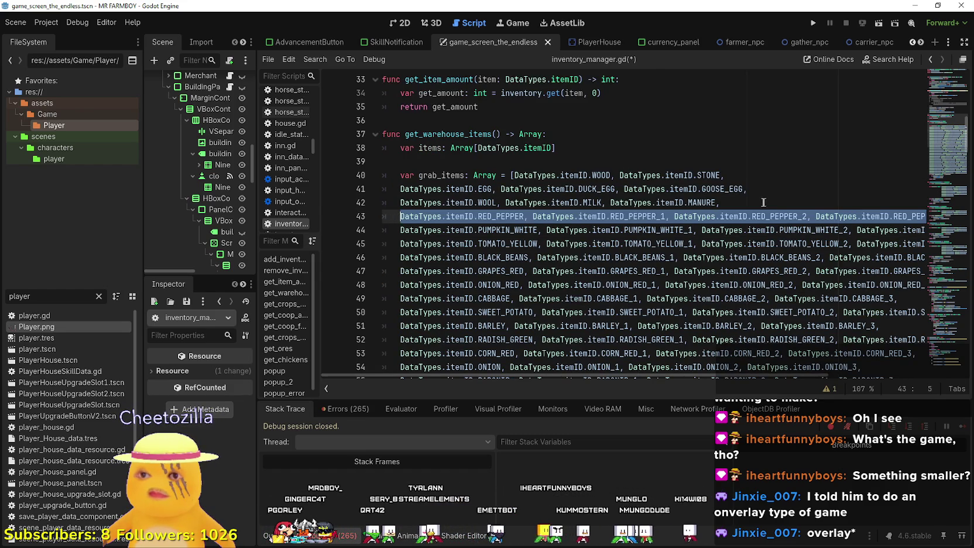
Duplicate line 43 with Ctrl+Shift+D and select the first RED_PEPPER name for renaming.
key(ctrl+shift+d)
key(End)
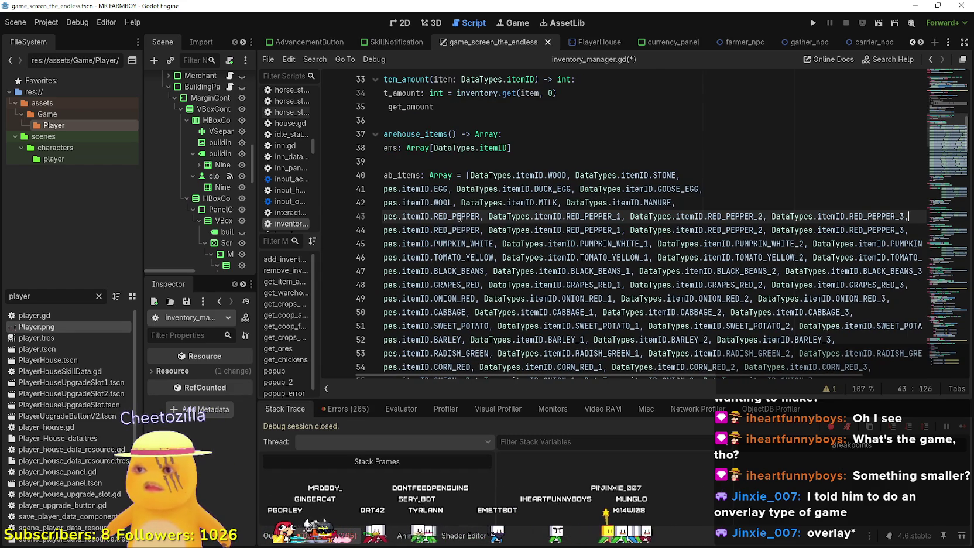
double_click(475, 216)
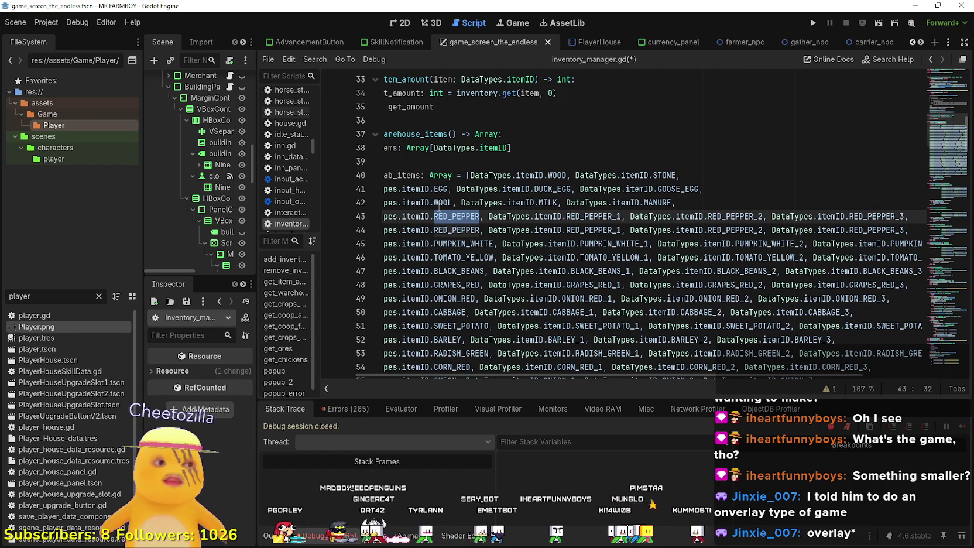
mouse_move(438, 206)
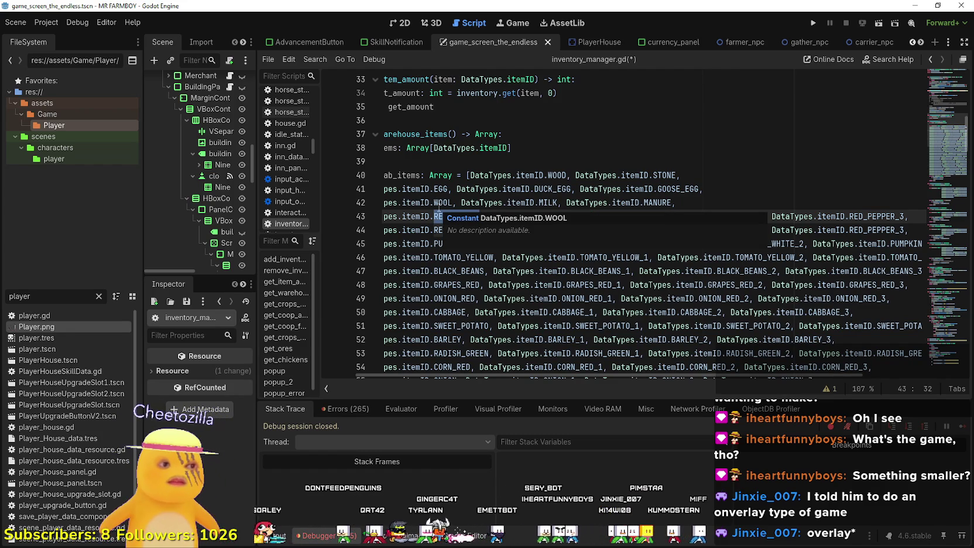
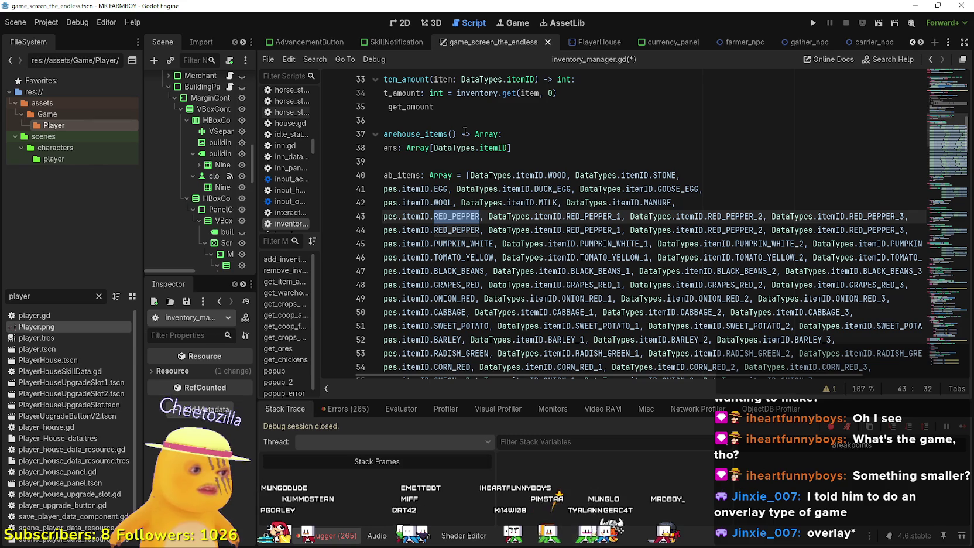
Replace RED_PEPPER with RADISH_WHITE in the row's first entry and in entries _1, _2 and _3.
text(RADI)
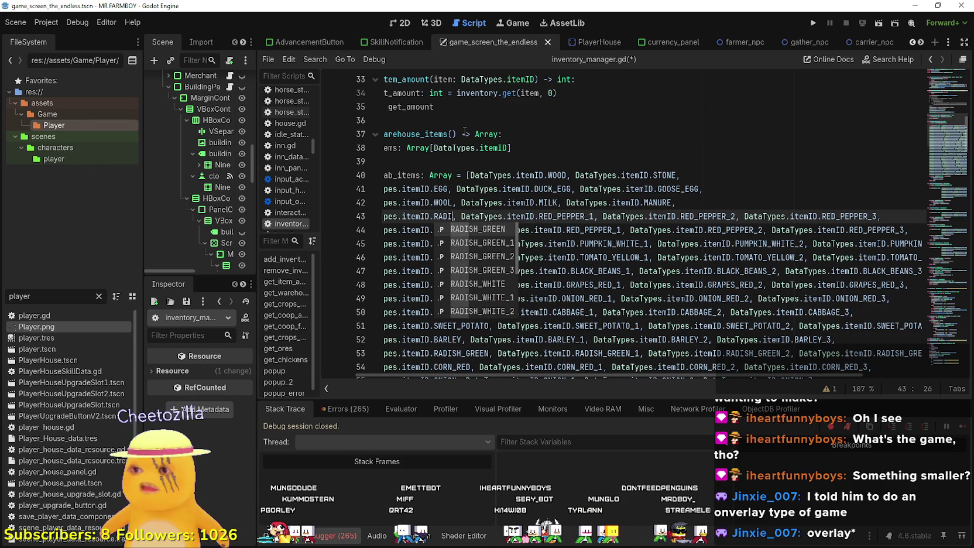
click(479, 230)
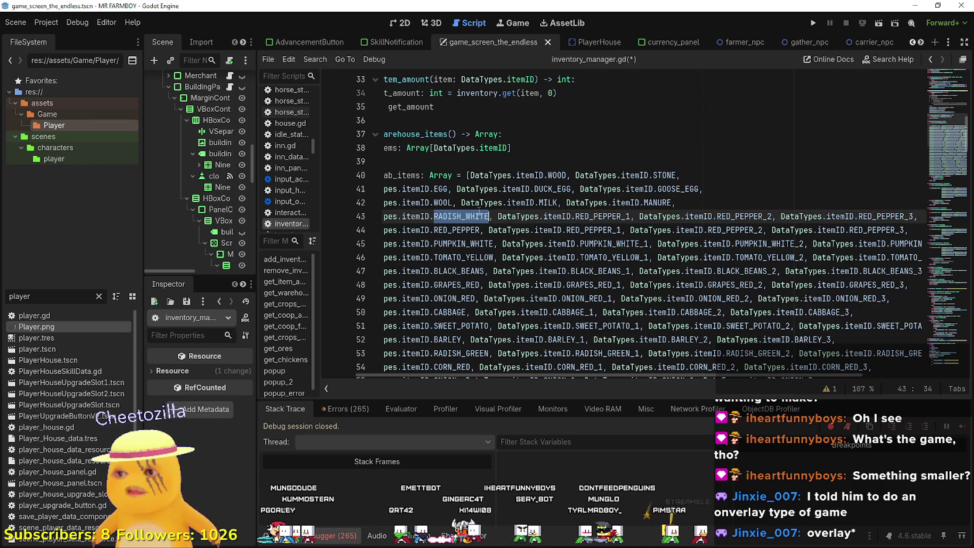
click(622, 216)
drag(622, 216, 575, 216)
text(RADISH_WHITE)
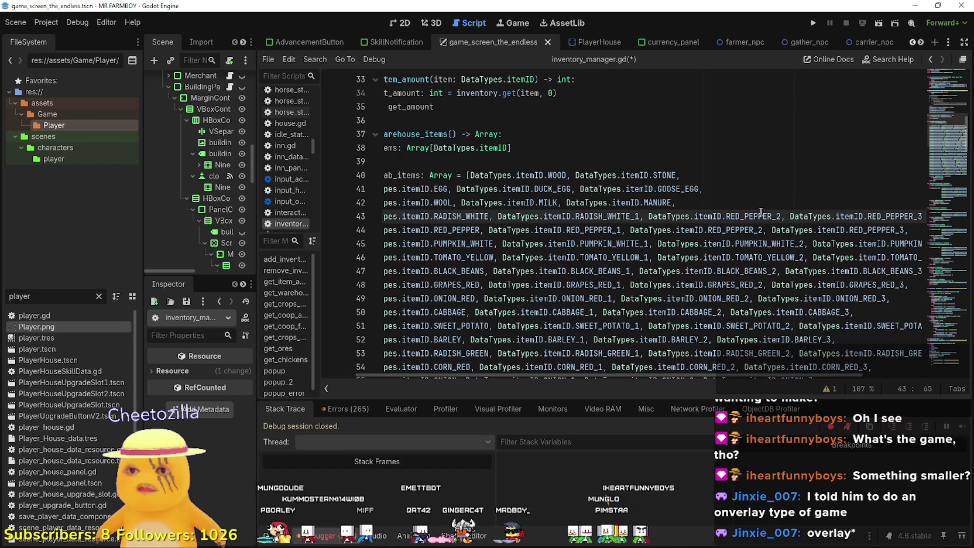
drag(771, 216, 726, 217)
text(RADISH_WHITE)
click(915, 217)
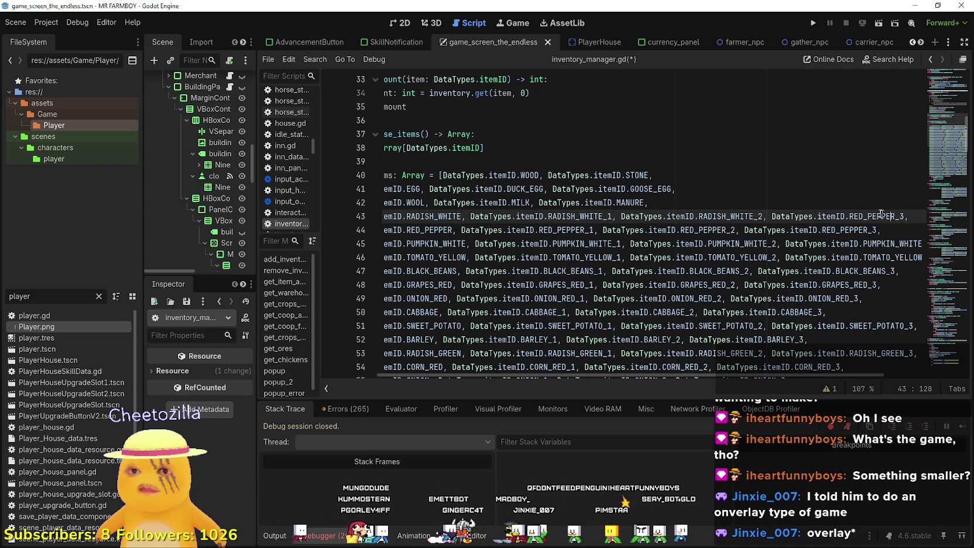
drag(894, 217, 848, 216)
text(RADISH_WHITE)
Select and copy the RADISH_WHITE row, then go to the end of the MANURE line.
click(921, 216)
click(906, 216)
mouse_move(913, 215)
mouse_down()
mouse_move(383, 216)
mouse_move(399, 216)
mouse_up()
click(750, 203)
Paste a copy of the radish row and rename its first entry to CORN.
key(ctrl+v)
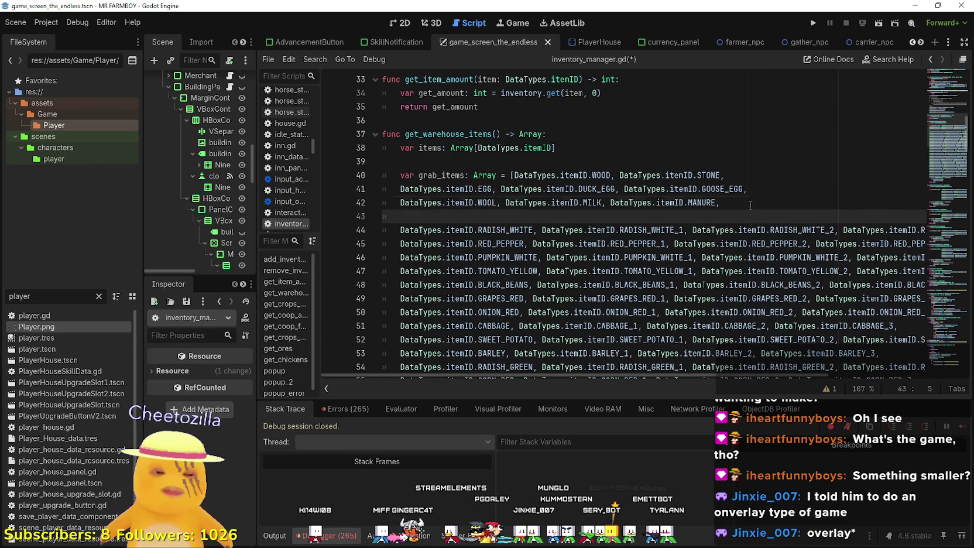
double_click(441, 218)
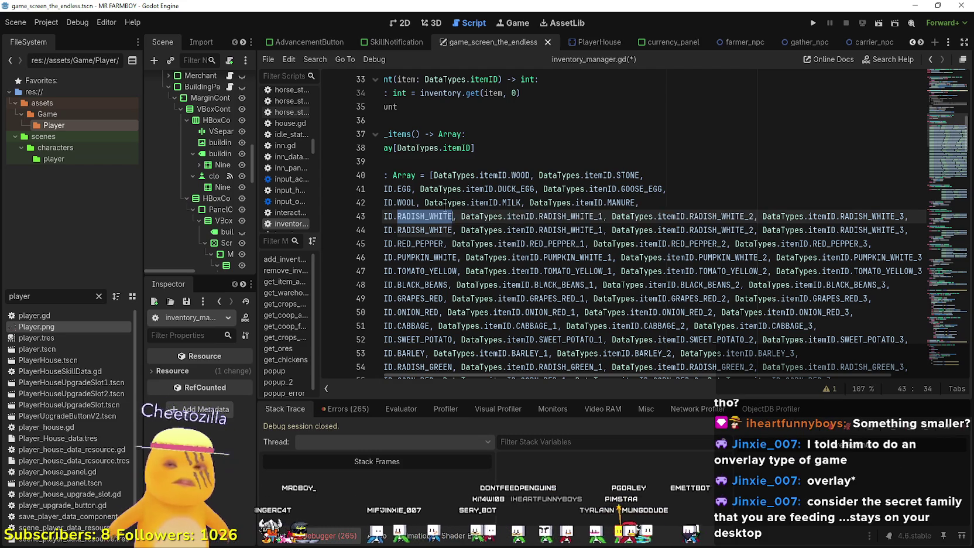
text(CORN)
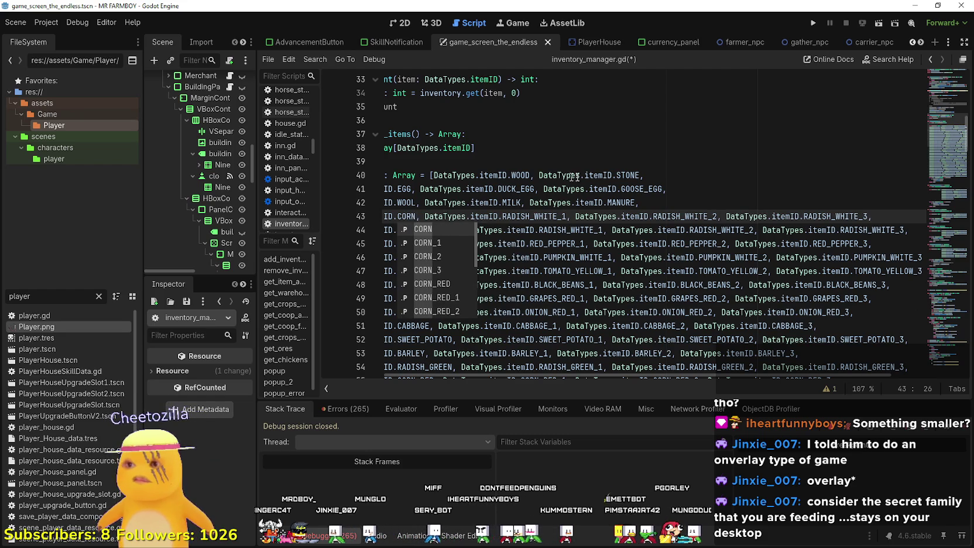
click(413, 220)
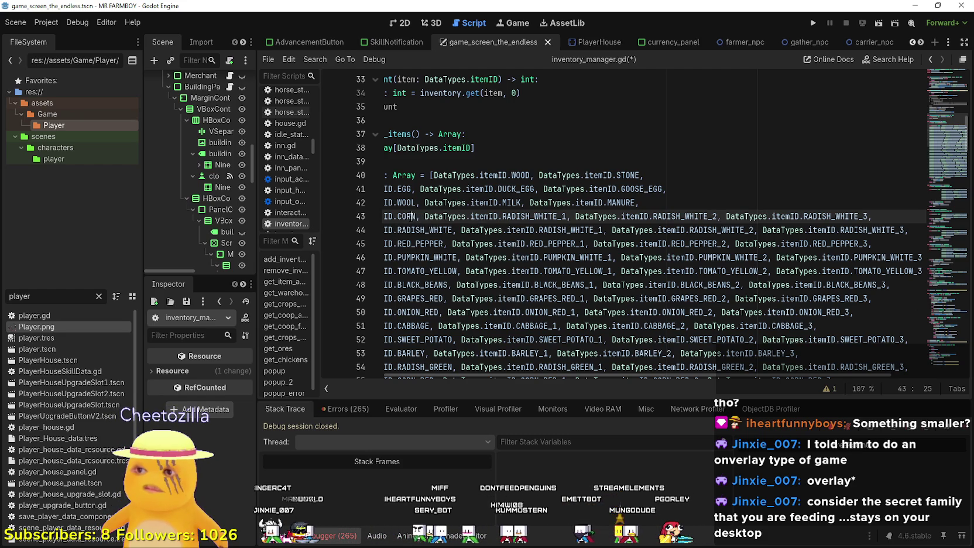
Rename RADISH_WHITE_1, _2 and _3 to CORN_1, CORN_2 and CORN_3.
double_click(535, 216)
click(534, 216)
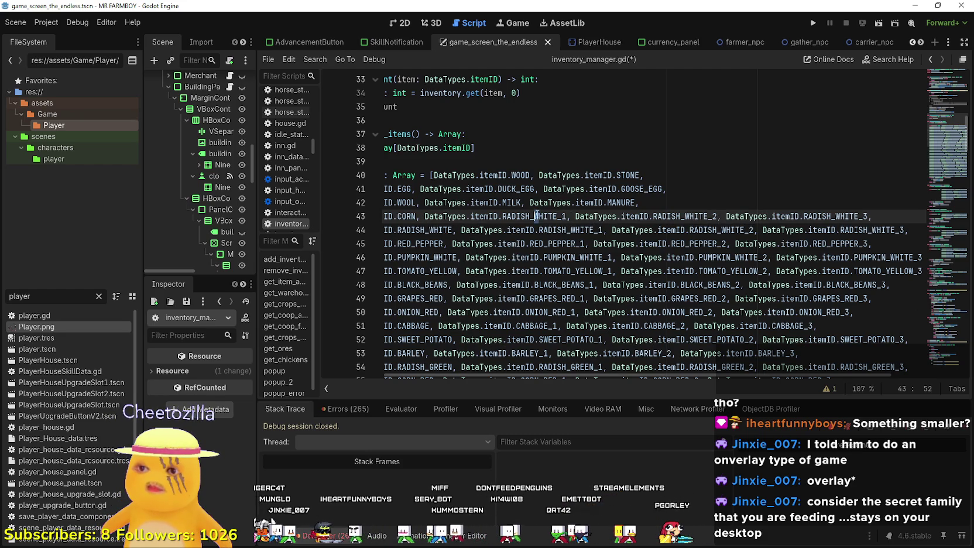
drag(557, 216, 501, 216)
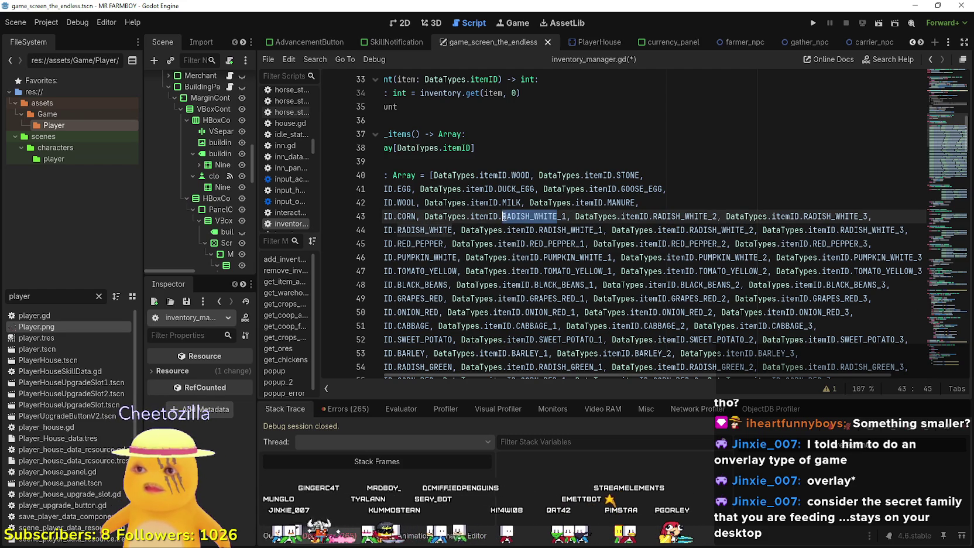
text(CORN)
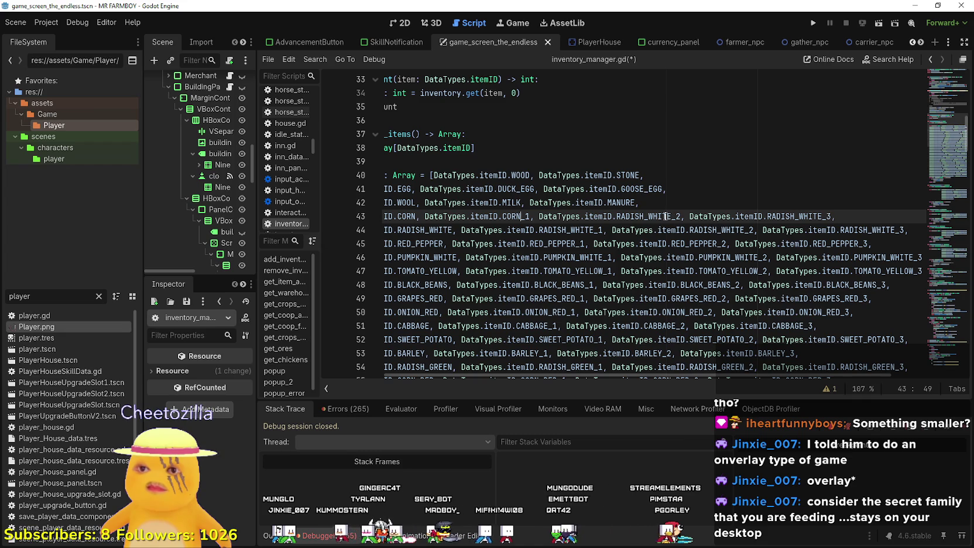
drag(676, 216, 616, 216)
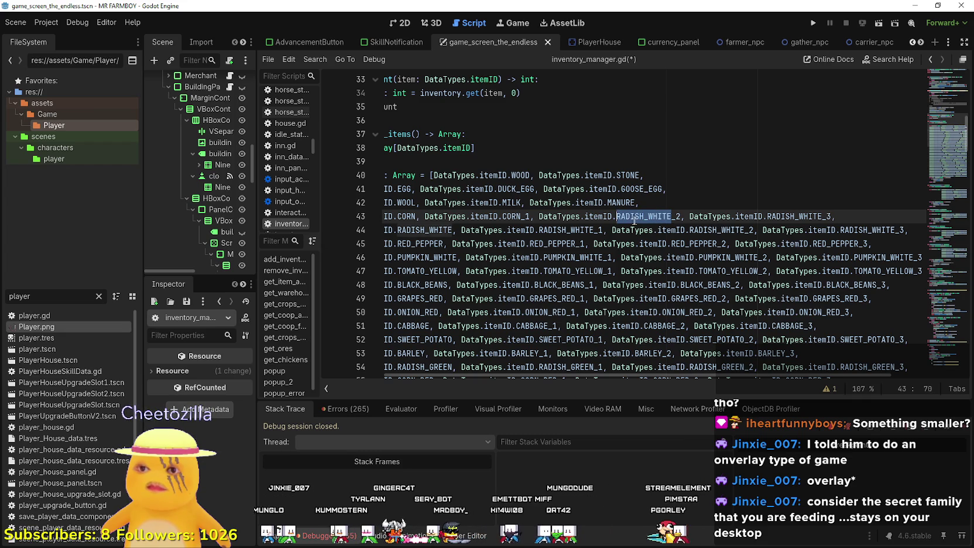
text(CORN)
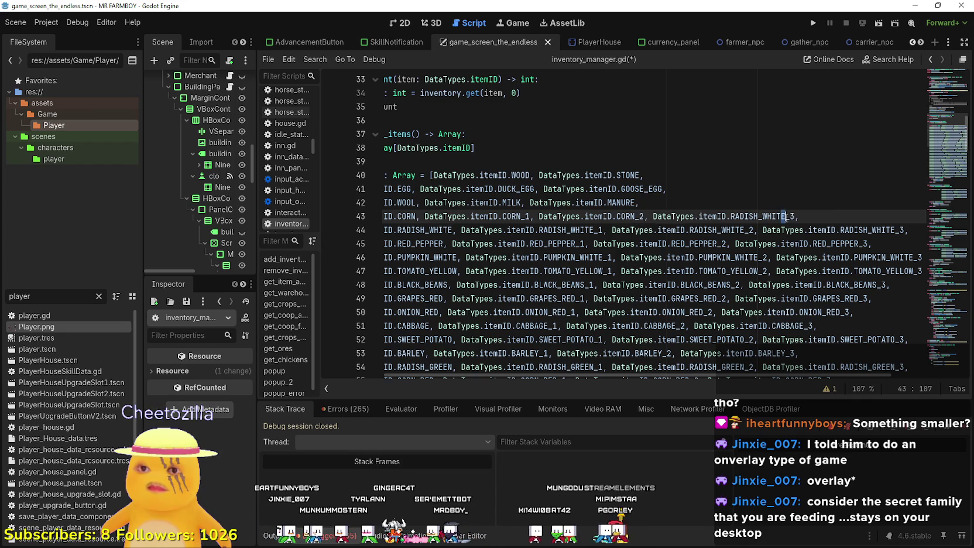
drag(781, 216, 730, 216)
text(CORN)
Copy the corn row and paste it on a new line below MANURE.
drag(792, 216, 334, 214)
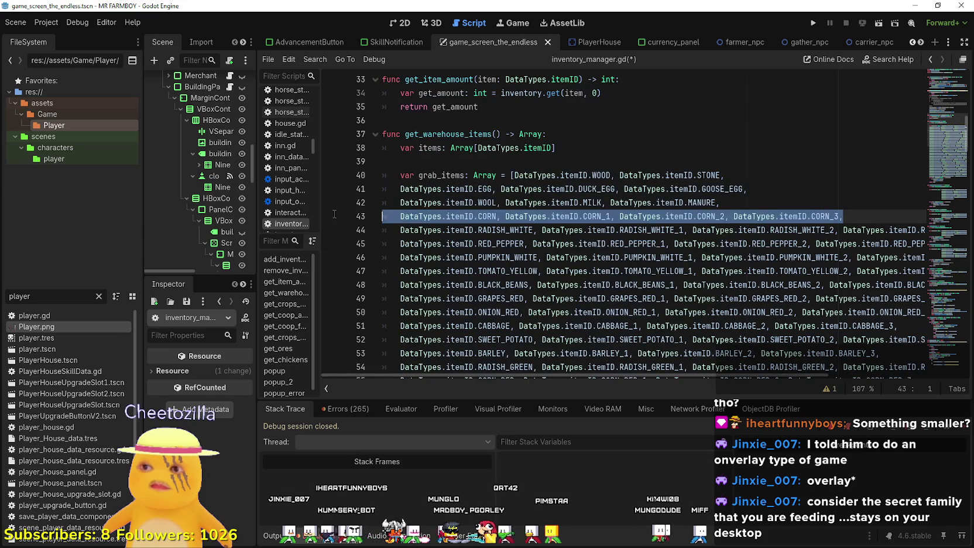
shift+click(398, 217)
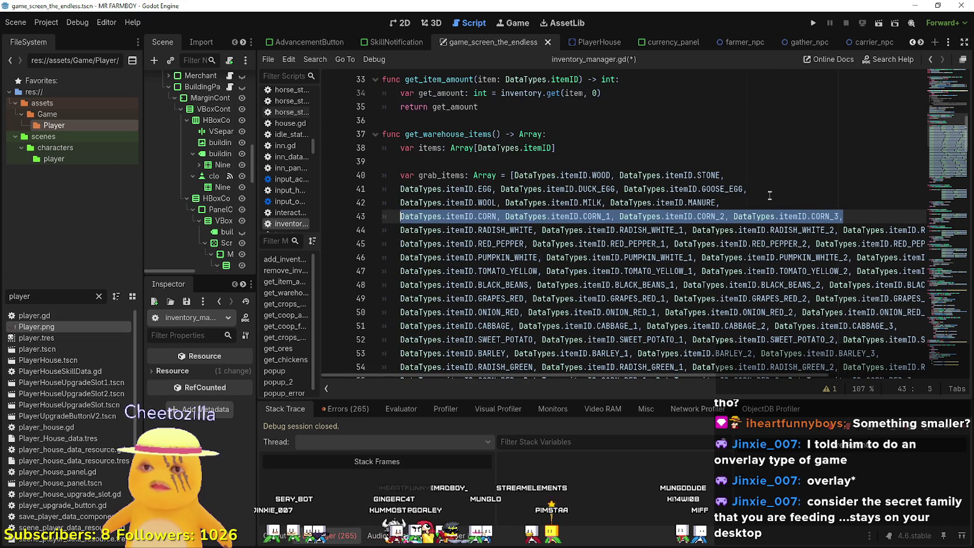
click(750, 203)
key(Return)
key(ctrl+v)
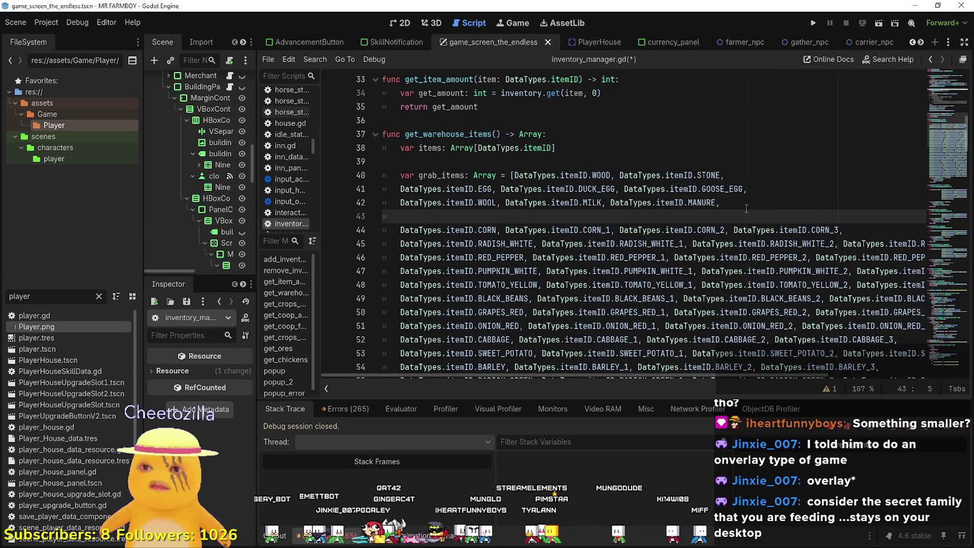
Rename the pasted row's first entry from CORN to TOMATO and copy that name.
double_click(483, 216)
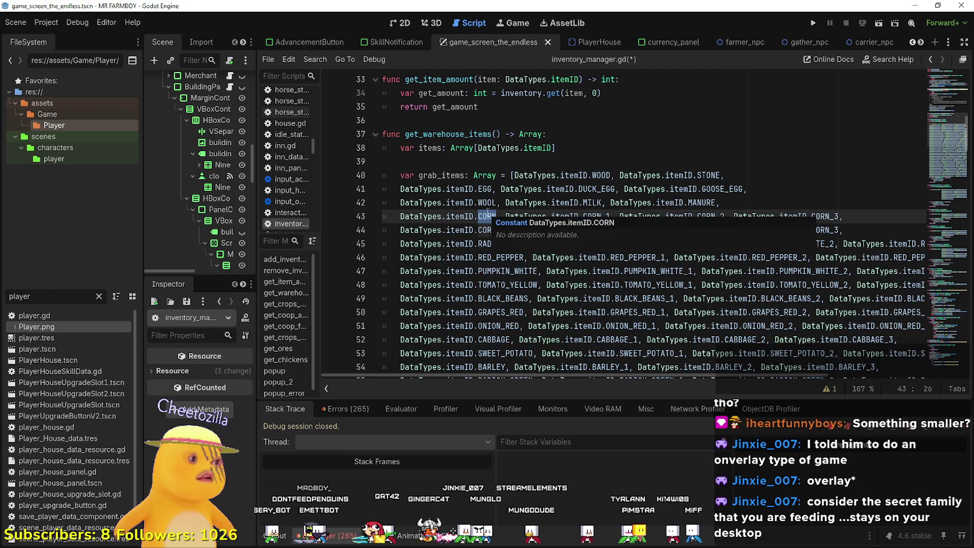
text(TOMATO)
key(Escape)
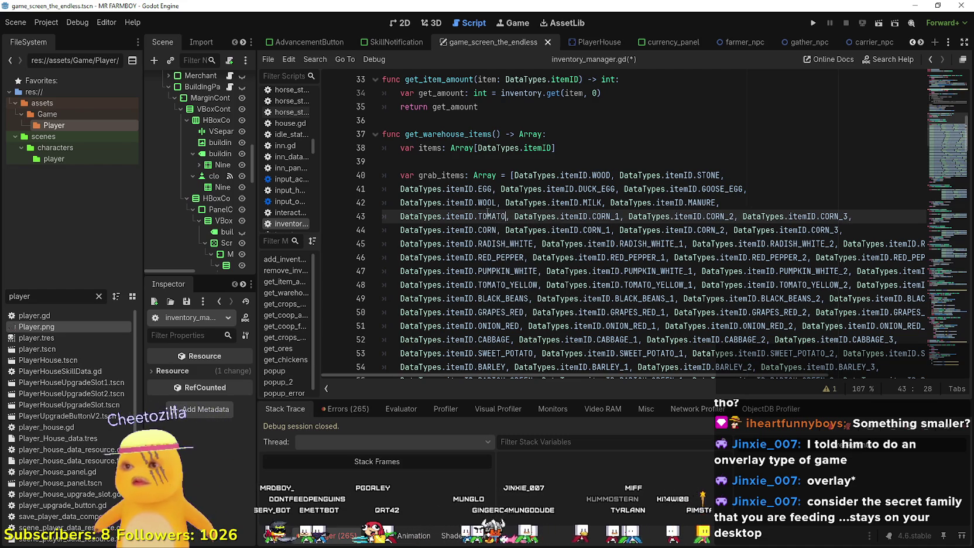
double_click(497, 215)
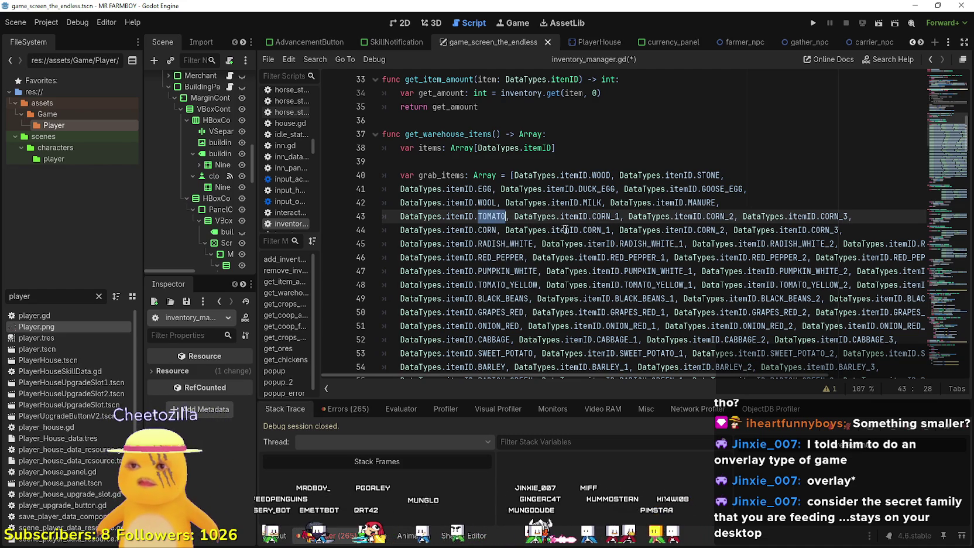
double_click(609, 216)
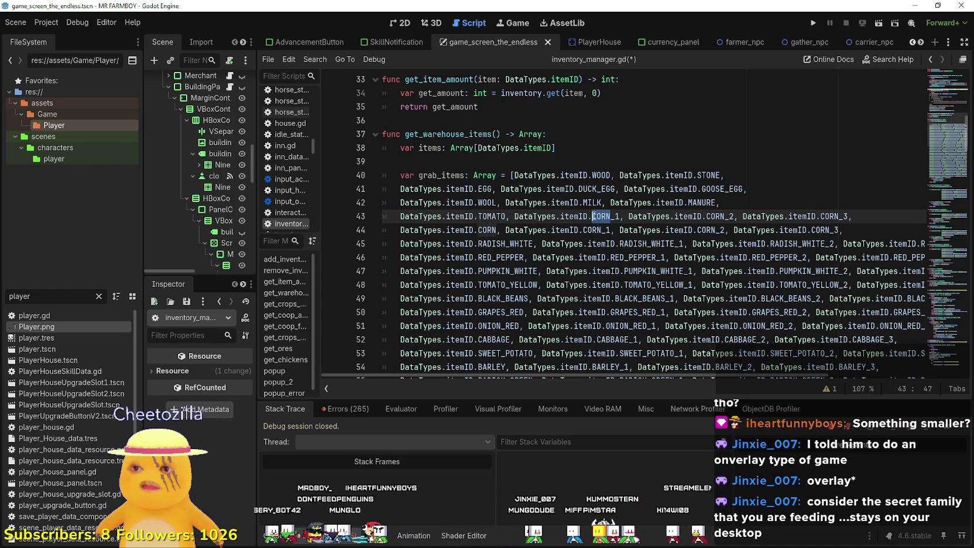
double_click(500, 217)
key(ctrl+c)
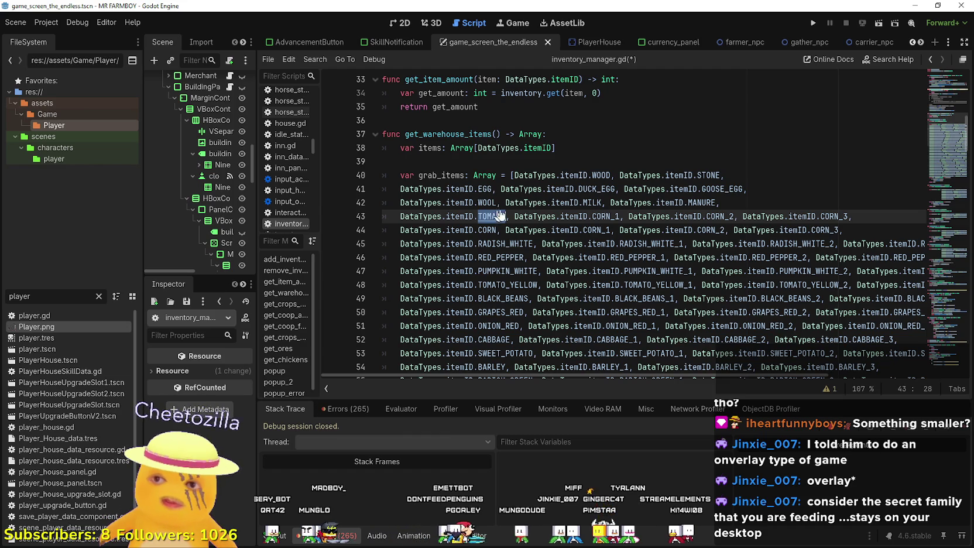
Change CORN_1, CORN_2 and CORN_3 to TOMATO_1, TOMATO_2 and TOMATO_3.
click(609, 215)
drag(610, 214, 592, 216)
key(ctrl+v)
click(708, 216)
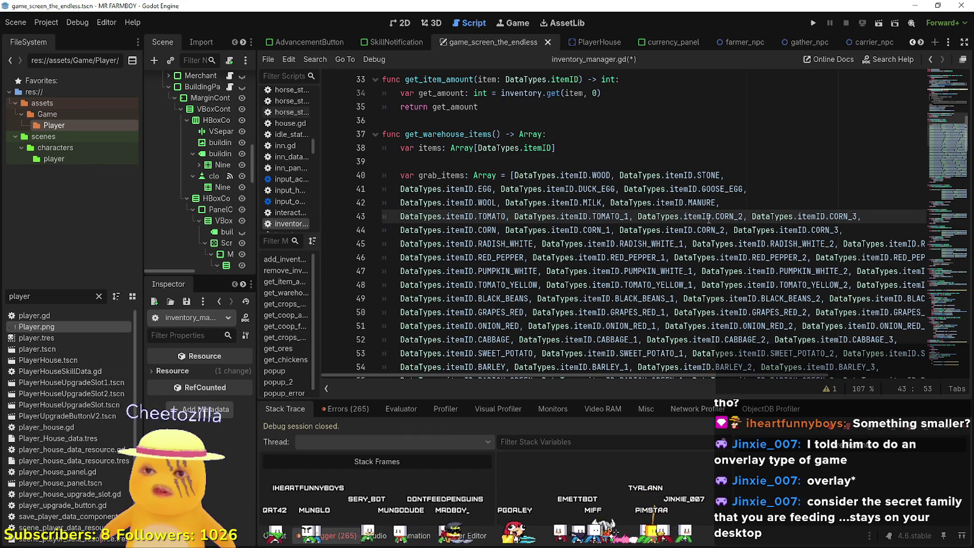
drag(735, 216, 715, 216)
key(ctrl+v)
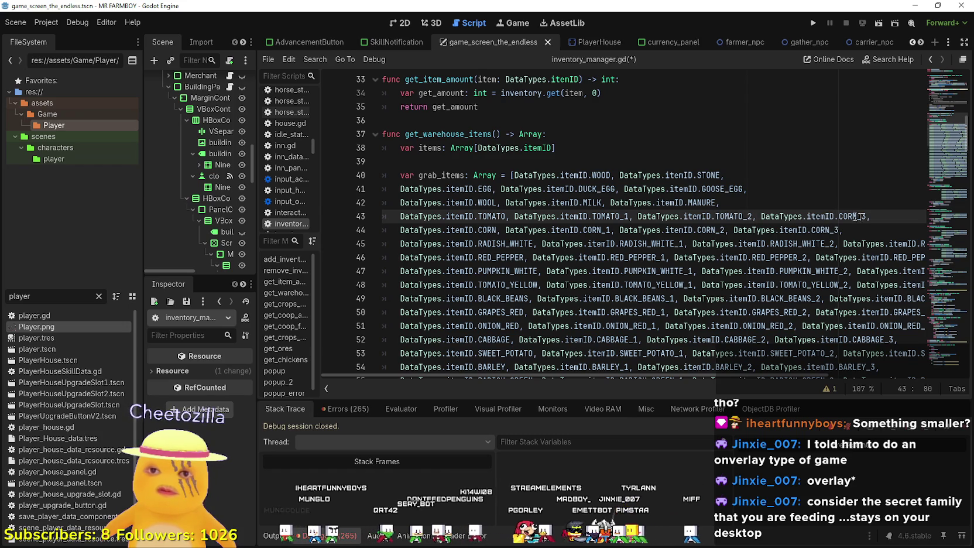
drag(859, 215, 838, 216)
key(ctrl+v)
Copy the tomato row and paste it on a new line below MANURE.
key(shift+Home)
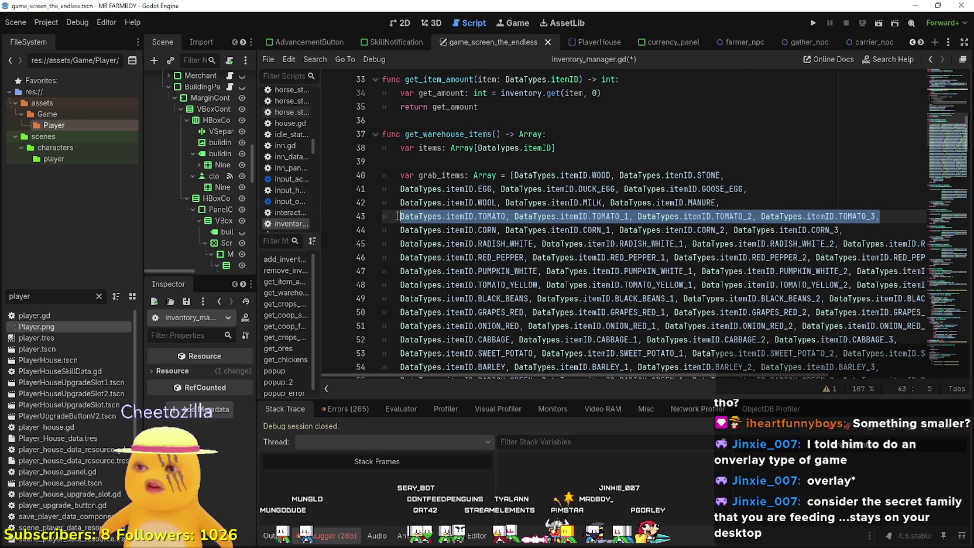
key(ctrl+c)
click(733, 205)
key(Return)
key(ctrl+v)
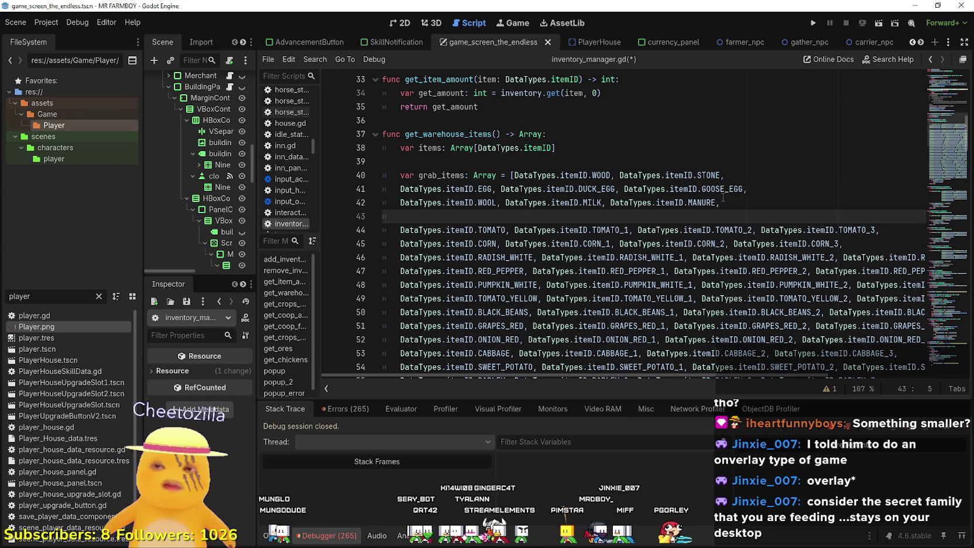
Rename the pasted row's first entry from TOMATO to GRAPES_GREEN and copy that name.
click(506, 216)
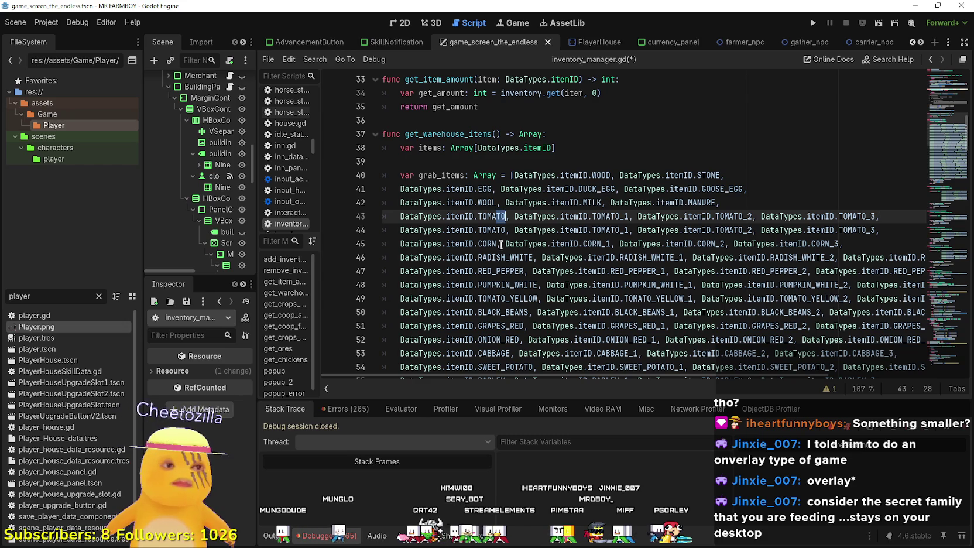
double_click(497, 217)
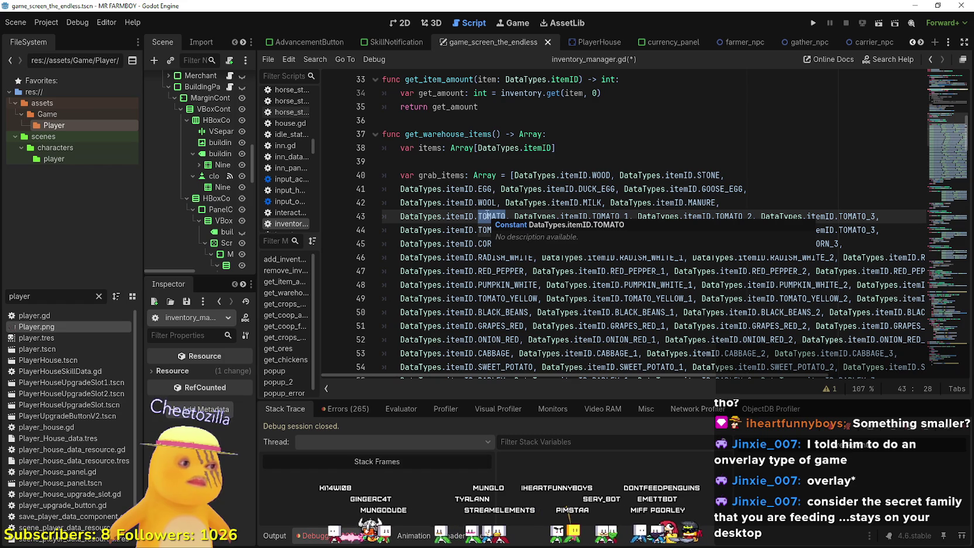
text(GRAPE)
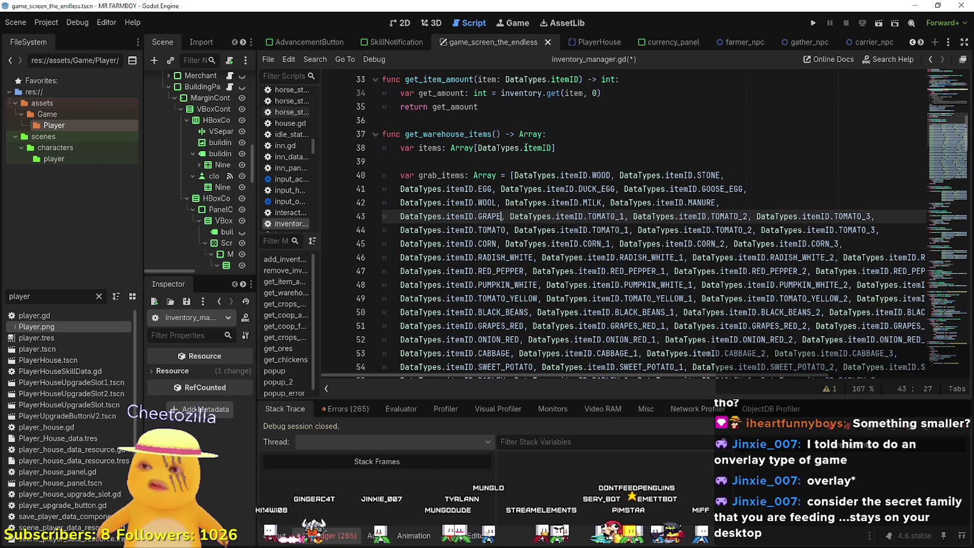
text(S_)
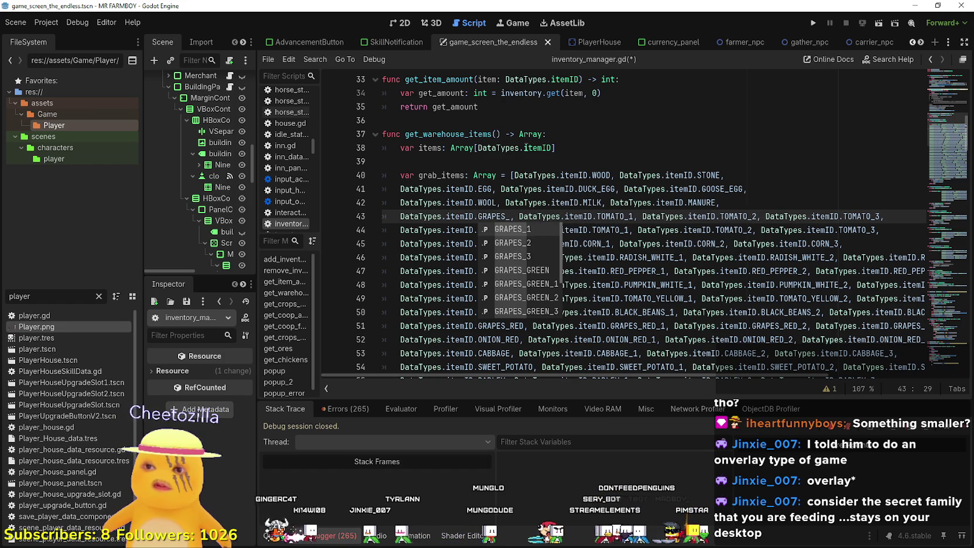
text(GREEN)
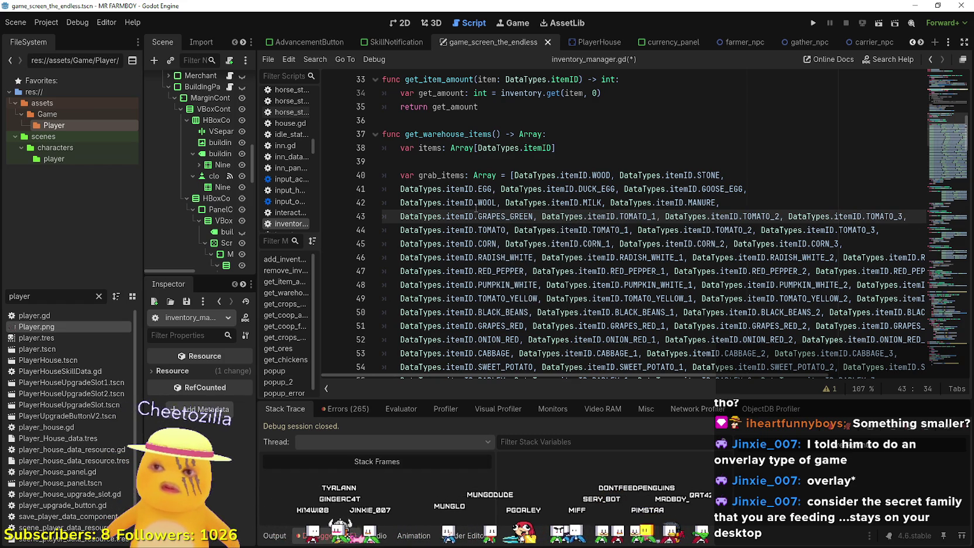
double_click(480, 216)
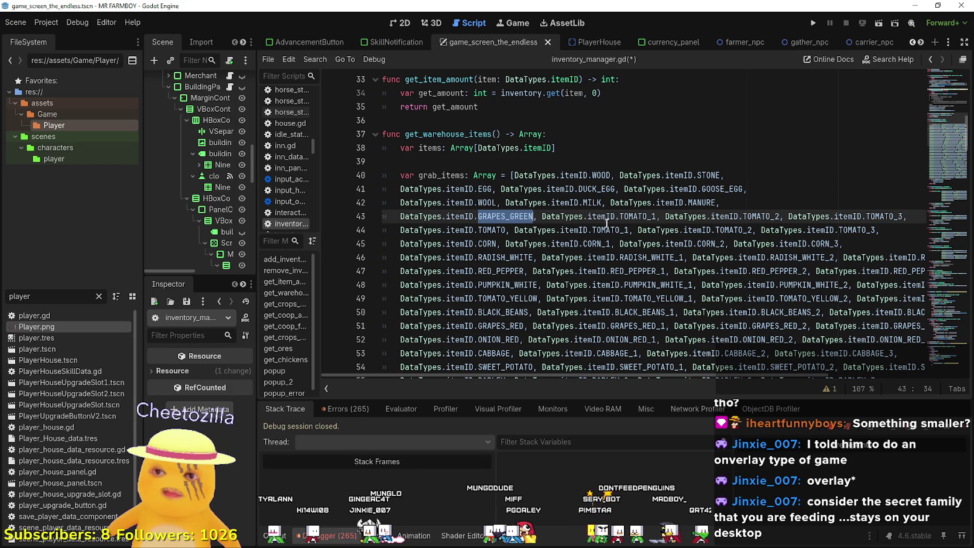
Change TOMATO_1, TOMATO_2 and TOMATO_3 to GRAPES_GREEN_1, GRAPES_GREEN_2 and GRAPES_GREEN_3.
click(643, 216)
drag(646, 216, 619, 215)
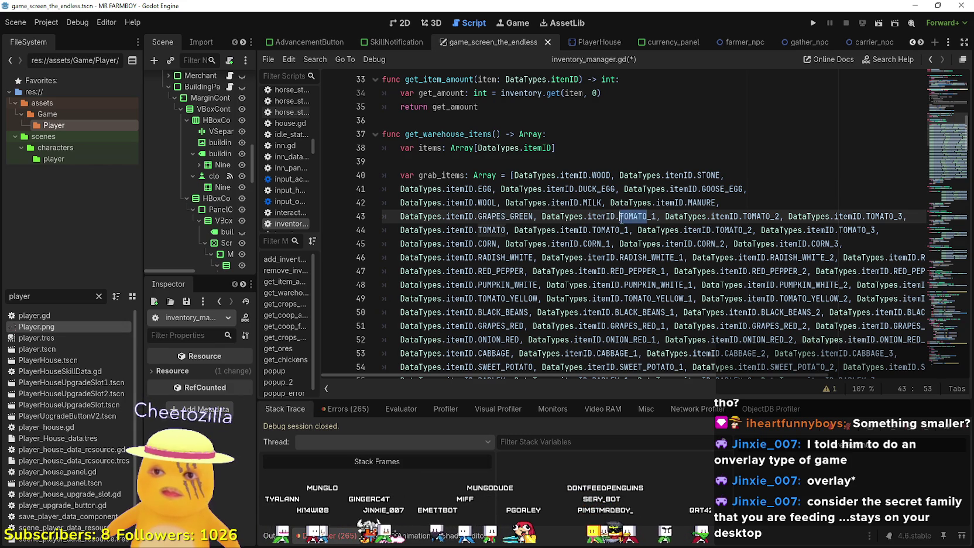
key(ctrl+v)
drag(799, 216, 770, 216)
key(ctrl+v)
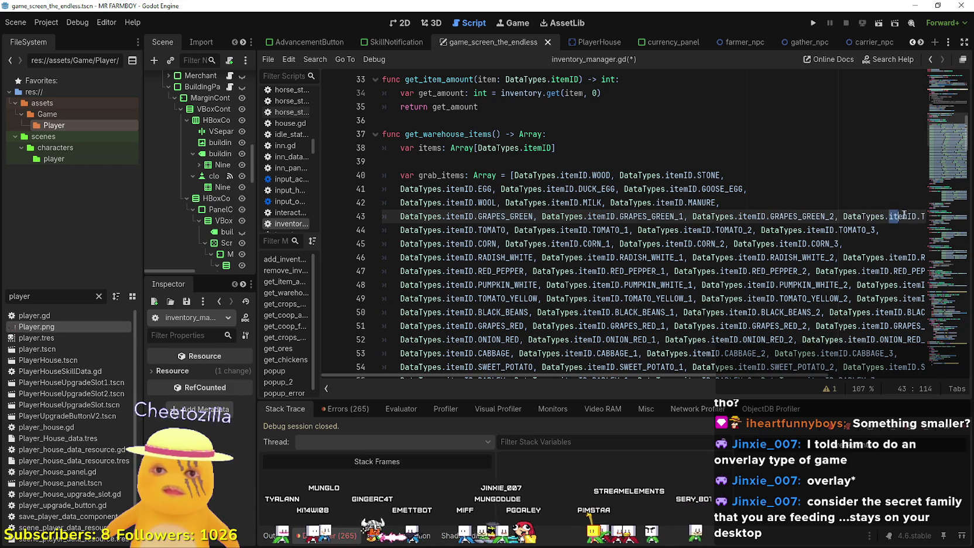
click(892, 216)
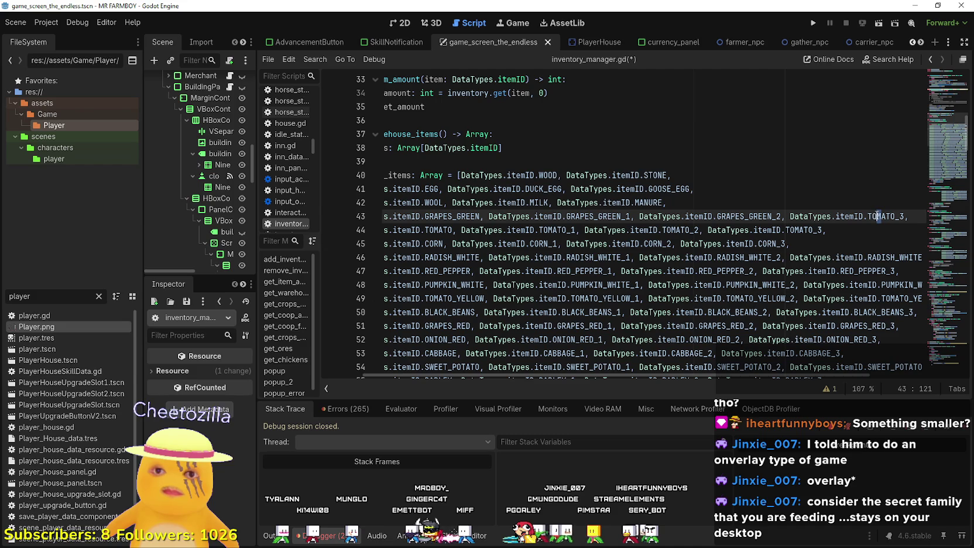
drag(894, 216, 868, 216)
key(ctrl+v)
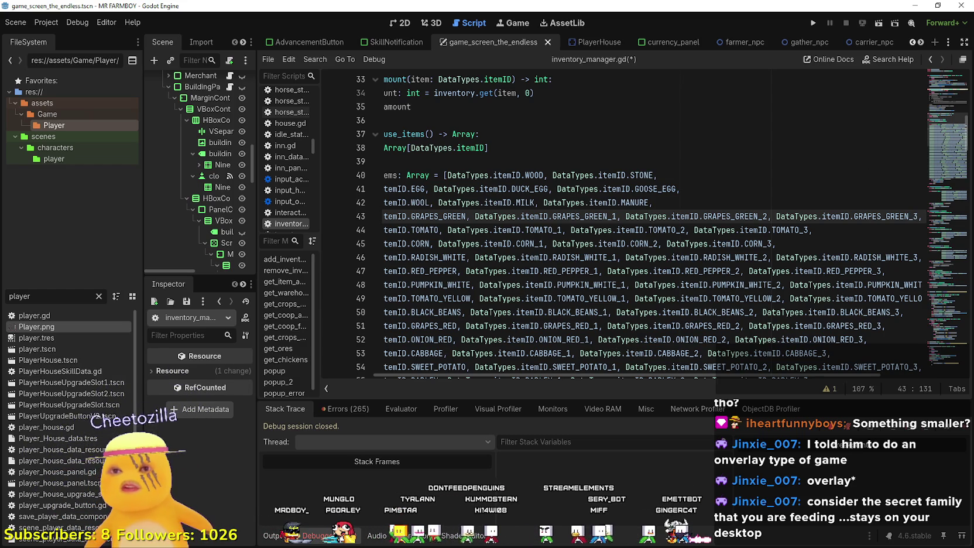
double_click(877, 218)
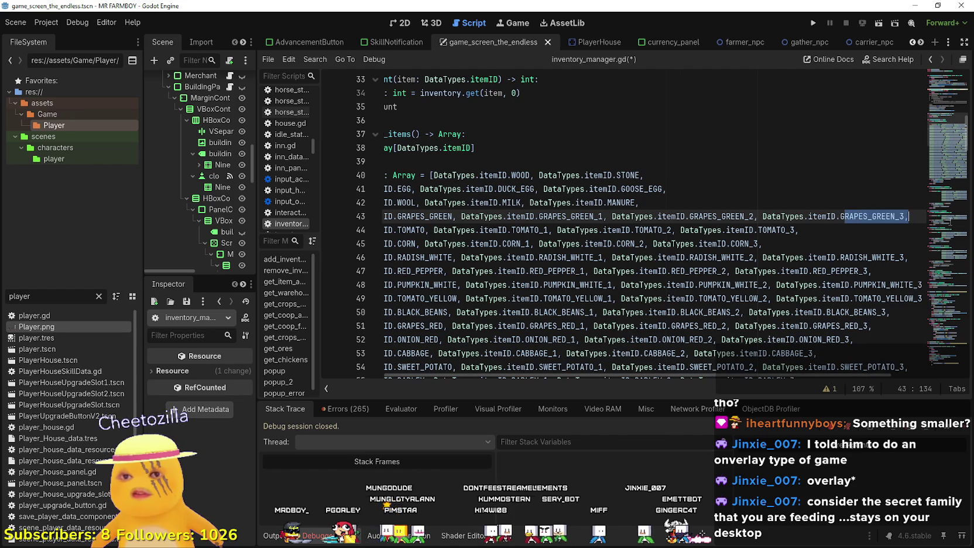
click(888, 218)
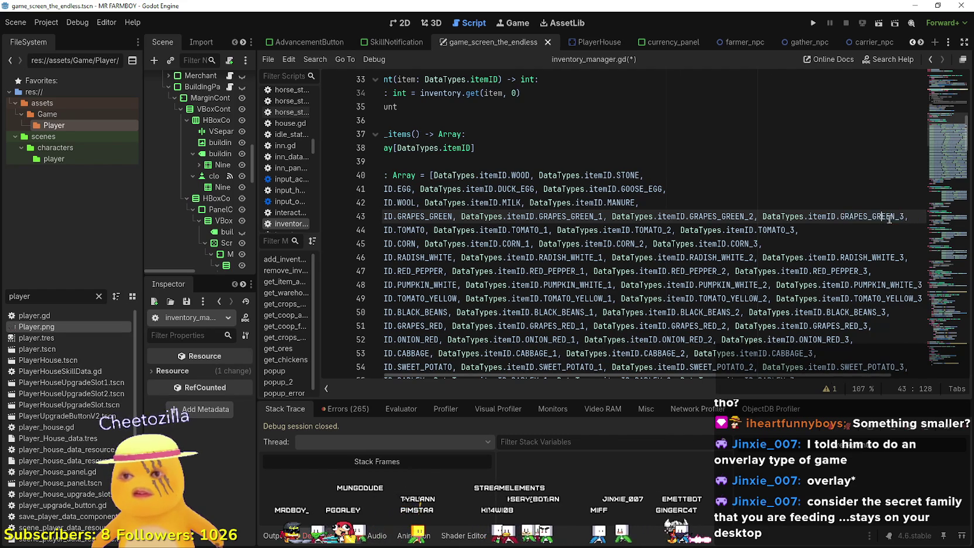
Open a blank line below MANURE, undoing the stray GRAPES_GREEN paste.
click(680, 199)
key(Return)
key(ctrl+v)
key(ctrl+z)
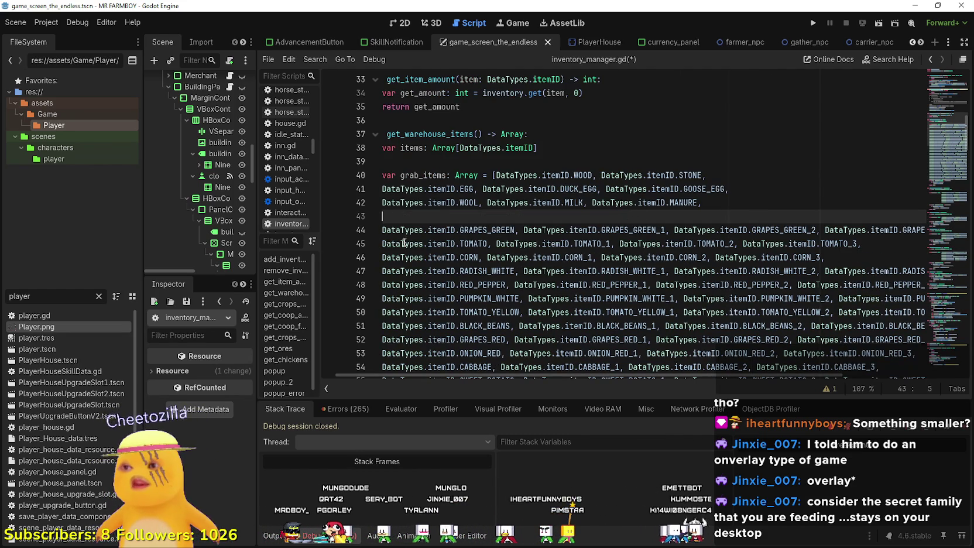
Copy the GRAPES_GREEN row into the blank line and select its first GRAPES_GREEN.
click(392, 230)
drag(382, 230, 392, 230)
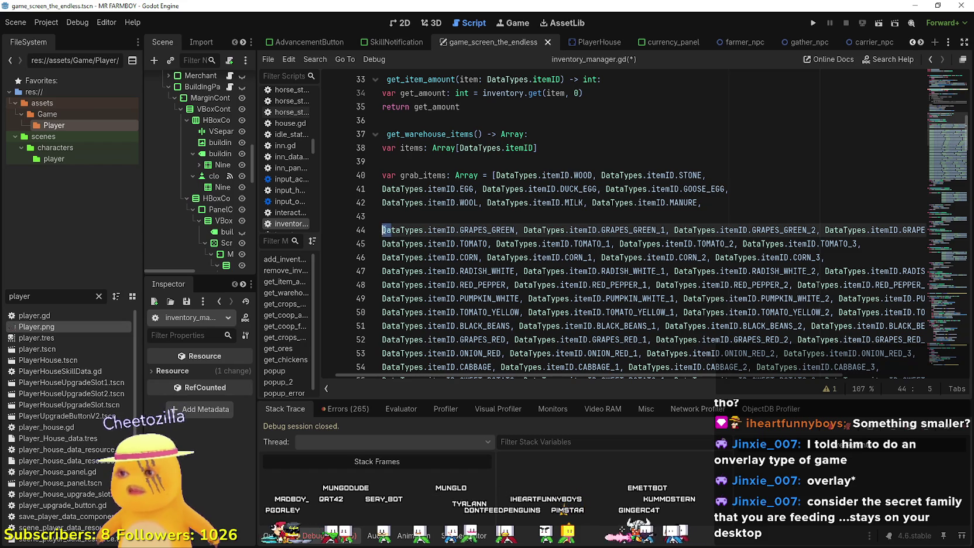
click(871, 229)
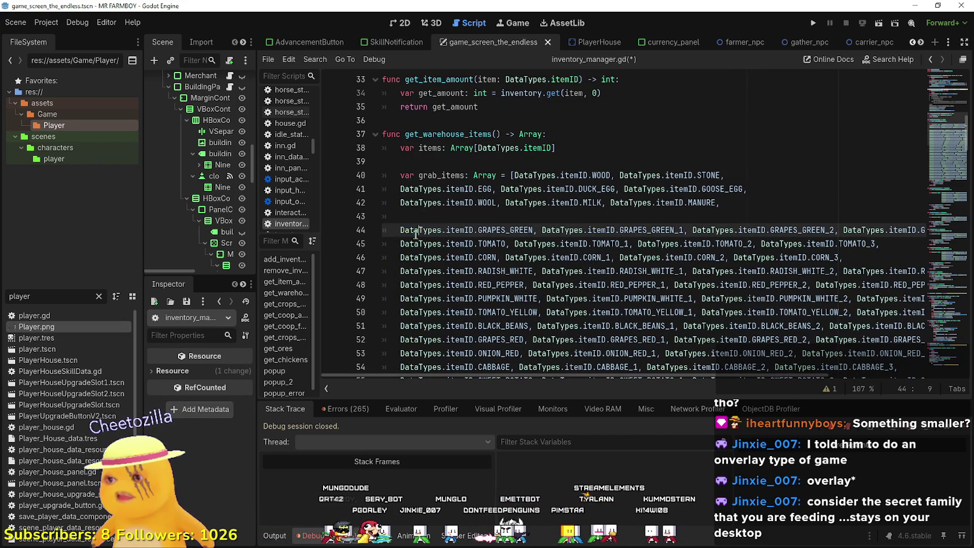
drag(401, 230, 675, 230)
triple_click(712, 229)
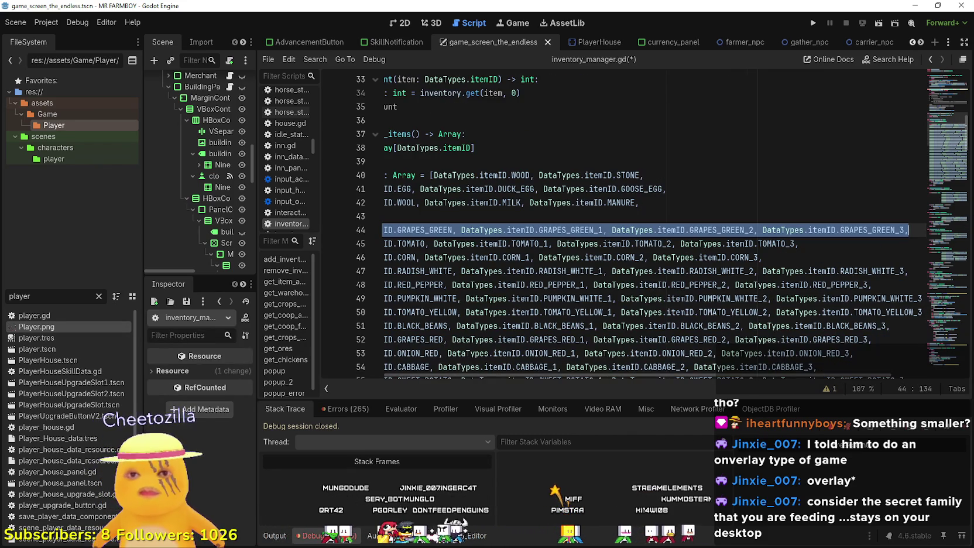
key(ctrl+c)
click(713, 216)
key(ctrl+v)
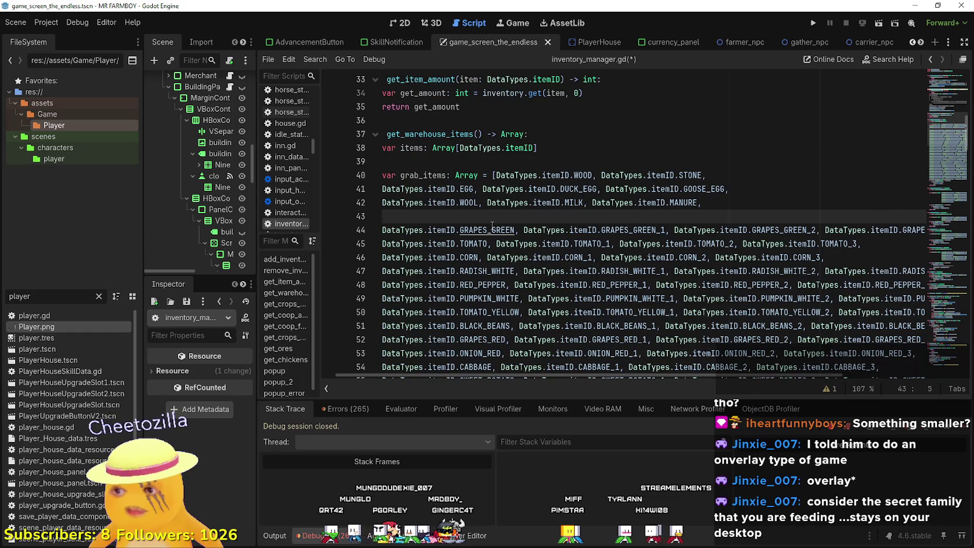
drag(493, 230, 359, 217)
double_click(488, 216)
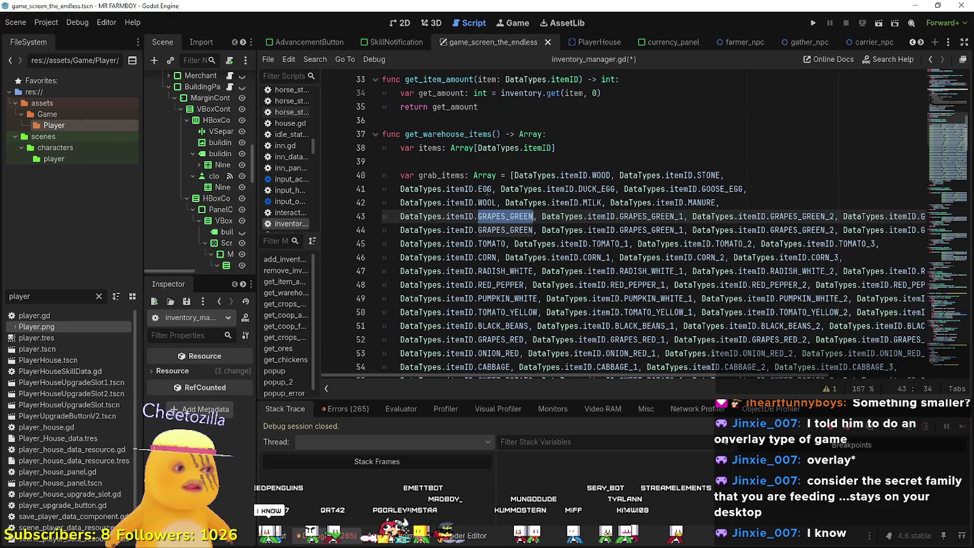
Replace the first GRAPES_GREEN with CABBAGE_RED from autocomplete and copy the name.
text(CABB)
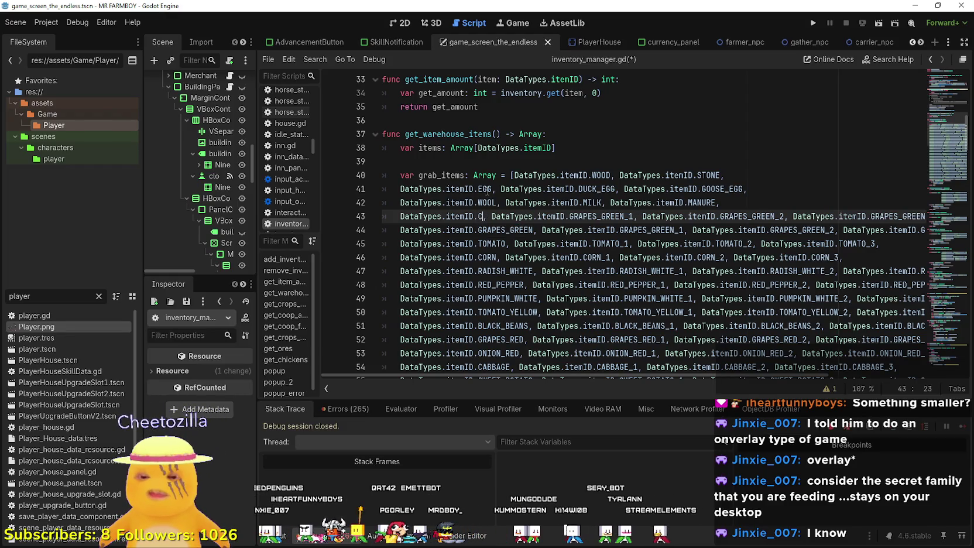
key(Down)
key(Down)
key(Down)
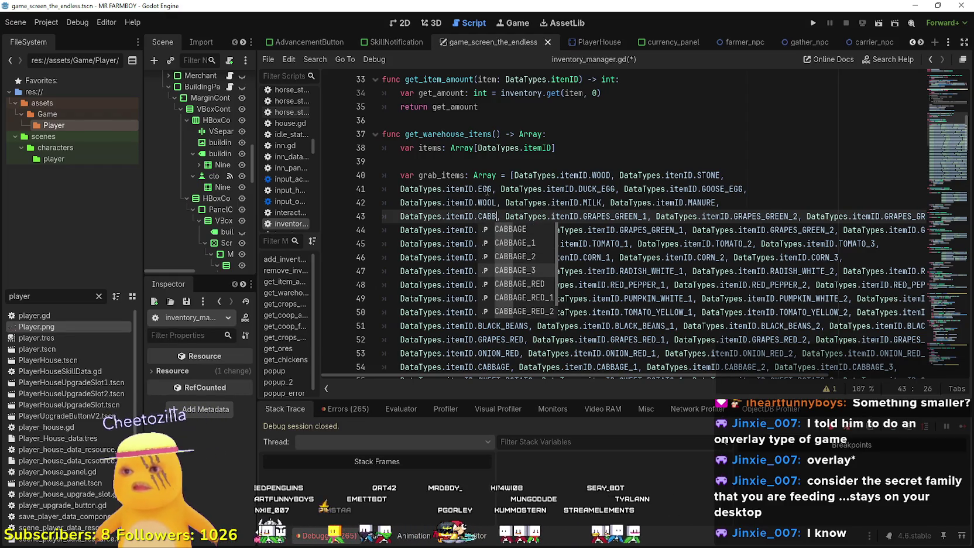
key(Down)
key(Return)
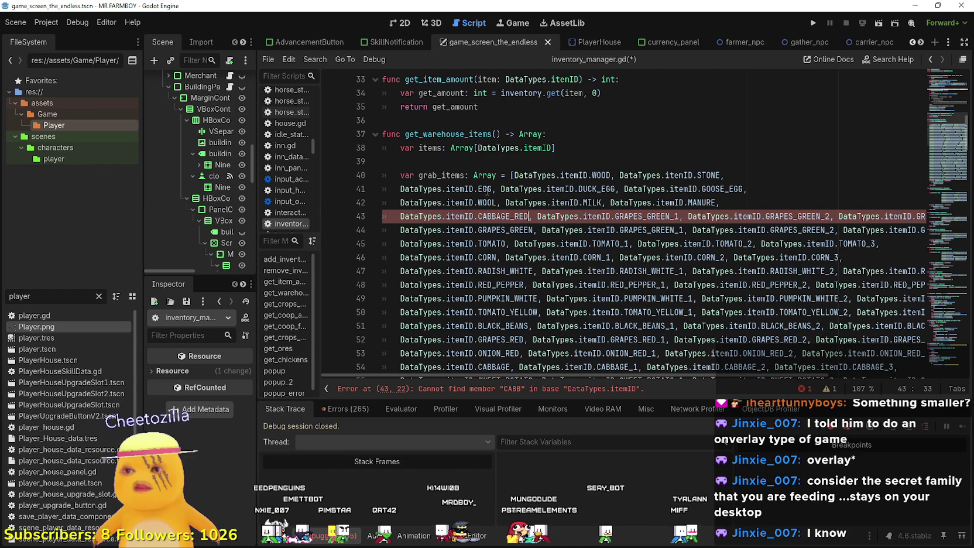
click(510, 216)
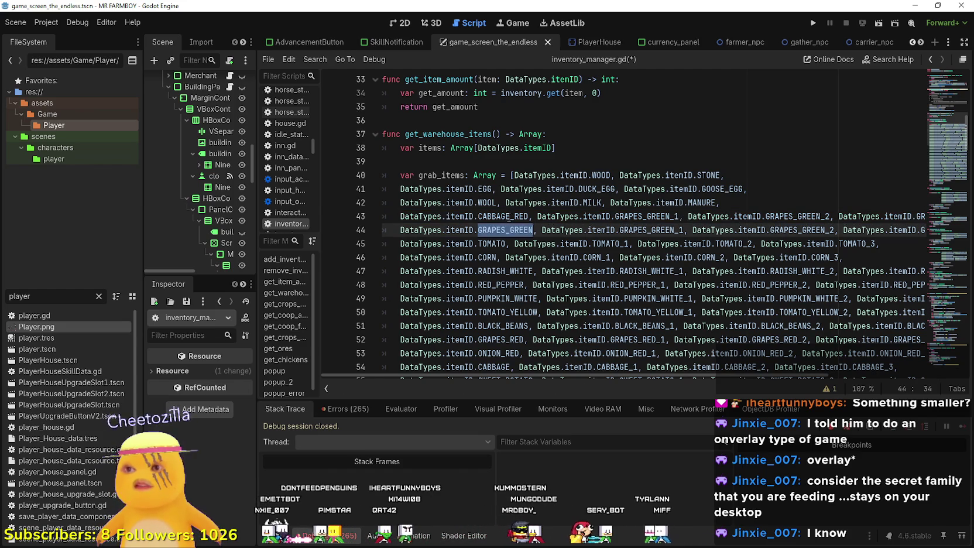
double_click(511, 216)
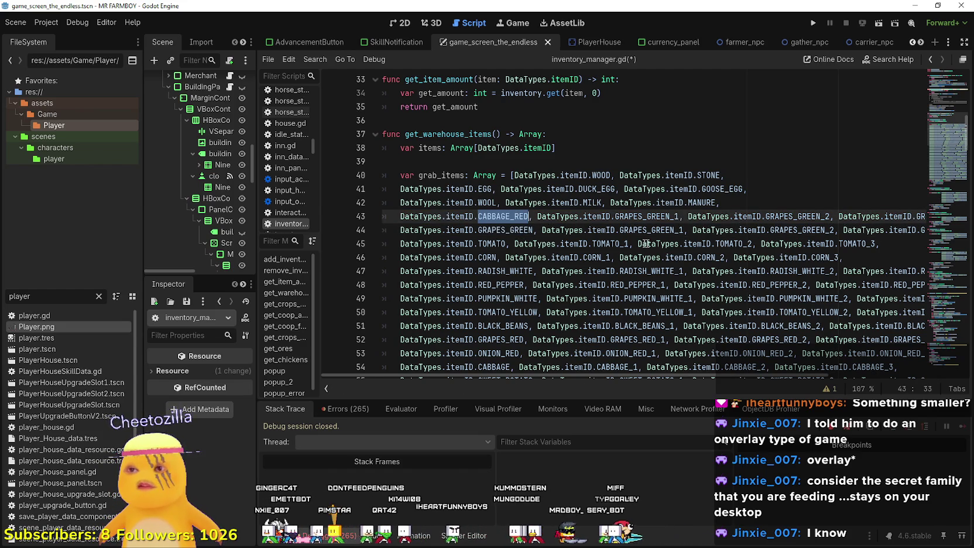
Change GRAPES_GREEN_1, _2 and _3 to CABBAGE_RED_1, CABBAGE_RED_2 and CABBAGE_RED_3.
click(671, 217)
drag(671, 217, 614, 217)
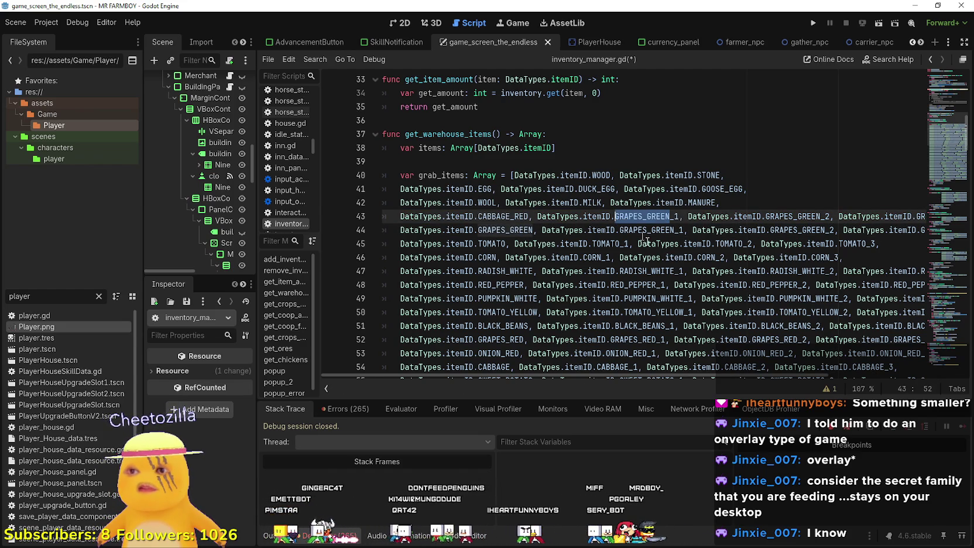
key(ctrl+v)
click(778, 230)
click(796, 217)
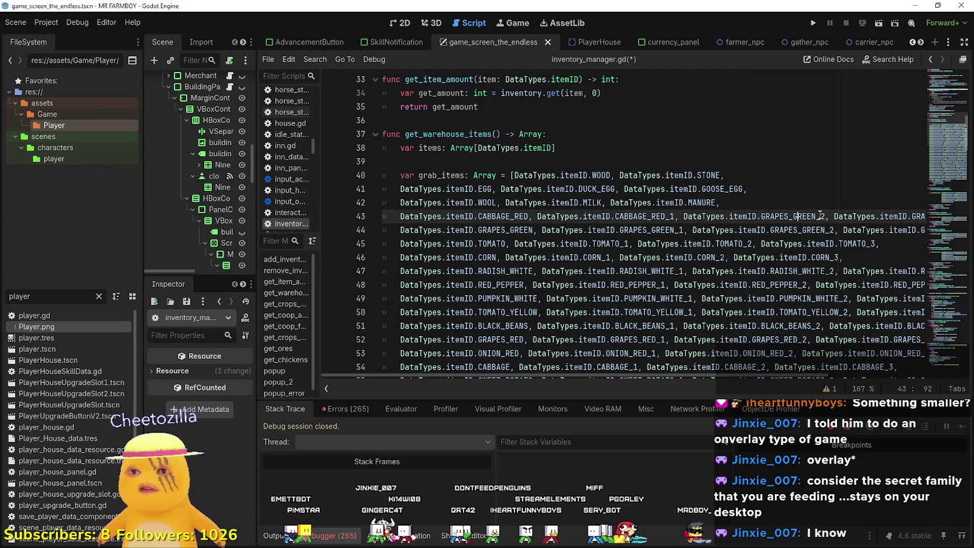
drag(814, 217, 760, 217)
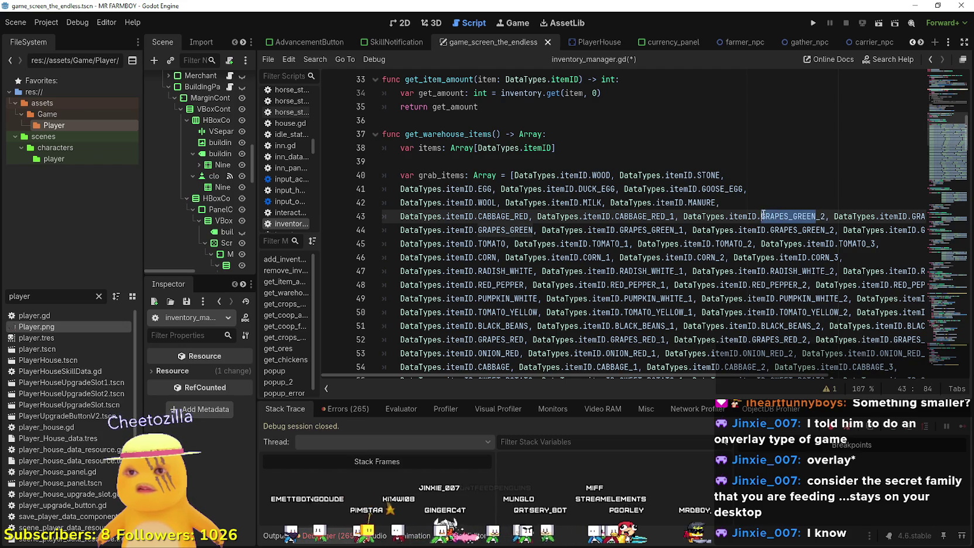
key(ctrl+v)
click(918, 216)
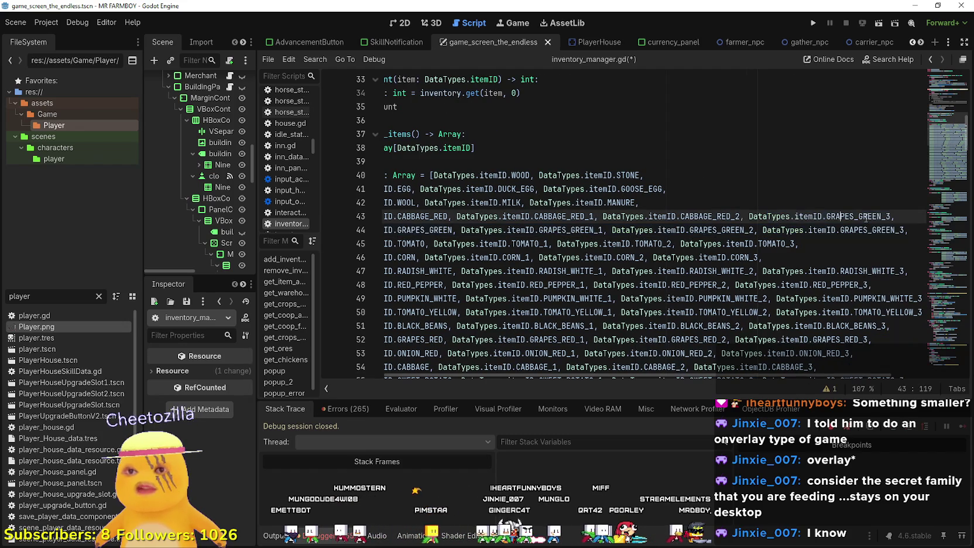
click(873, 217)
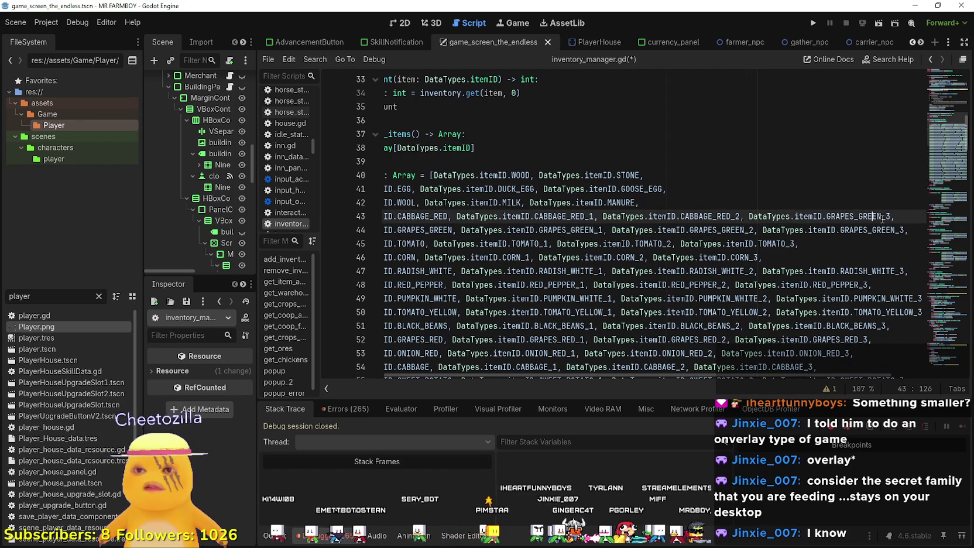
drag(883, 216, 826, 216)
key(ctrl+v)
Copy the cabbage row and paste it on a new line below MANURE.
drag(893, 216, 321, 215)
click(398, 216)
mouse_move(399, 215)
mouse_down()
mouse_move(965, 237)
mouse_move(956, 222)
mouse_up()
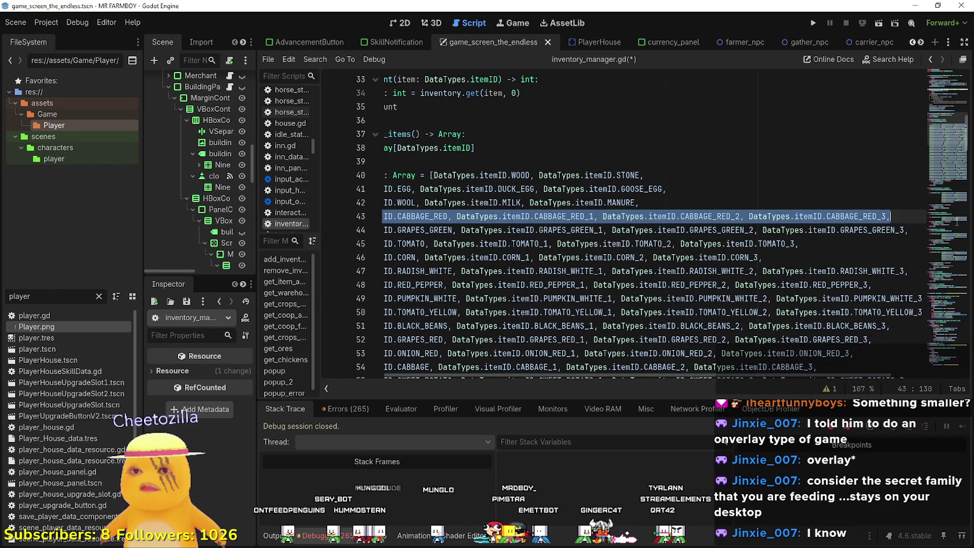
click(689, 202)
key(Return)
key(ctrl+v)
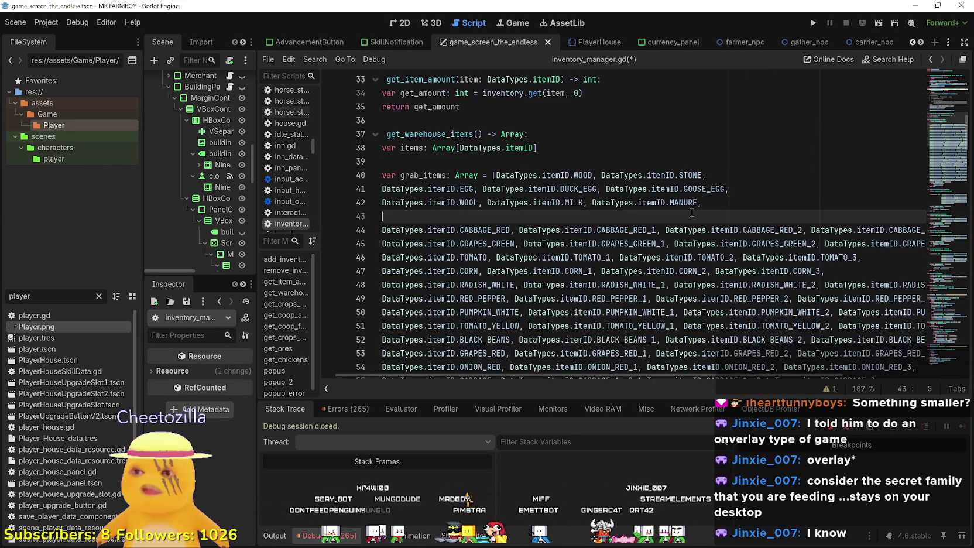
Replace the first CABBAGE_RED on line 43 with KIDNEY_BEANS using autocomplete.
click(448, 230)
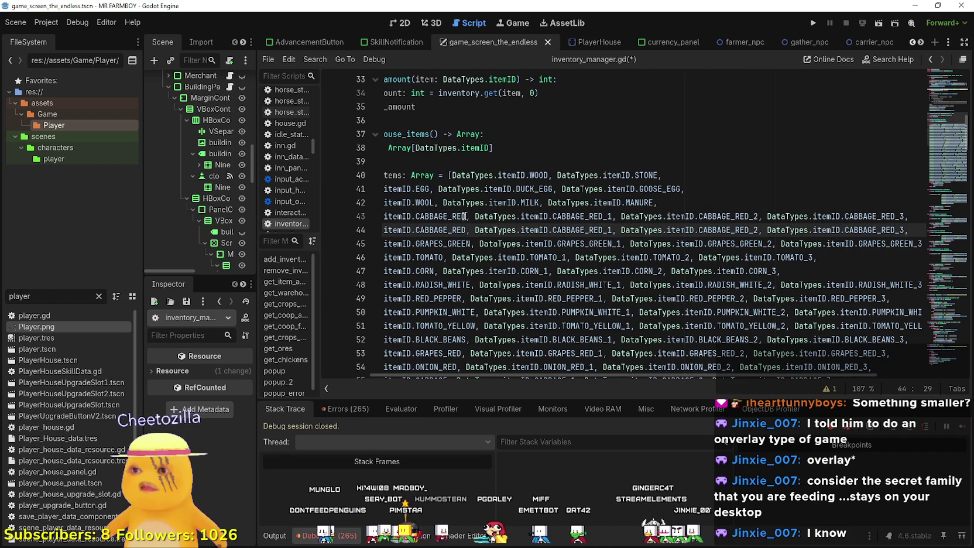
double_click(448, 216)
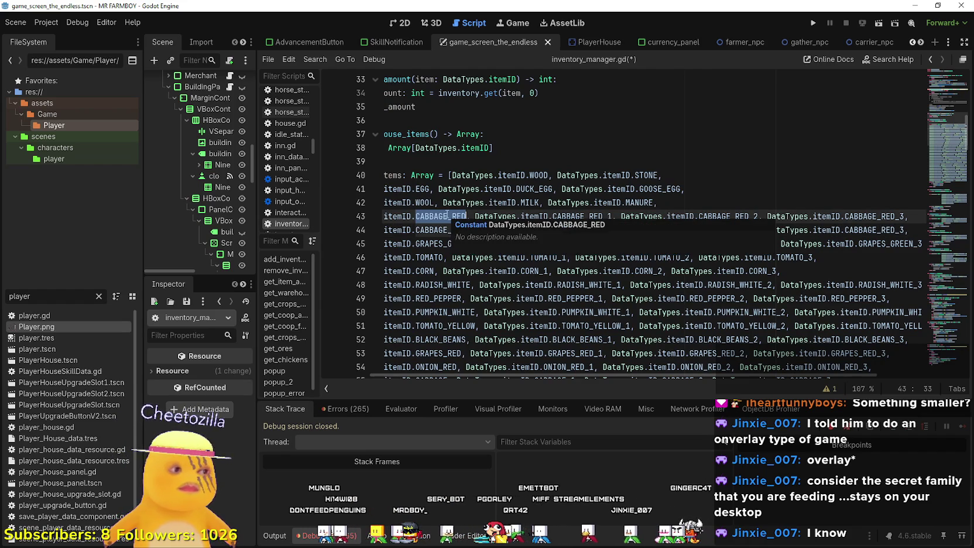
drag(448, 216, 363, 218)
click(497, 221)
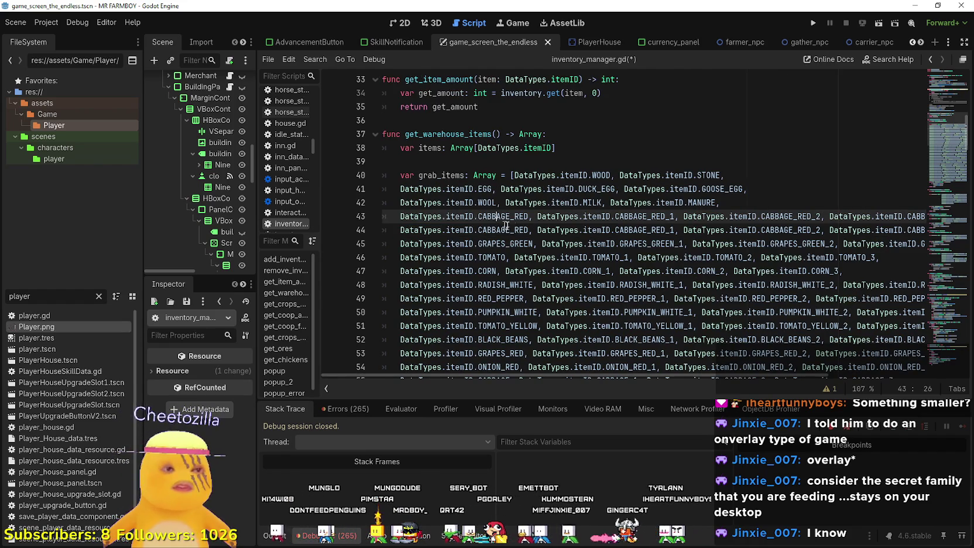
double_click(503, 216)
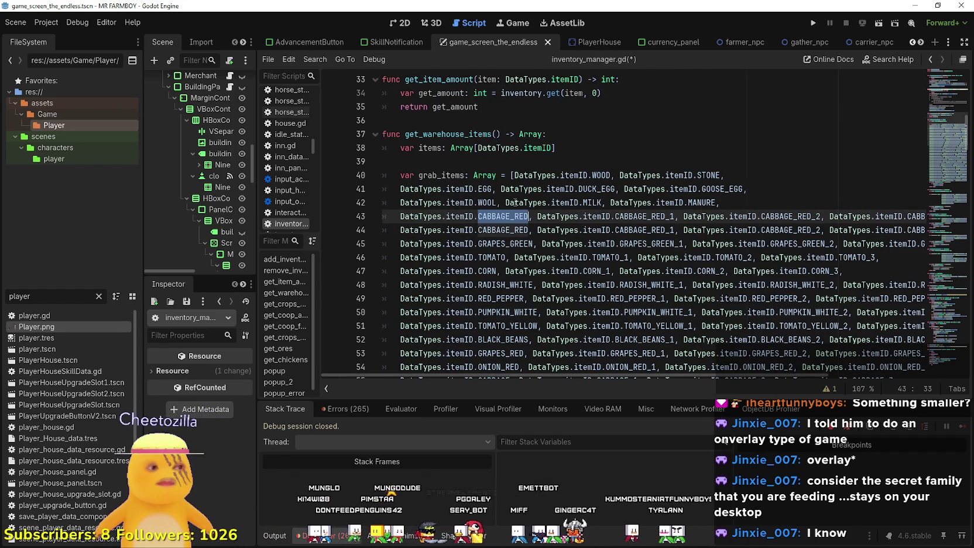
mouse_move(514, 202)
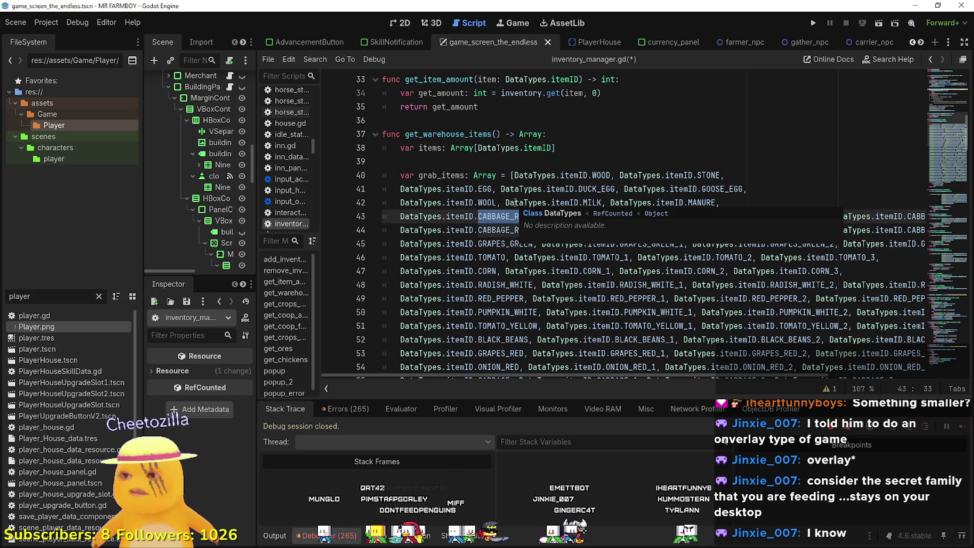
text(k)
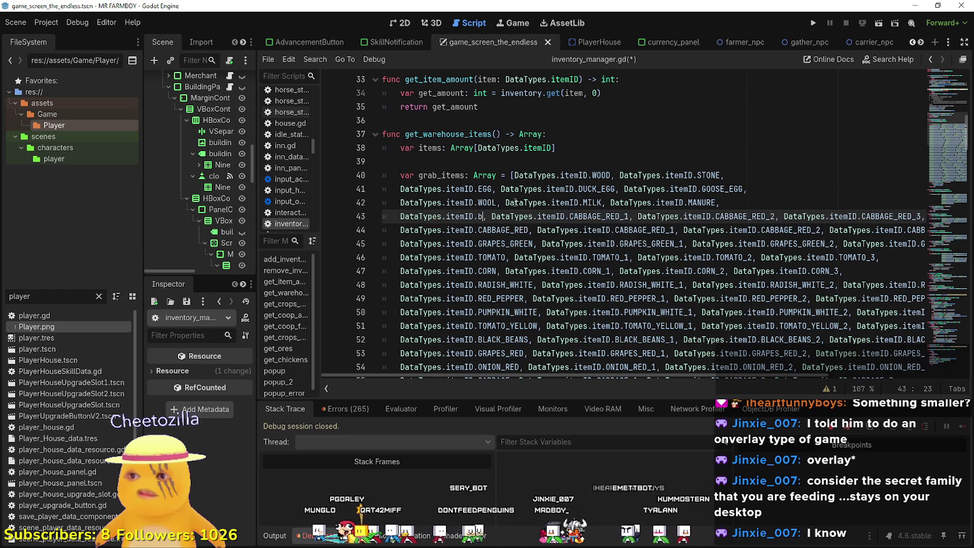
text(i)
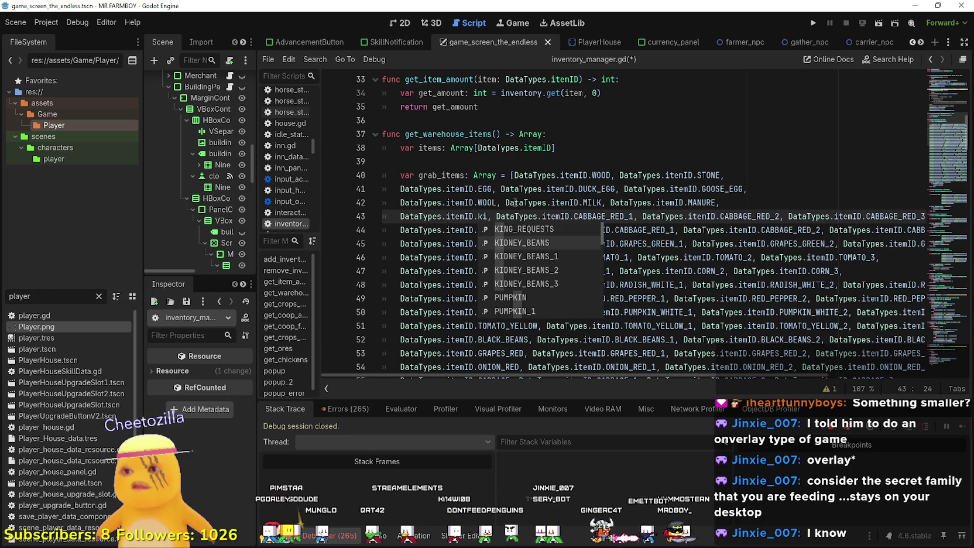
key(Down)
key(Return)
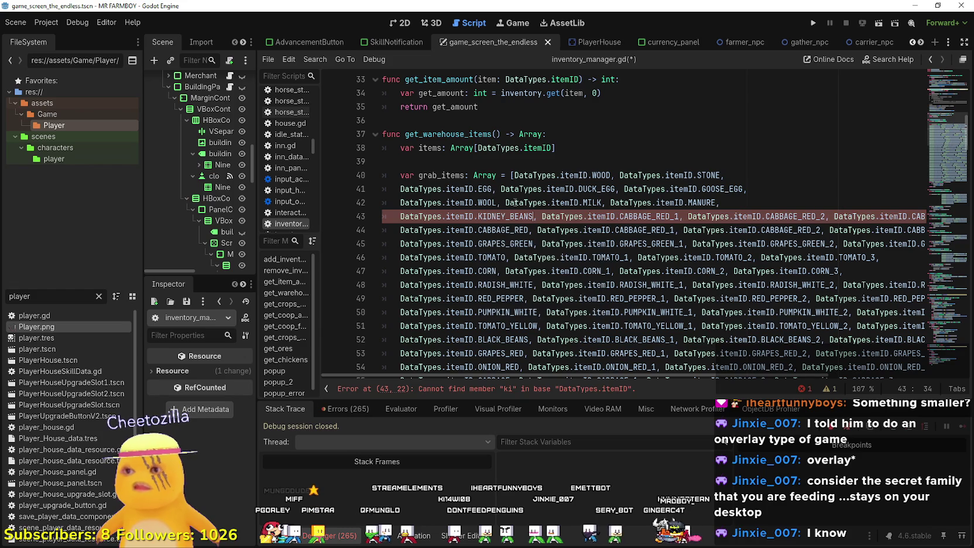
Change CABBAGE_RED_1 and CABBAGE_RED_2 to KIDNEY_BEANS_1 and KIDNEY_BEANS_2.
click(675, 217)
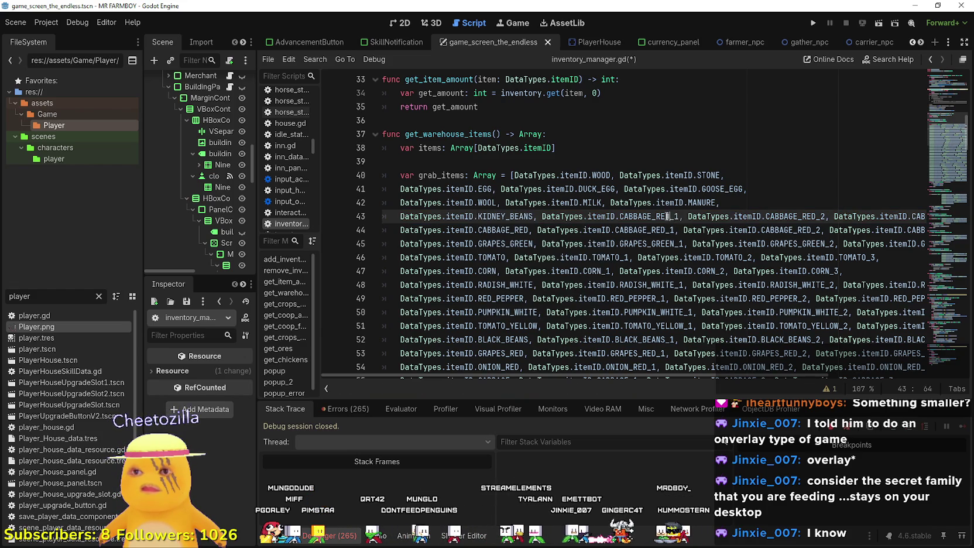
drag(669, 217, 620, 212)
text(KIDNEY_BEANS)
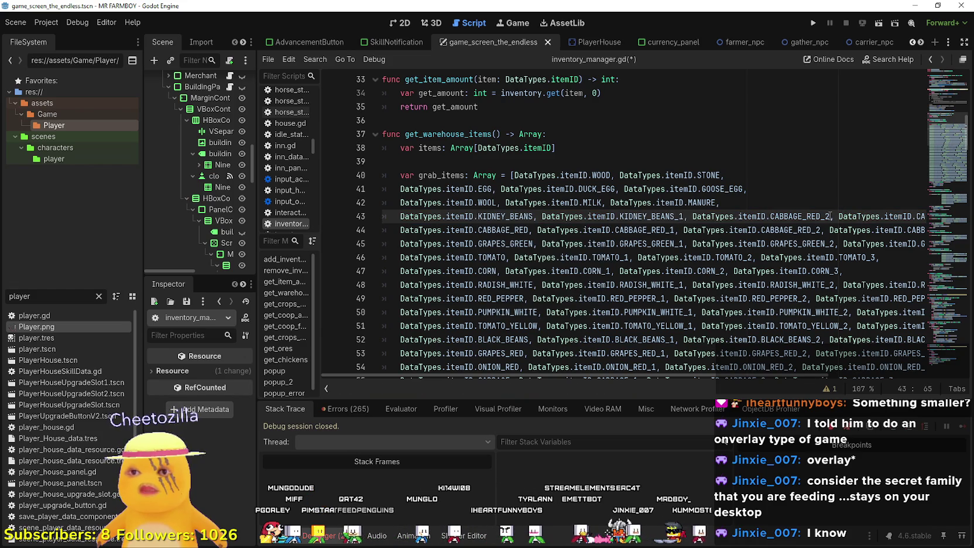
drag(819, 216, 770, 217)
text(KIDNEY_BEANS)
mouse_move(839, 230)
mouse_down()
mouse_move(927, 227)
mouse_move(842, 216)
mouse_up()
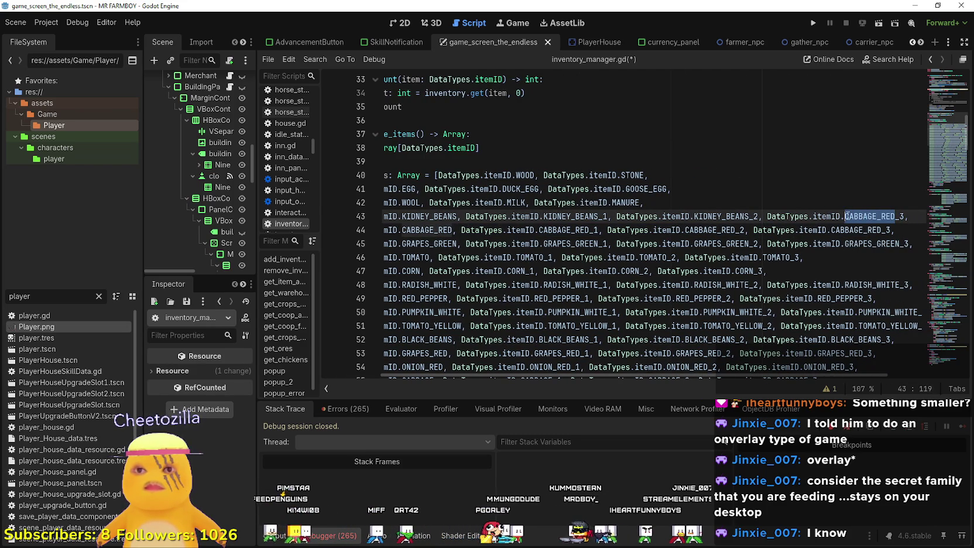
Copy the kidney beans row and paste it on a new line below MANURE.
mouse_move(909, 216)
mouse_down()
mouse_move(346, 215)
mouse_move(400, 216)
mouse_up()
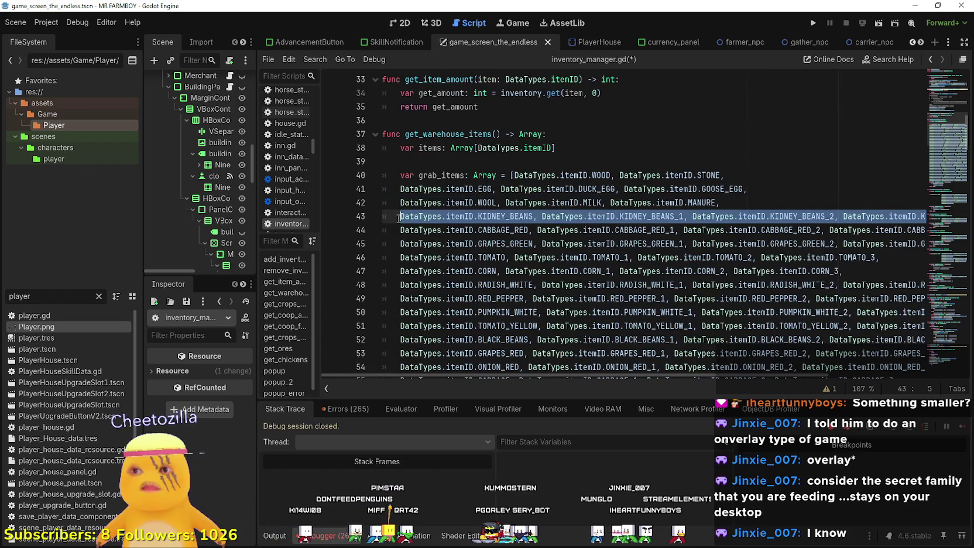
click(760, 202)
key(Return)
text(DataTypes.itemID.KIDNEY_BEANS, DataTypes.itemID.KIDNEY_BEANS_1, DataTypes.itemID.KIDNEY_BEANS_2, DataTypes.itemID.KIDNEY_BEANS_3,)
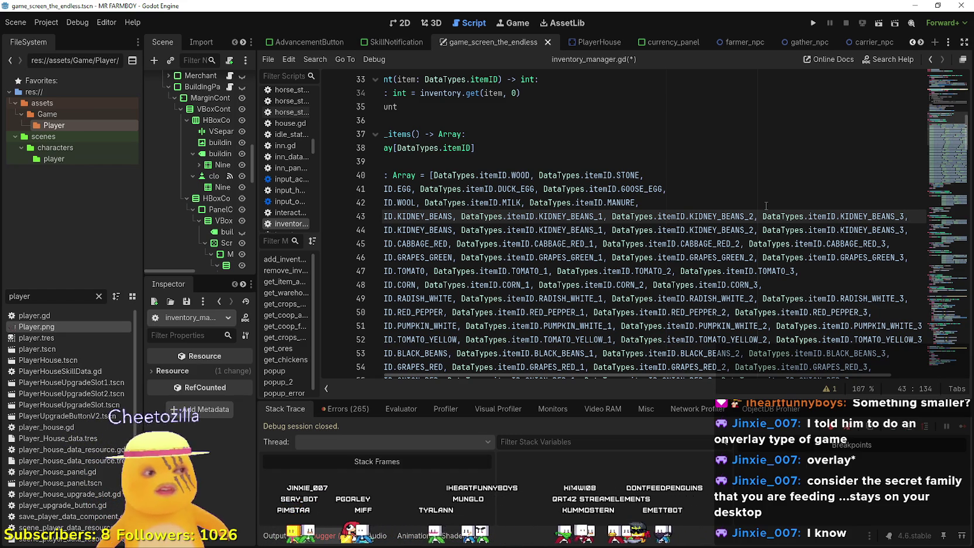
key(Up)
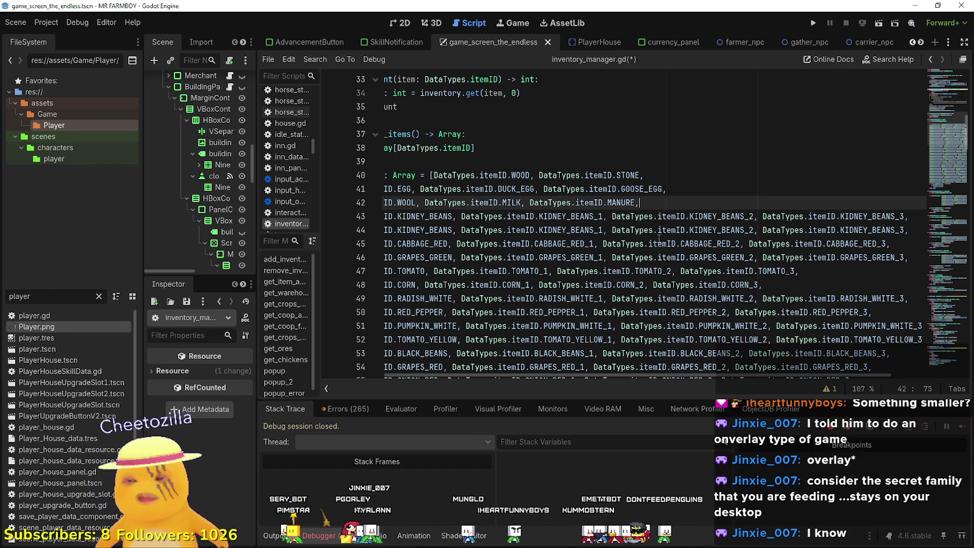
Replace the first KIDNEY_BEANS on line 43 with RADDISH via autocomplete.
mouse_move(659, 239)
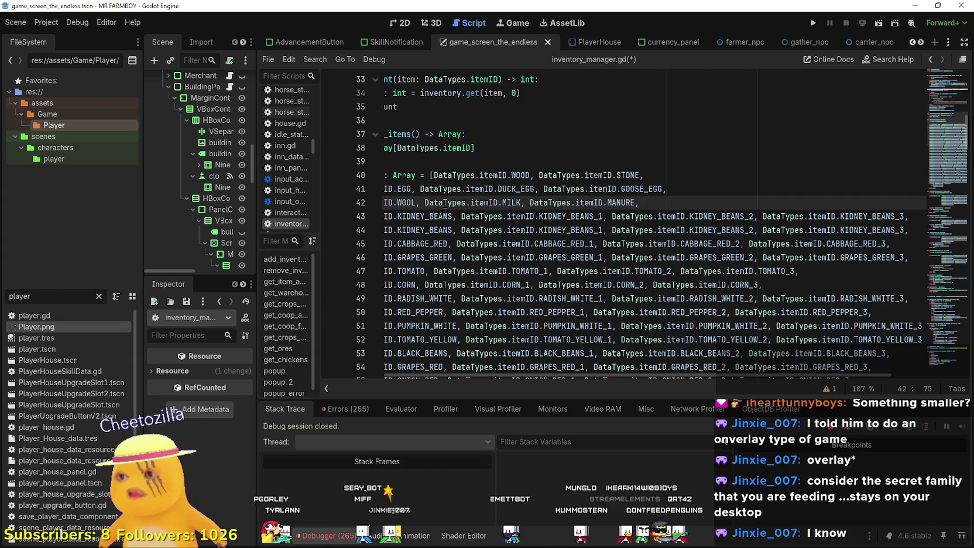
double_click(443, 212)
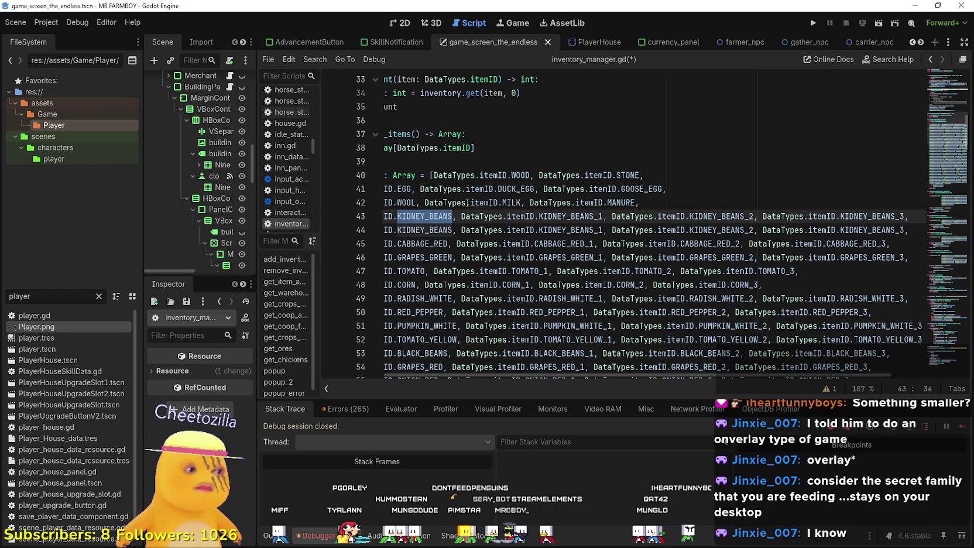
text(RA)
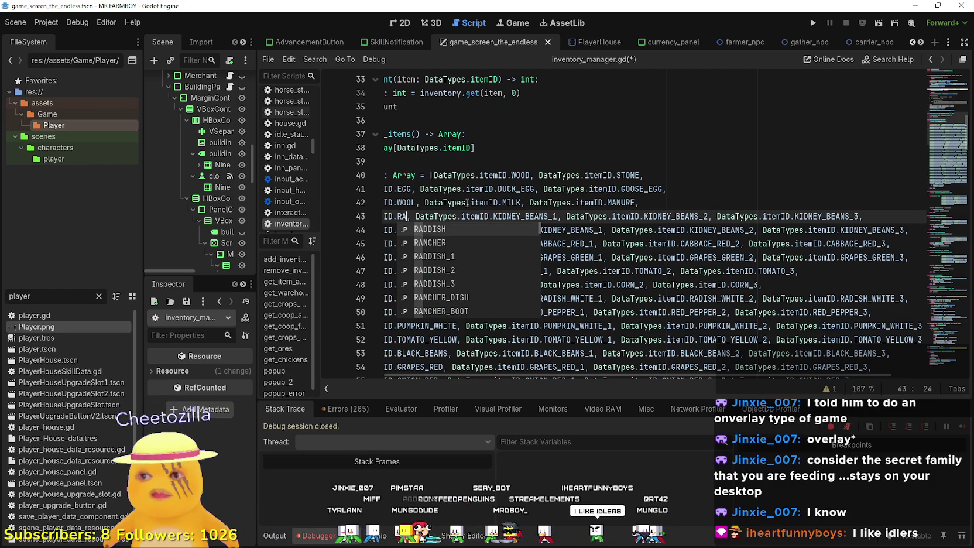
text(D)
key(Return)
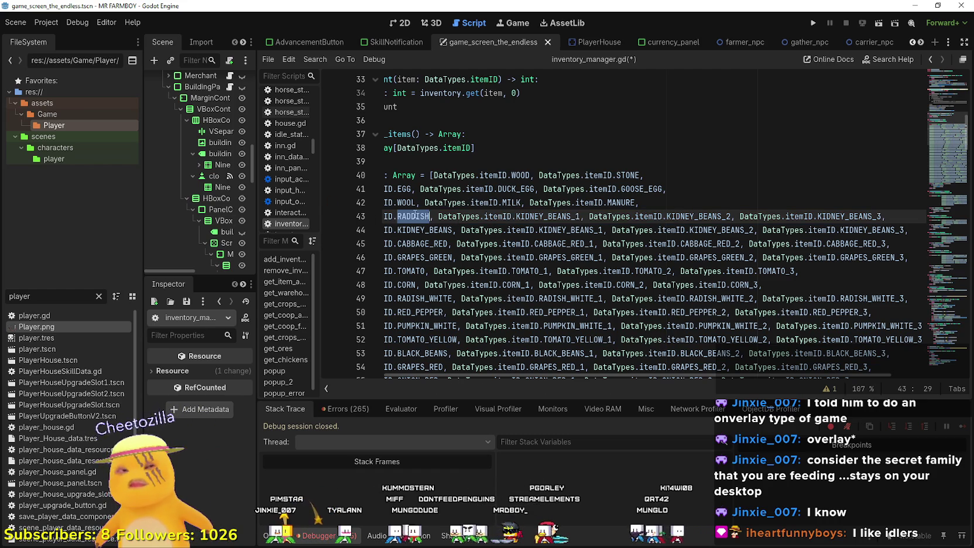
Retype KIDNEY_BEANS_1, _2 and _3 as RADDISH_1, RADDISH_2 and RADDISH_3.
click(503, 203)
drag(571, 215, 515, 216)
text(RADDISH)
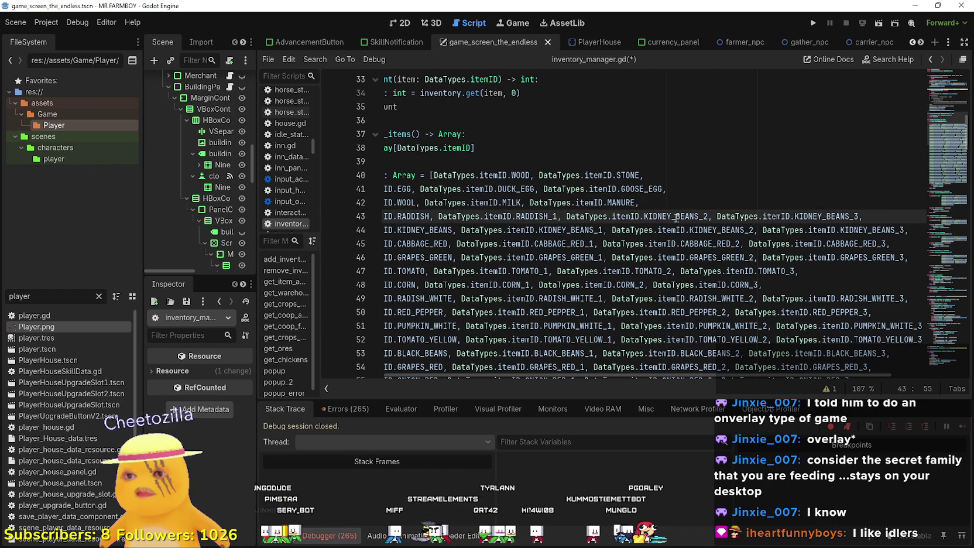
mouse_move(688, 216)
mouse_down()
mouse_move(698, 216)
mouse_move(644, 216)
mouse_up()
text(RADDISH)
mouse_move(806, 215)
mouse_down()
mouse_move(817, 216)
mouse_move(774, 216)
mouse_up()
text(RADDISH)
Paste a copy of the RADDISH row on a new line below MANURE.
mouse_move(843, 216)
mouse_down()
mouse_move(384, 216)
mouse_move(761, 229)
mouse_move(913, 216)
mouse_up()
click(419, 216)
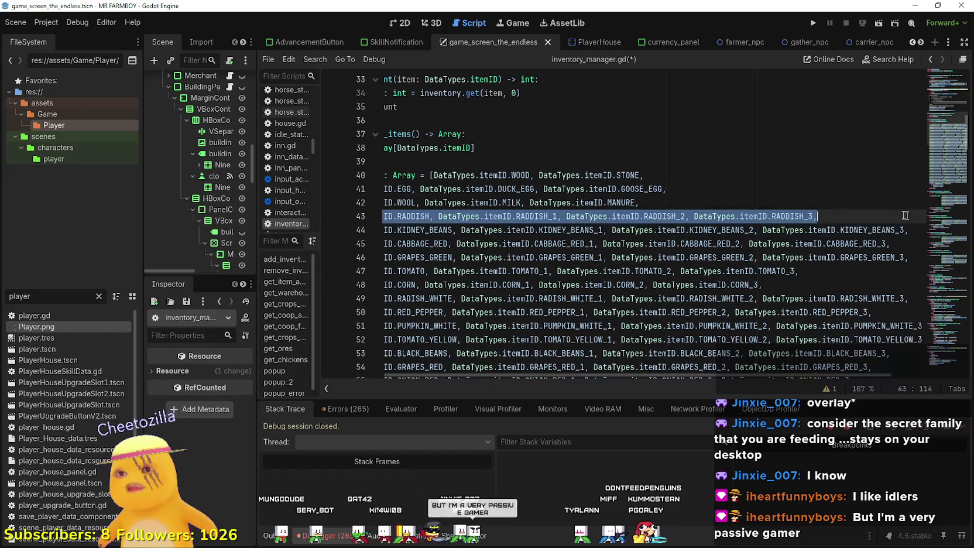
click(689, 200)
key(Return)
key(ctrl+v)
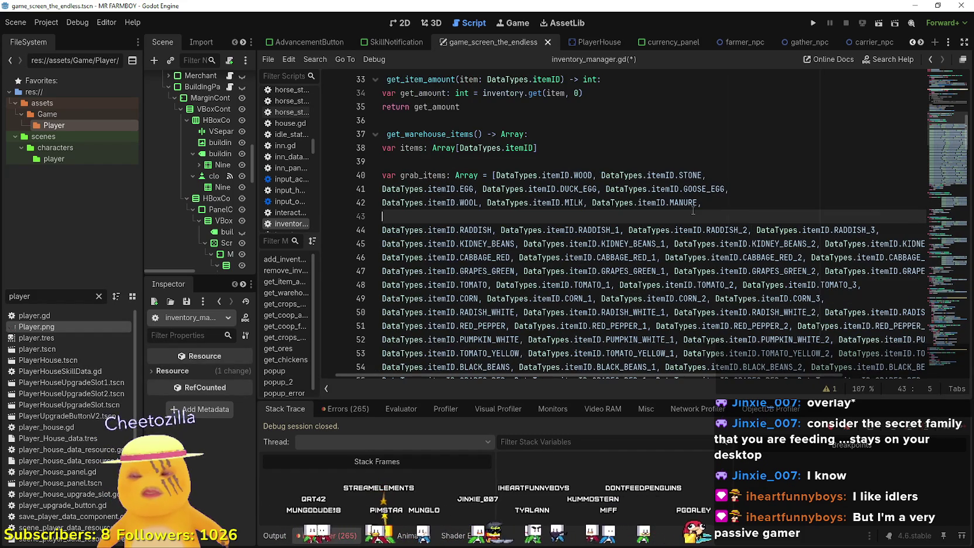
Replace RADDISH with POTATO in the first entry of line 43 and copy the word.
double_click(476, 216)
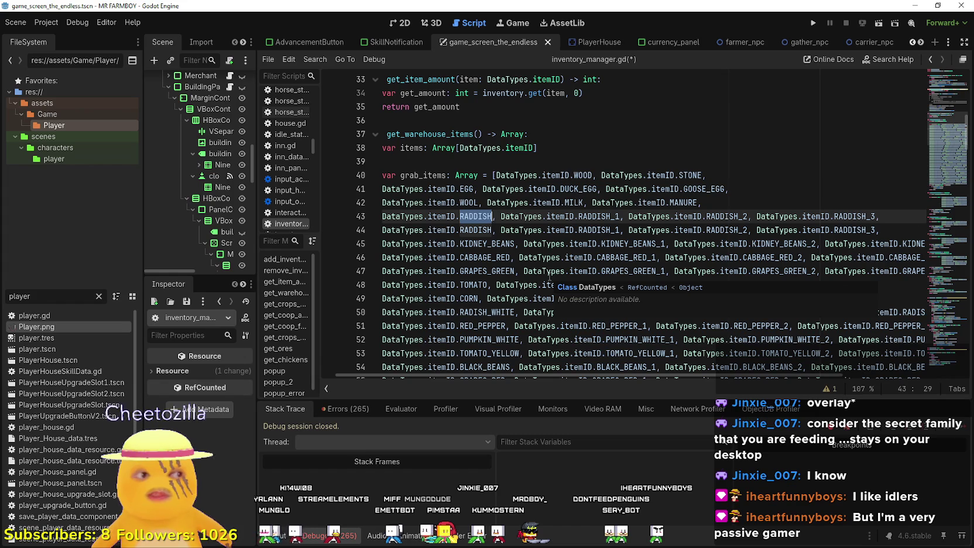
text(POTAO)
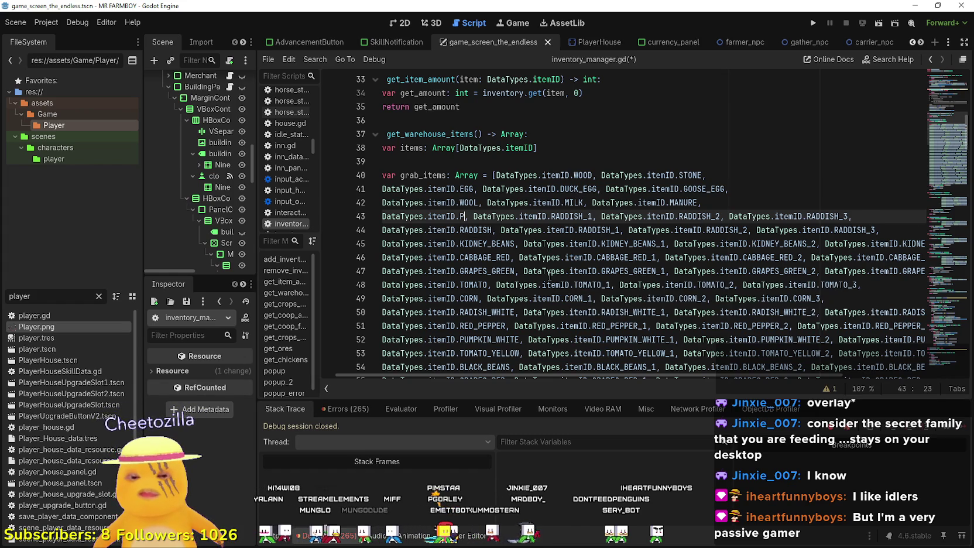
key(Return)
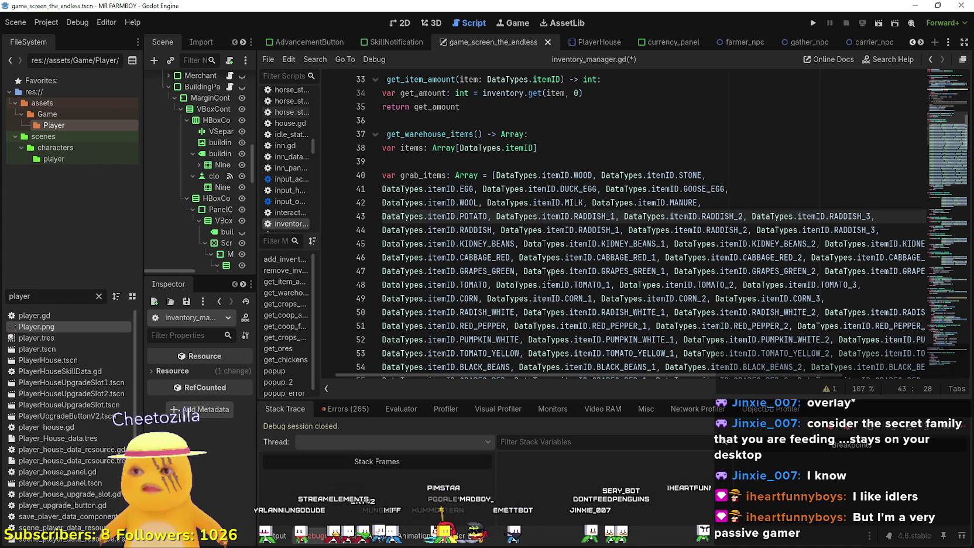
double_click(478, 217)
key(ctrl+c)
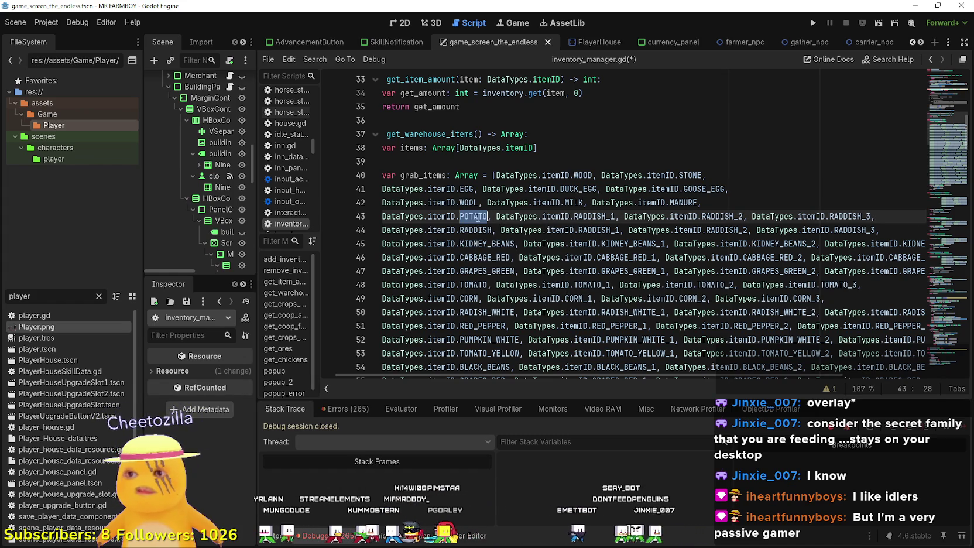
Paste POTATO over each RADDISH prefix to make POTATO_1, POTATO_2 and POTATO_3.
click(607, 217)
drag(607, 216, 574, 216)
key(ctrl+v)
click(720, 216)
drag(729, 216, 696, 216)
key(ctrl+v)
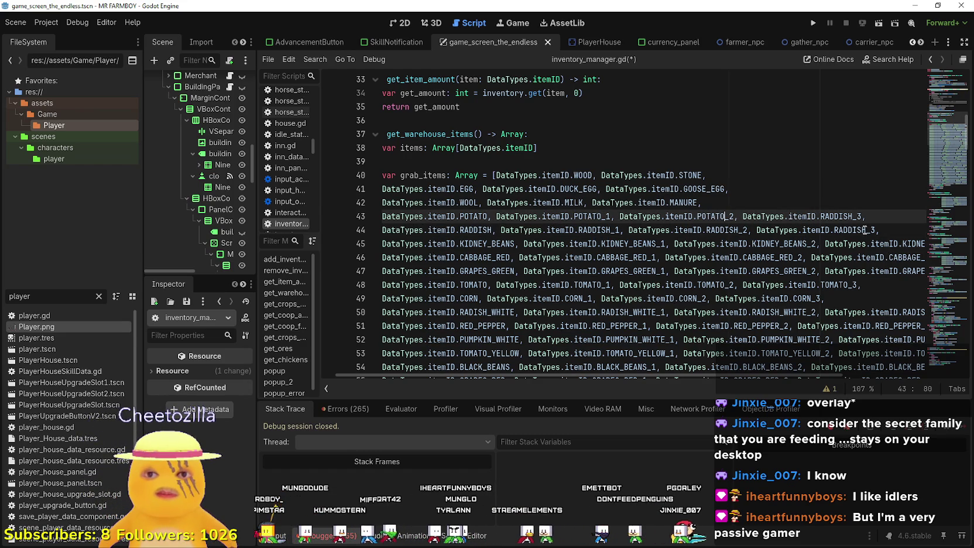
click(852, 215)
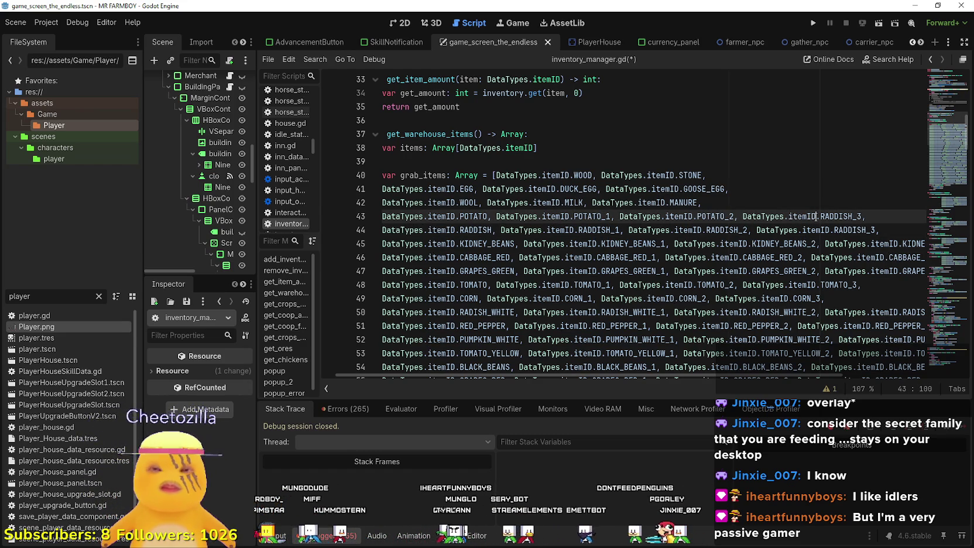
drag(852, 216, 818, 216)
key(ctrl+v)
Select the potato row and move to the end of the MANURE line.
click(873, 218)
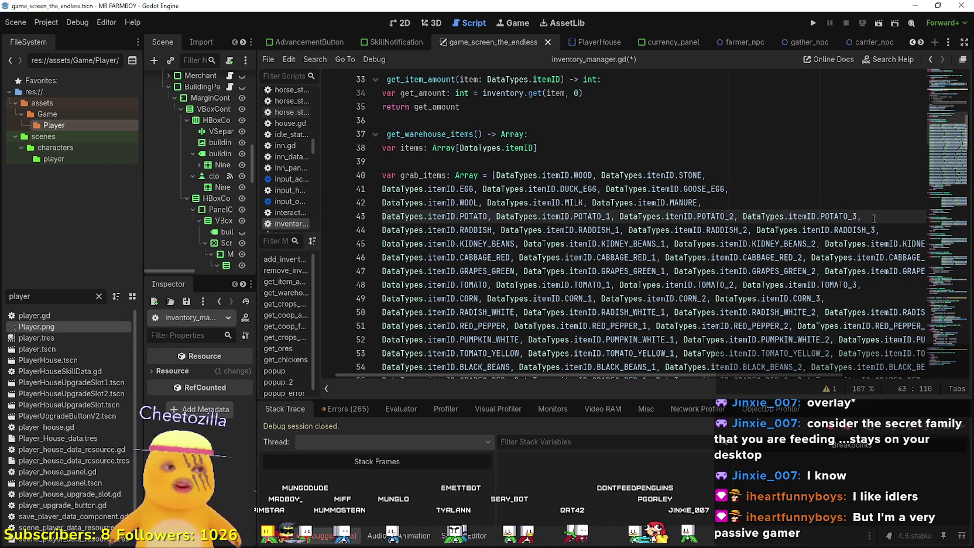
mouse_move(861, 216)
mouse_down()
mouse_move(383, 217)
mouse_move(394, 217)
mouse_up()
click(763, 200)
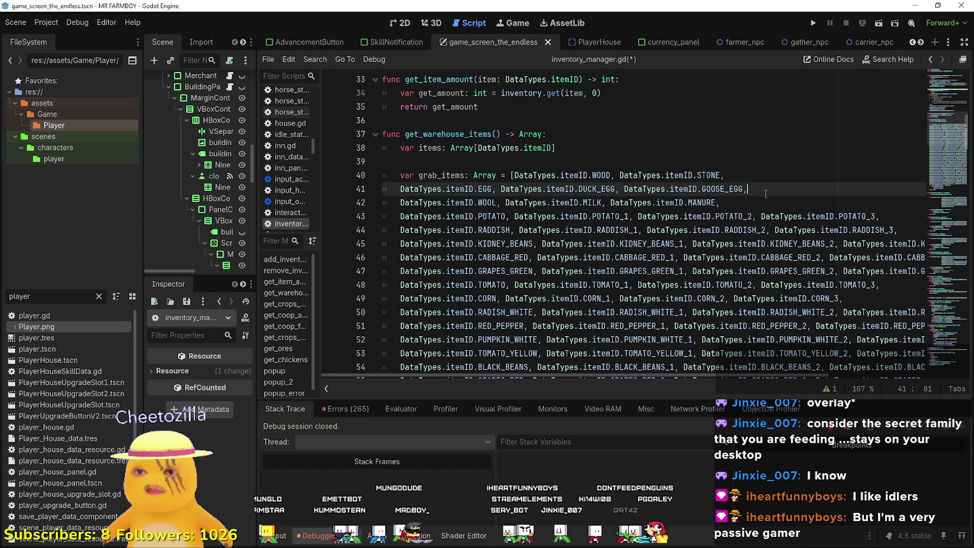
Duplicate the potato row as line 43 and rename its first entry to SUNFLOWER.
key(Return)
text(DataTypes.itemID.POTATO, DataTypes.itemID.POTATO_1, DataTypes.itemID.POTATO_2, DataTypes.itemID.POTATO_3,)
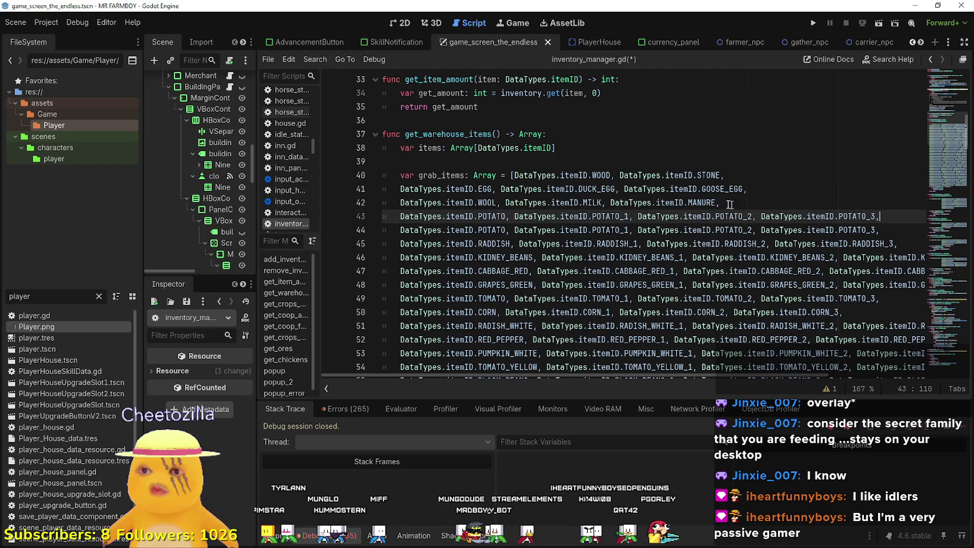
click(502, 216)
double_click(502, 218)
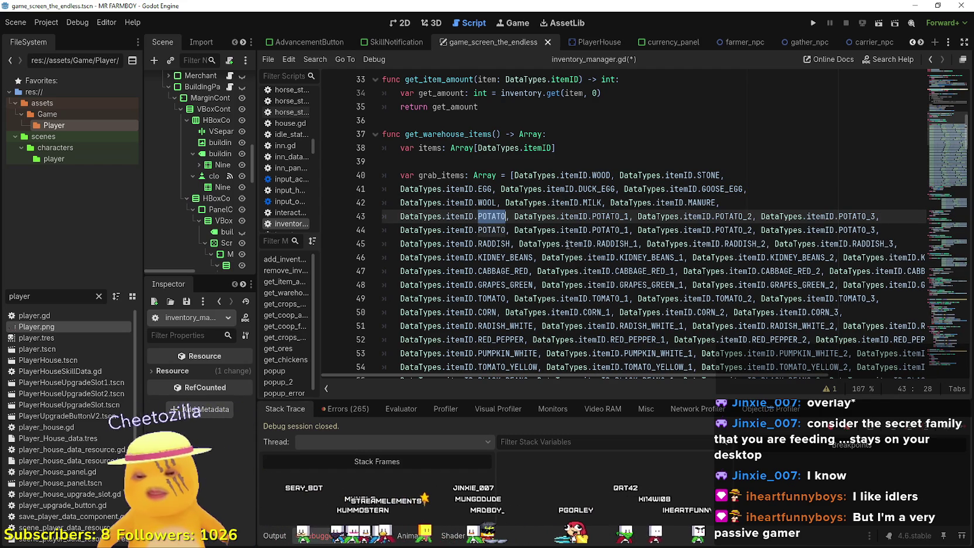
text(S)
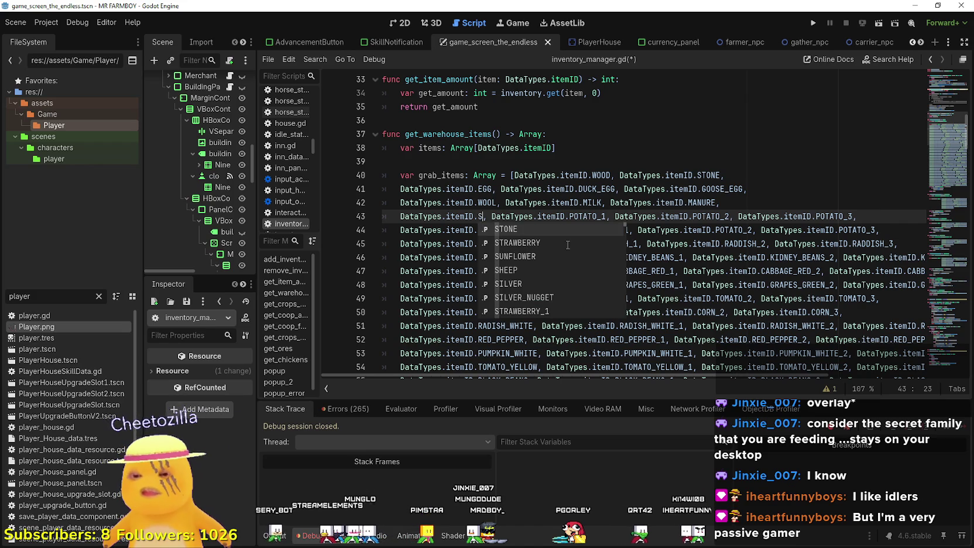
text(T)
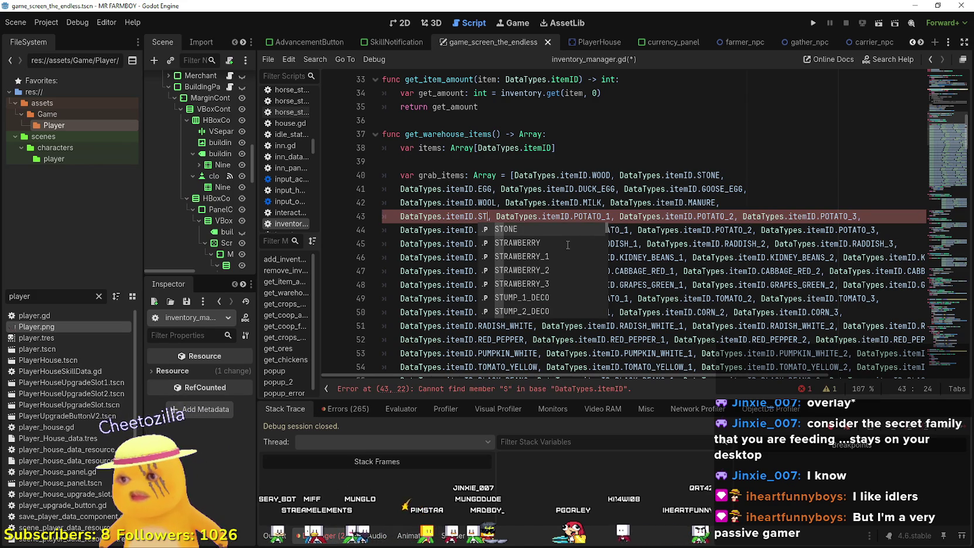
key(BackSpace)
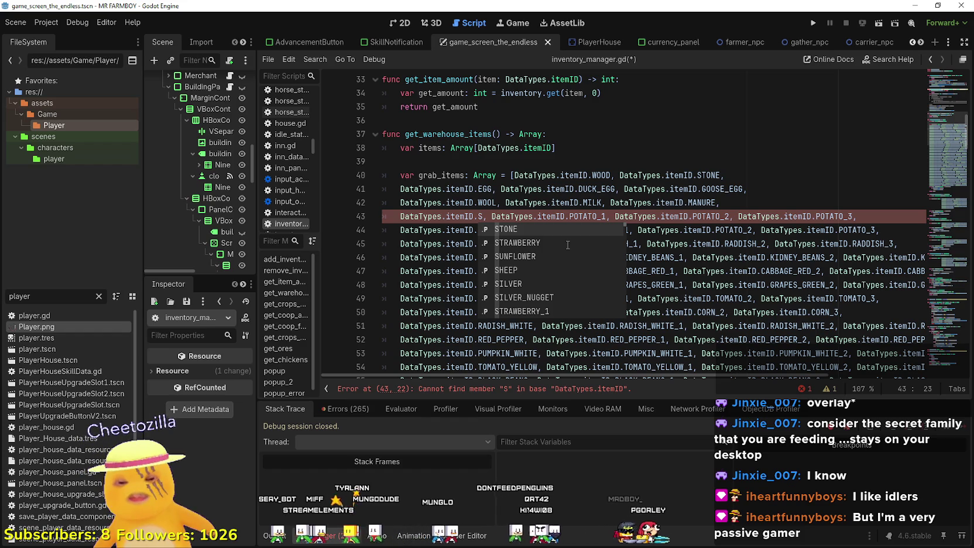
key(BackSpace)
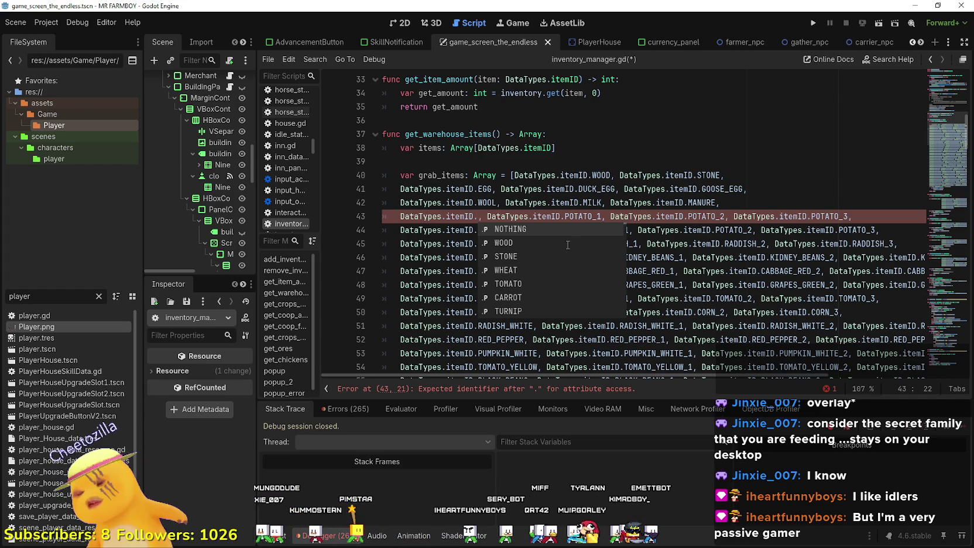
text(SUN)
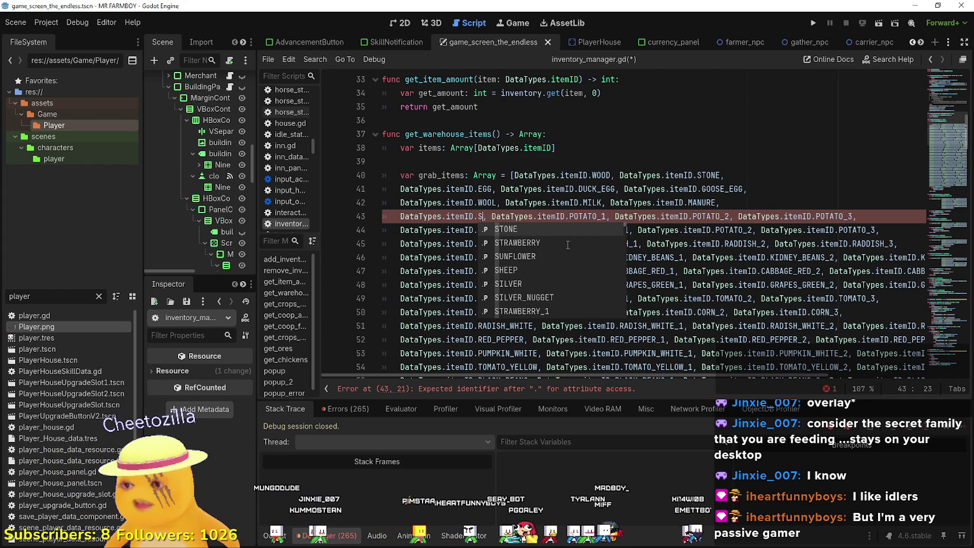
key(Return)
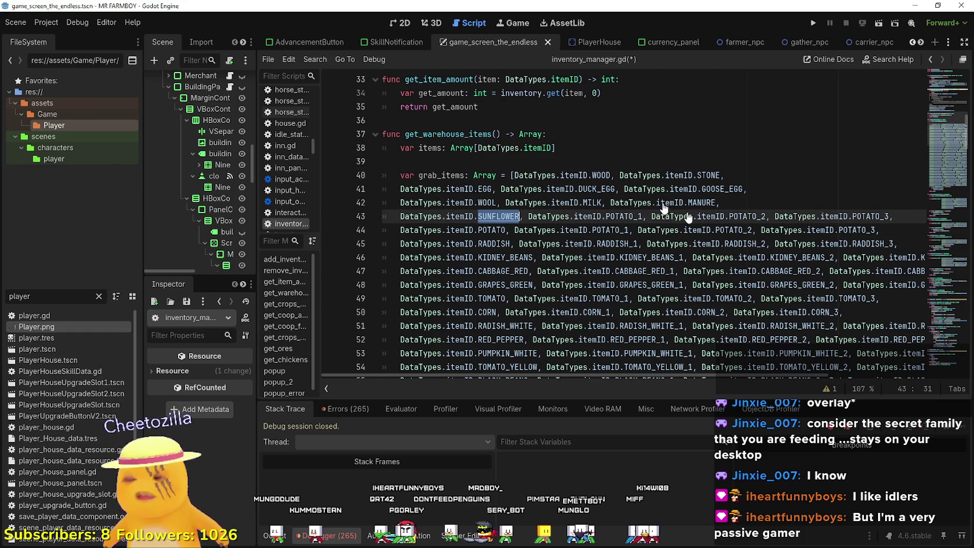
Change the remaining entries to SUNFLOWER_1, SUNFLOWER_2 and SUNFLOWER_3 using autocomplete.
click(624, 216)
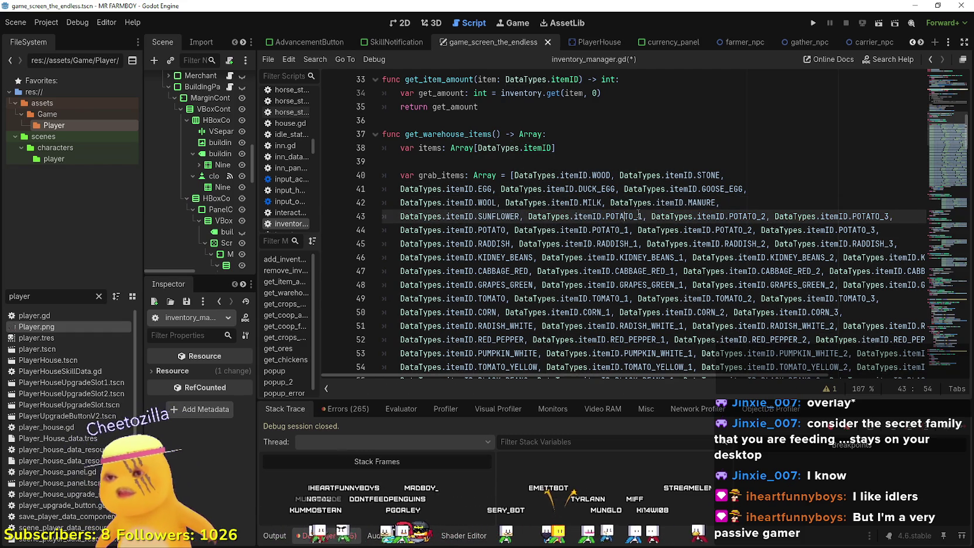
key(ctrl+shift+Left)
text(SUN)
key(Return)
click(738, 216)
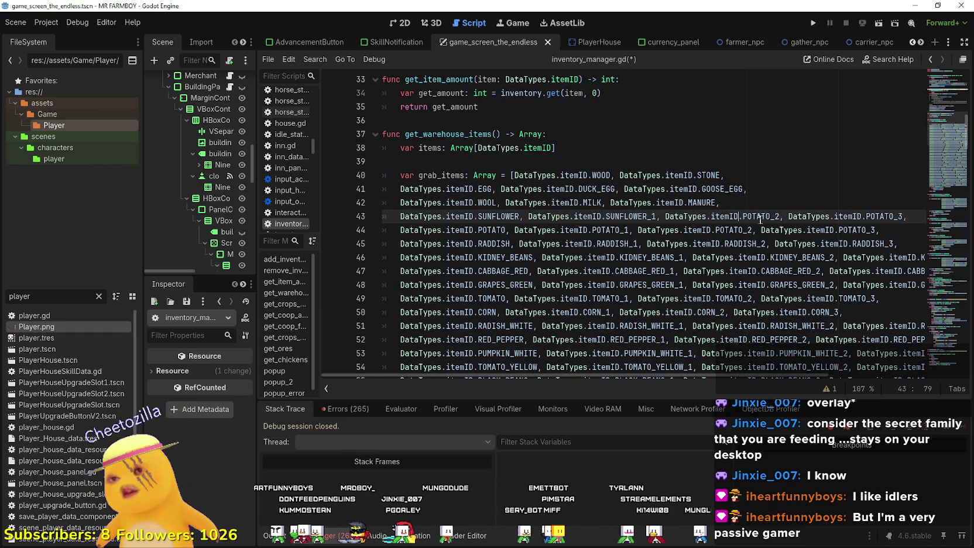
key(Right)
key(ctrl+shift+Right)
text(SUN)
key(Return)
key(End)
key(Left)
key(Left)
key(Left)
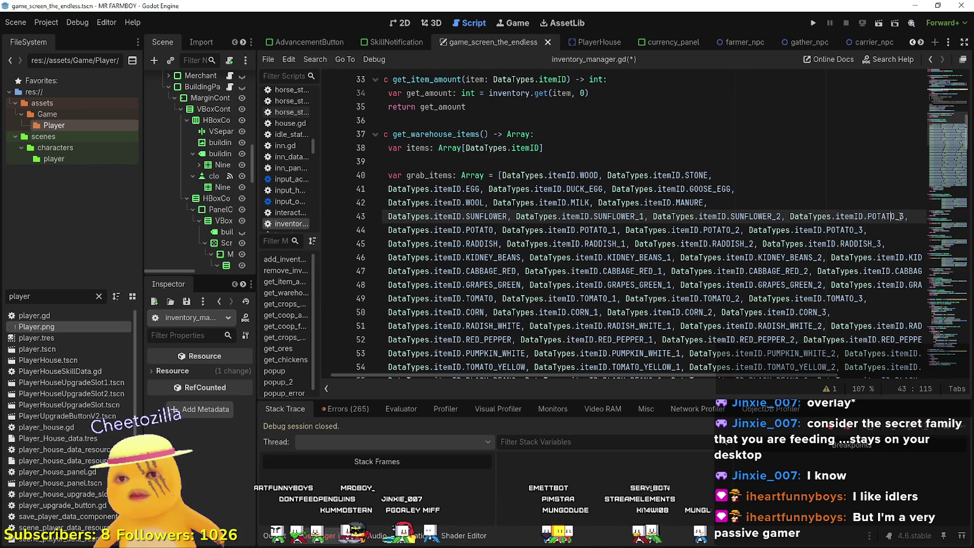
double_click(894, 216)
text(SUN)
key(Return)
click(886, 216)
Save the script with Ctrl+S.
drag(883, 227, 330, 221)
click(440, 228)
key(ctrl+s)
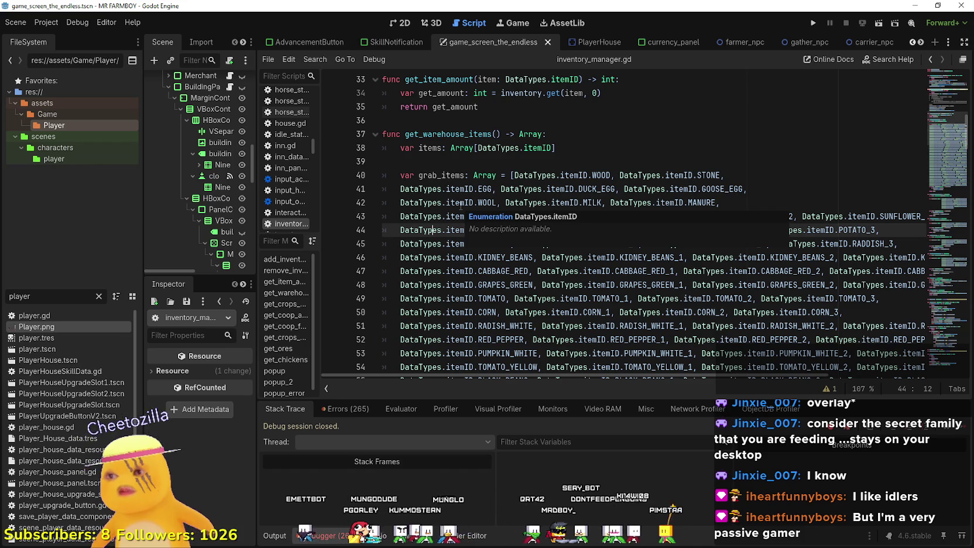
Select the whole SUNFLOWER row on line 43.
click(518, 202)
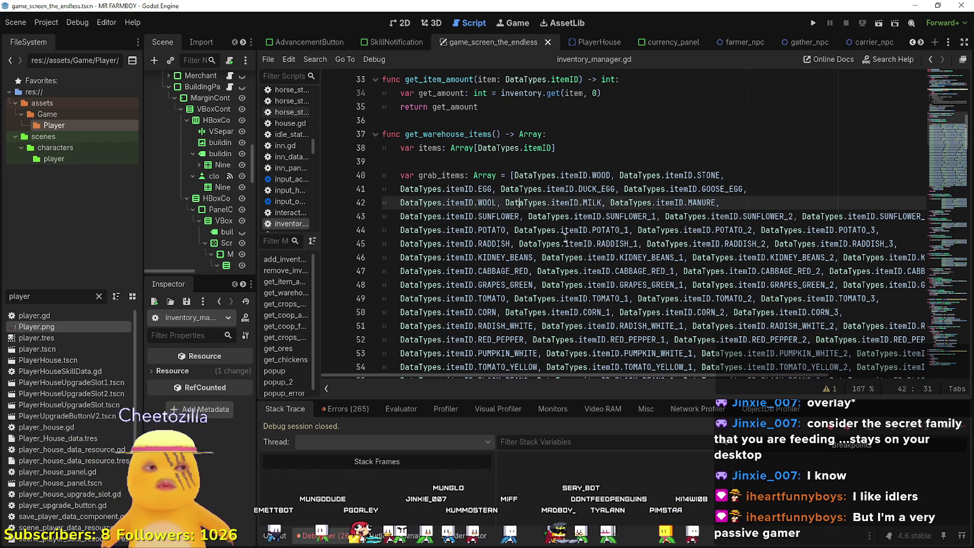
drag(756, 216, 780, 217)
mouse_move(923, 217)
mouse_down()
mouse_move(385, 219)
mouse_move(392, 211)
mouse_up()
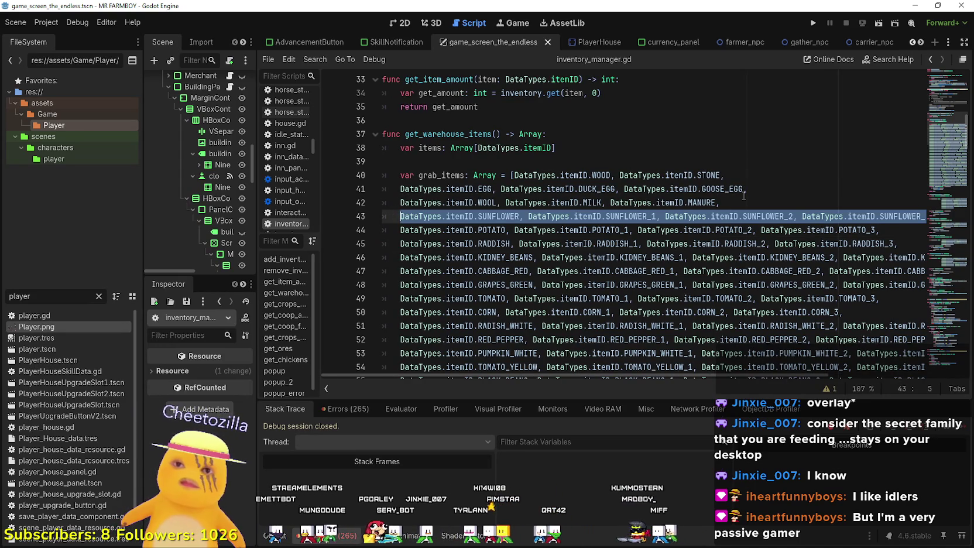
Paste a copy of the SUNFLOWER row after line 42.
right_click(708, 211)
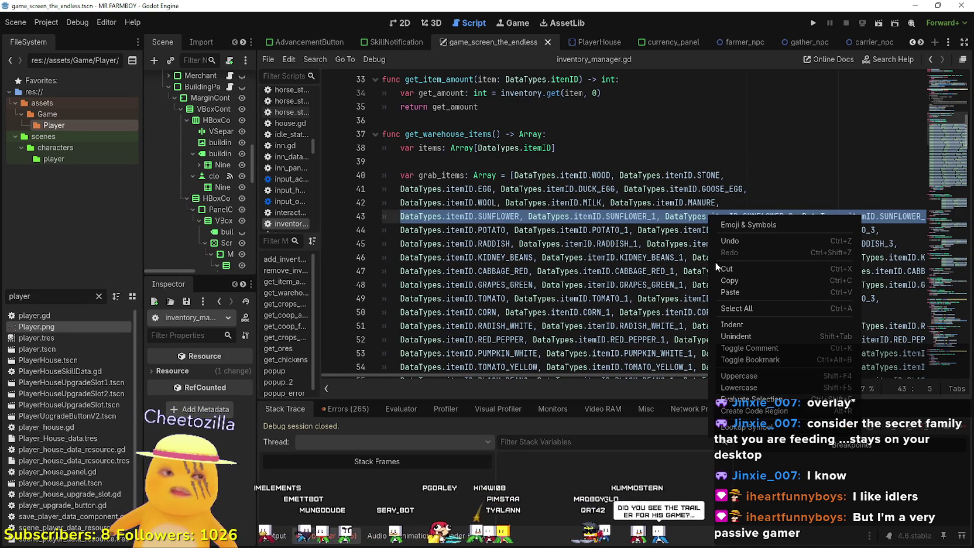
click(624, 243)
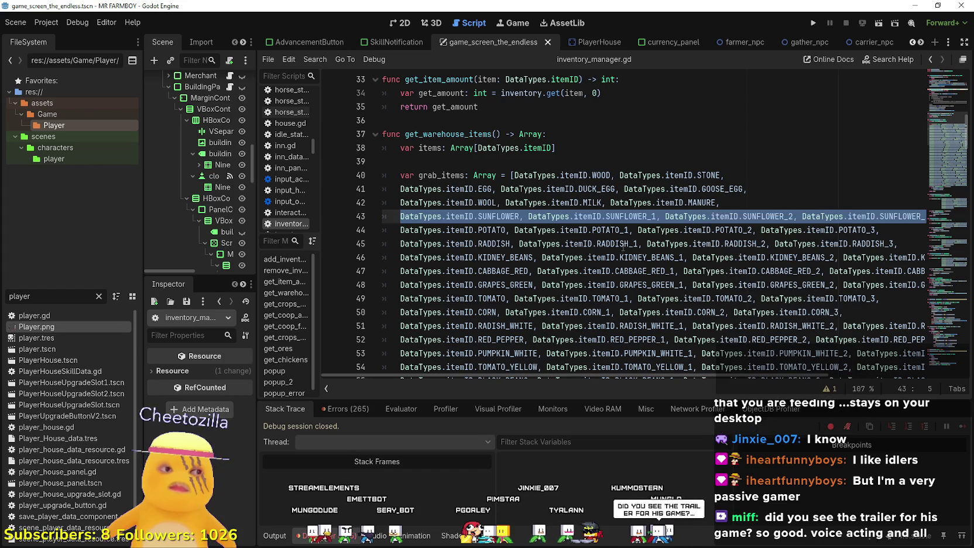
click(623, 244)
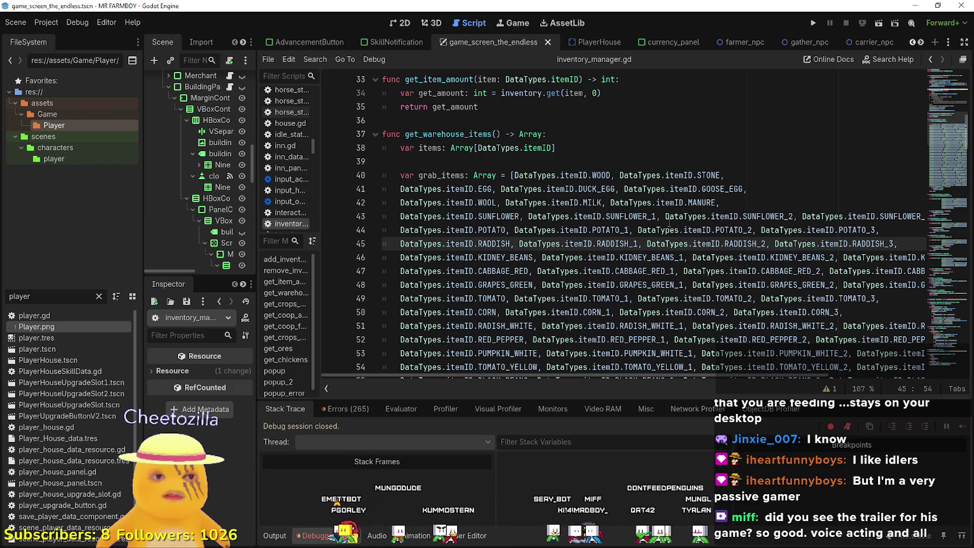
click(783, 204)
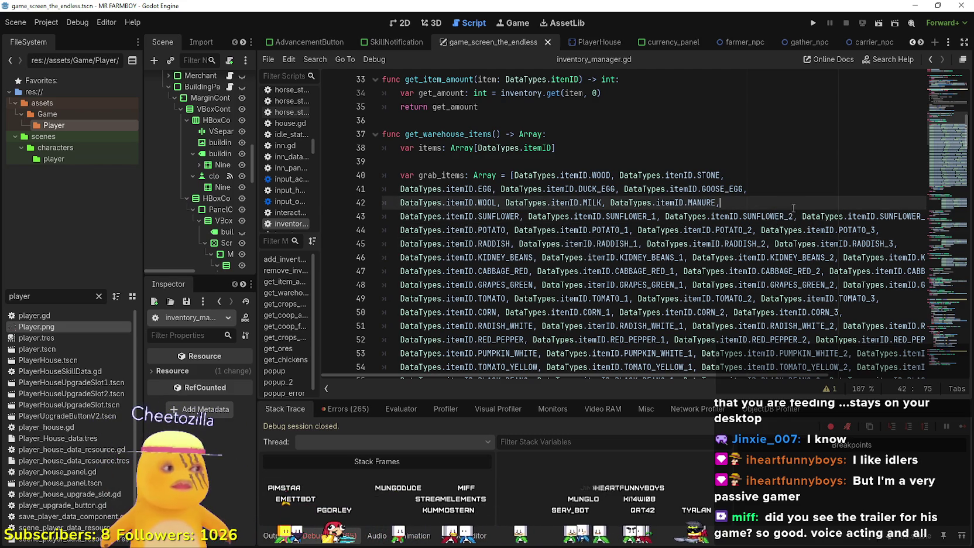
text(DataTypes.itemID.SUNFLOWER, DataTypes.itemID.SUNFLOWER_1, DataTypes.itemID.SUNFLOWER_2, DataTypes.itemID.SUNFLOWER_3,)
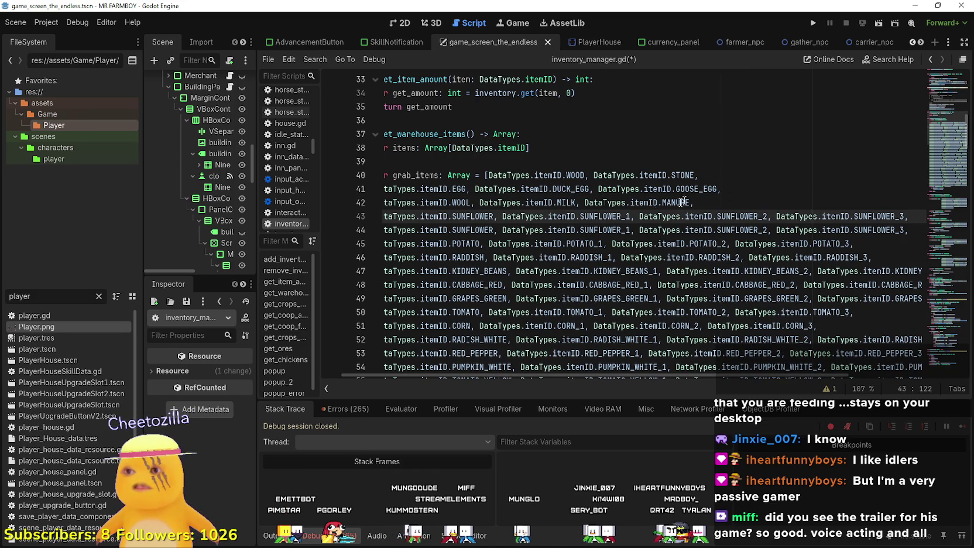
Rename the first two copied entries to WATERMELON and WATERMELON_1.
double_click(468, 217)
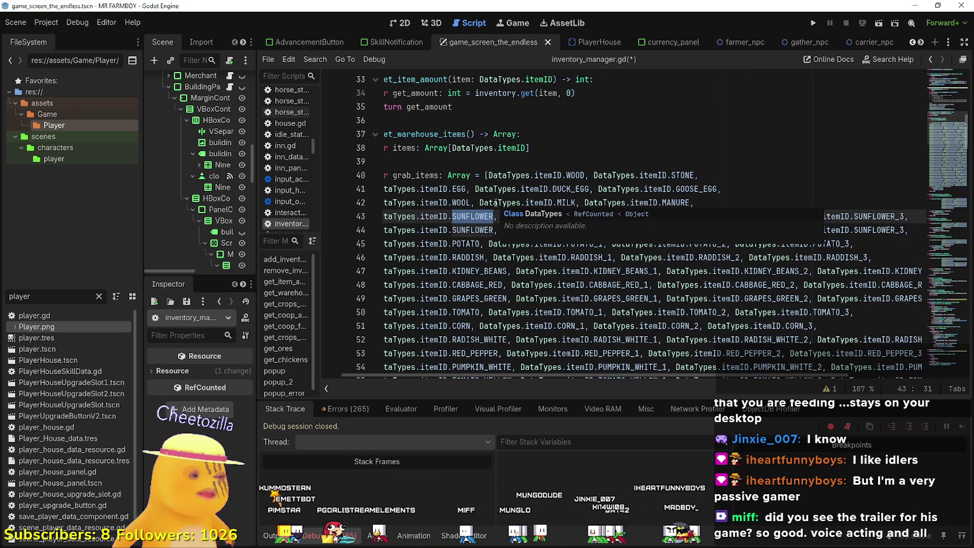
text(waterm)
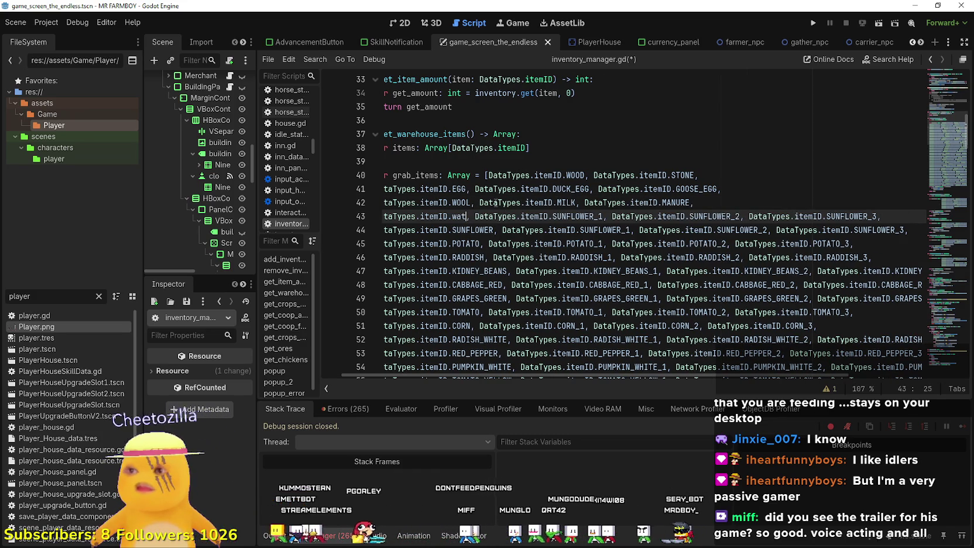
key(Return)
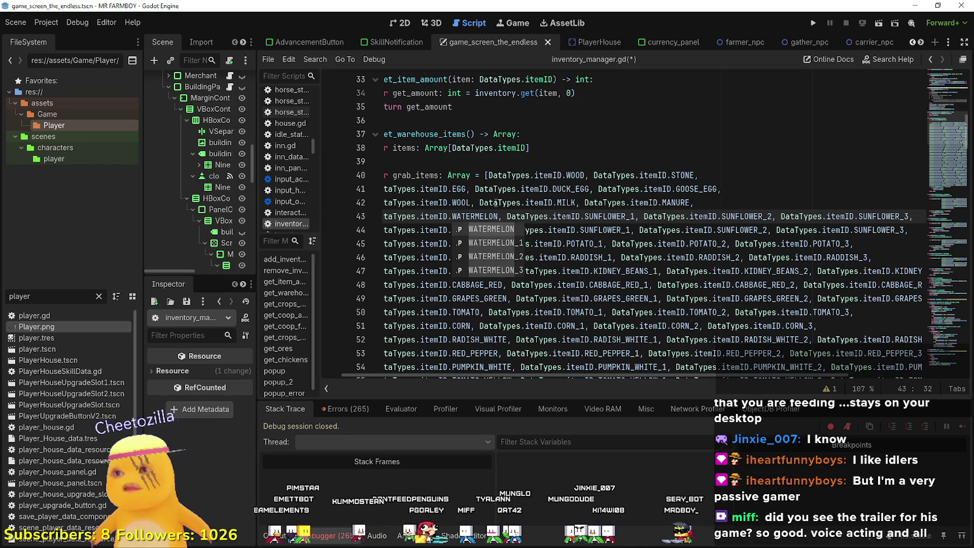
double_click(475, 216)
key(ctrl+c)
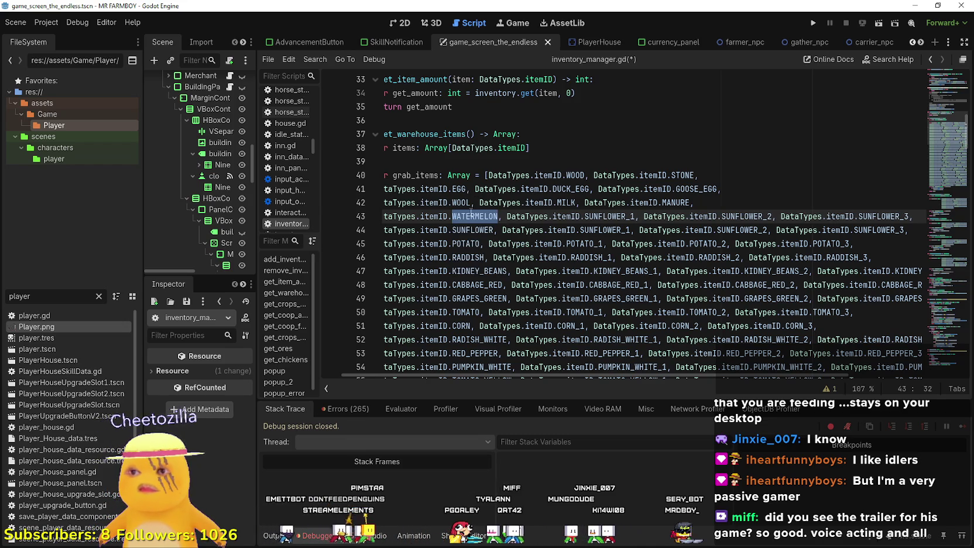
double_click(600, 217)
click(613, 217)
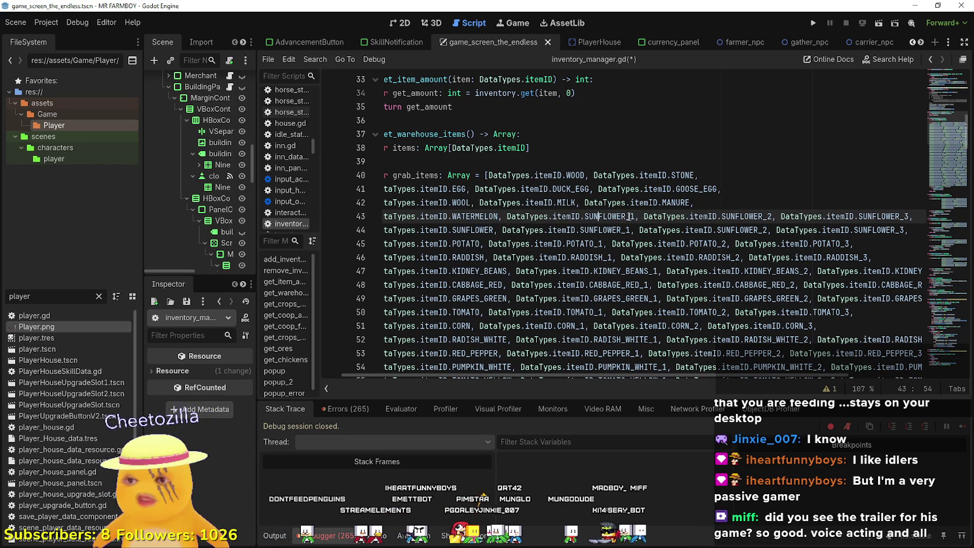
click(615, 216)
drag(628, 216, 582, 216)
key(ctrl+v)
Turn the last entries into WATERMELON_2 and WATERMELON_3, then select the watermelon row.
click(773, 217)
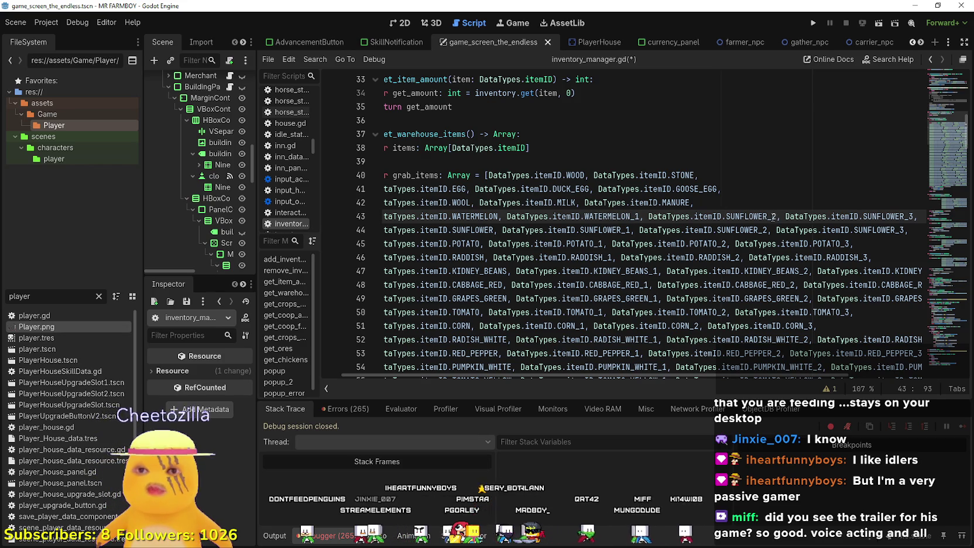
drag(766, 216, 740, 216)
key(shift+Right)
key(shift+Right)
key(shift+Right)
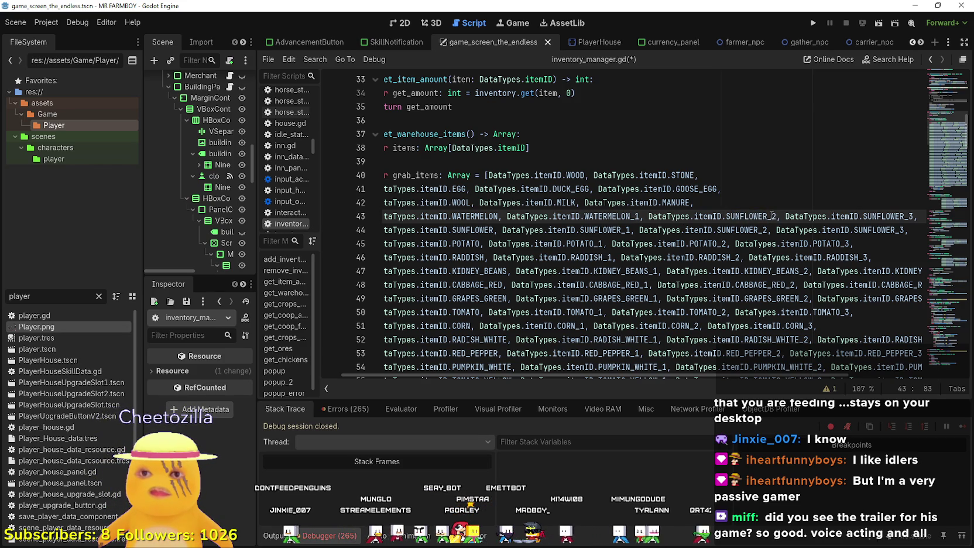
double_click(744, 217)
text(WATERMELON_2)
click(848, 216)
key(End)
click(866, 208)
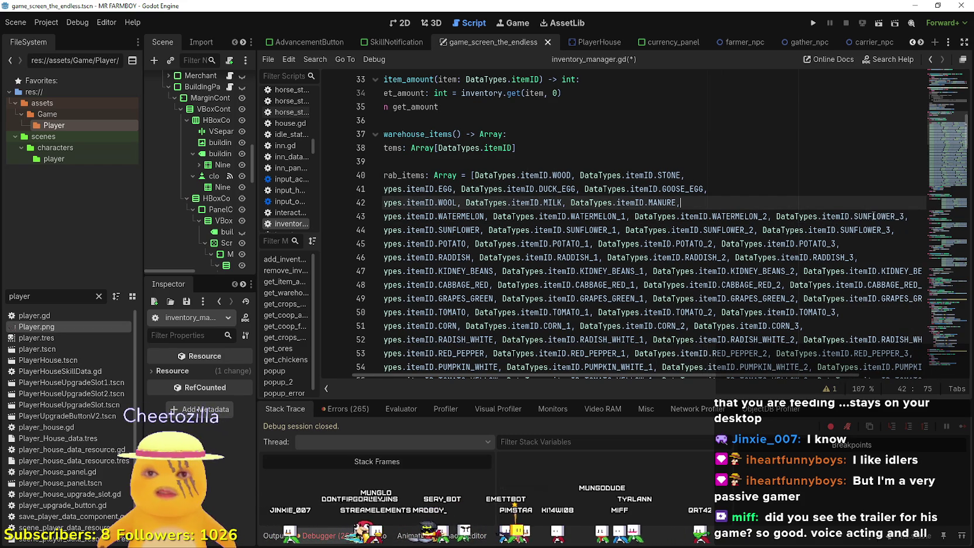
double_click(873, 216)
key(shift+Left)
key(shift+Left)
key(ctrl+v)
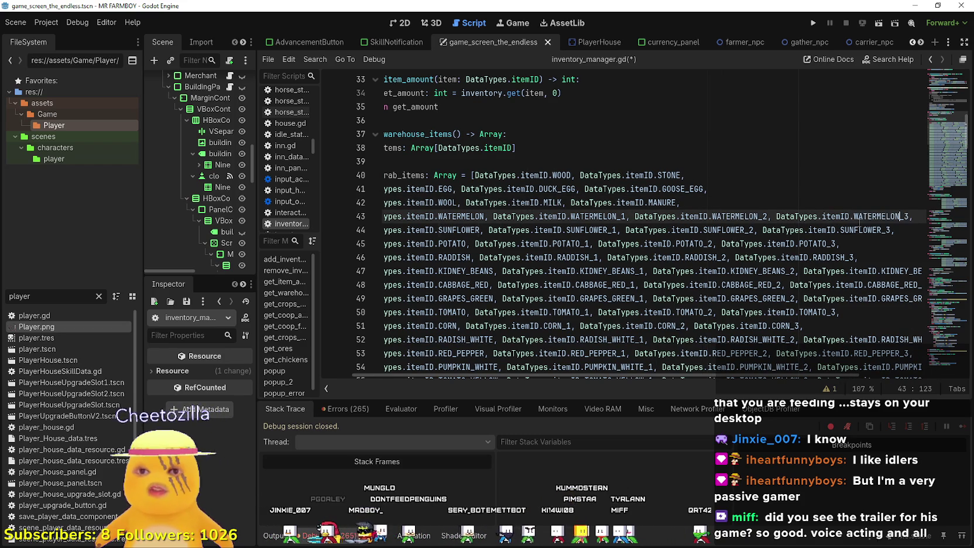
click(863, 208)
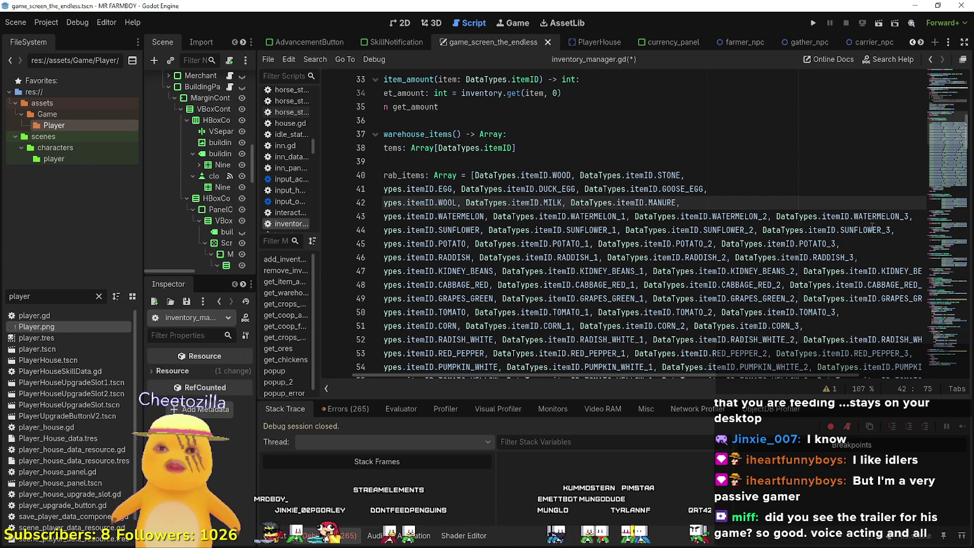
click(872, 229)
mouse_move(917, 217)
mouse_down()
mouse_move(350, 237)
mouse_move(354, 216)
mouse_up()
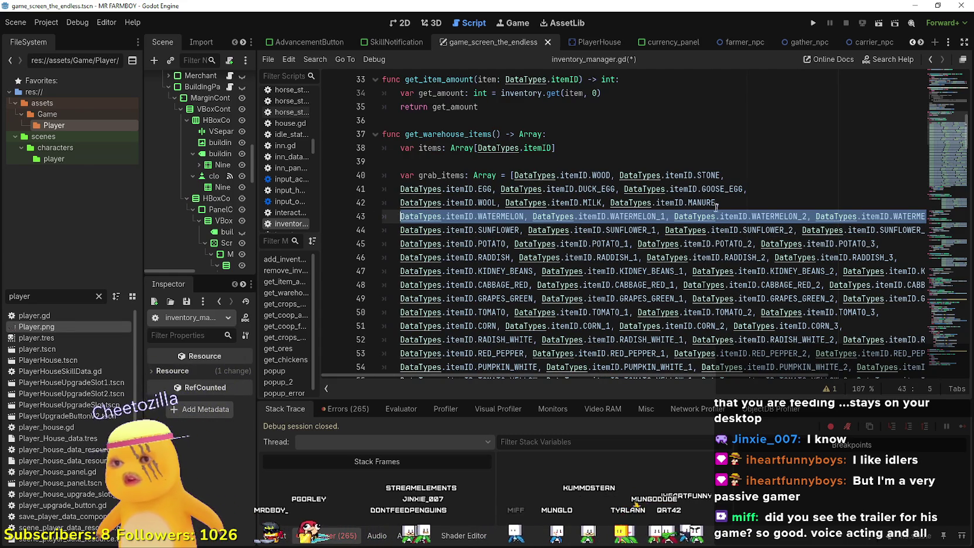
Insert a copy of the WATERMELON row as a new line 43.
click(742, 198)
key(Return)
text(DataTypes.itemID.WATERMELON, DataTypes.itemID.WATERMELON_1, DataTypes.itemID.WATERMELON_2, DataTypes.itemID.WATERMELON_3,)
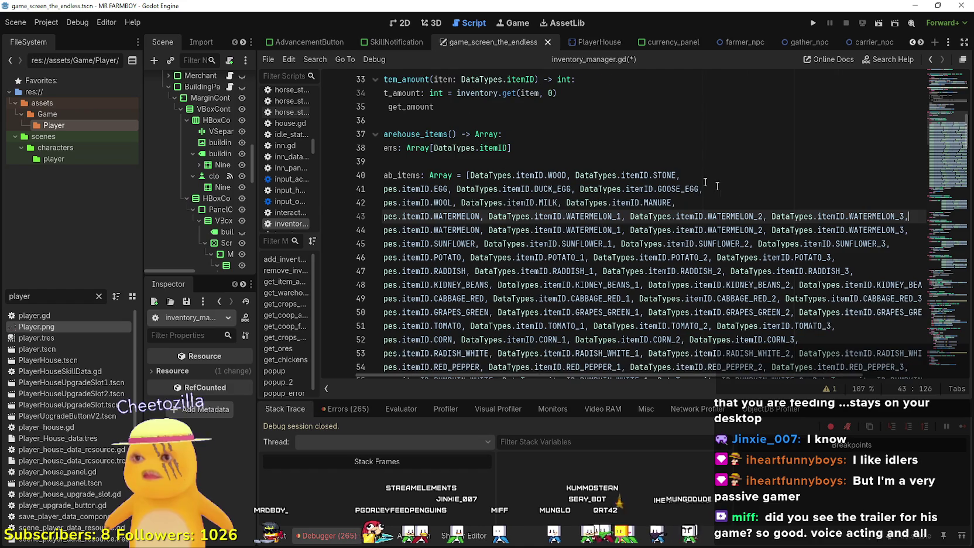
click(608, 202)
click(503, 203)
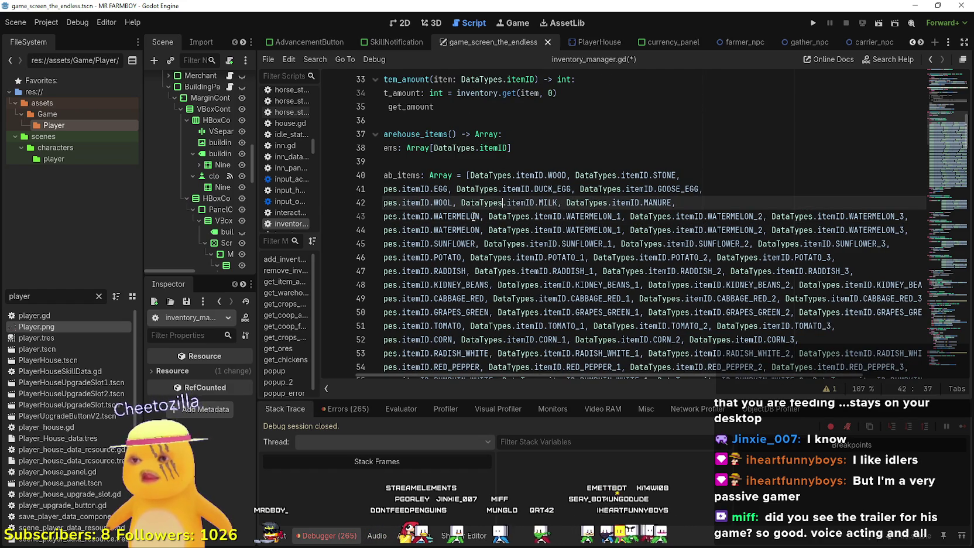
double_click(440, 188)
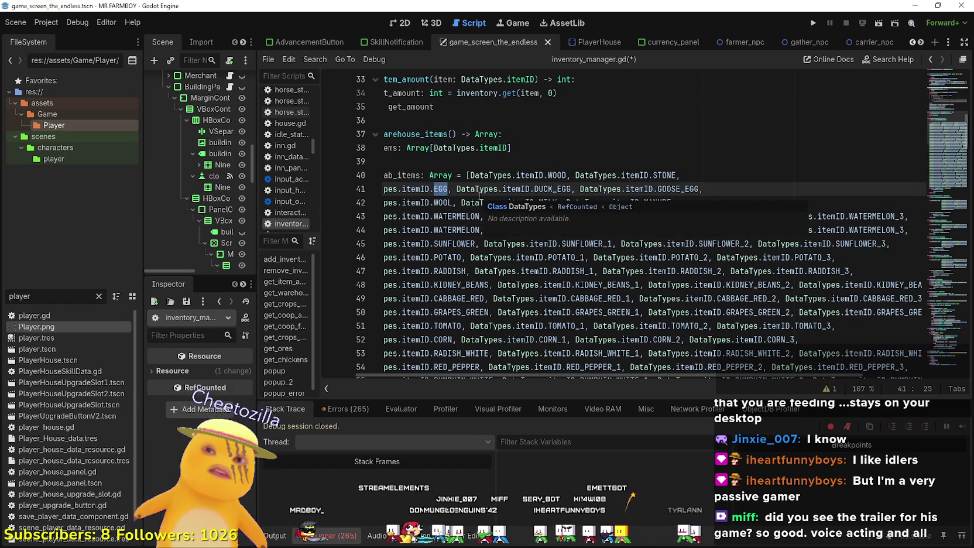
Rename the first two entries on line 43 to CHILI_PEPPER and CHILI_PEPPER_1.
click(455, 228)
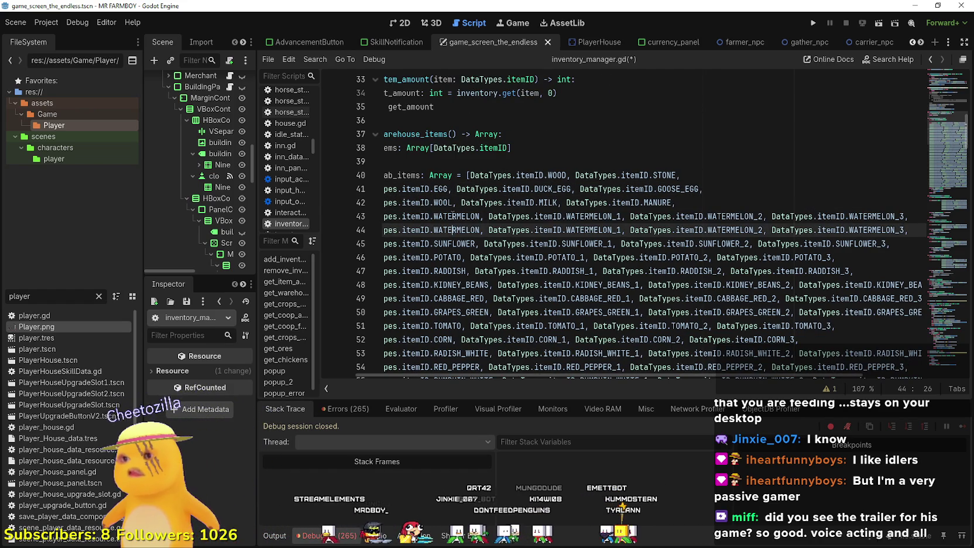
double_click(453, 216)
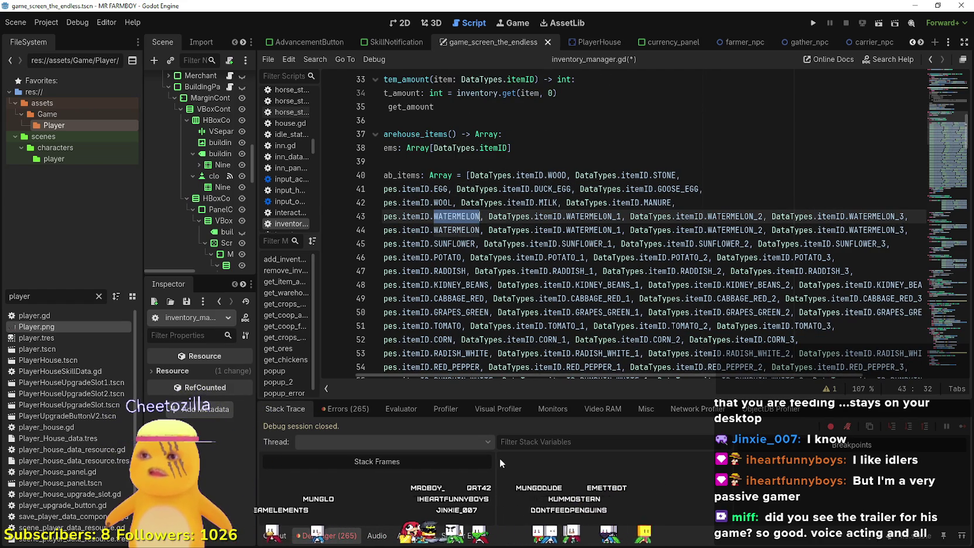
text(CHI)
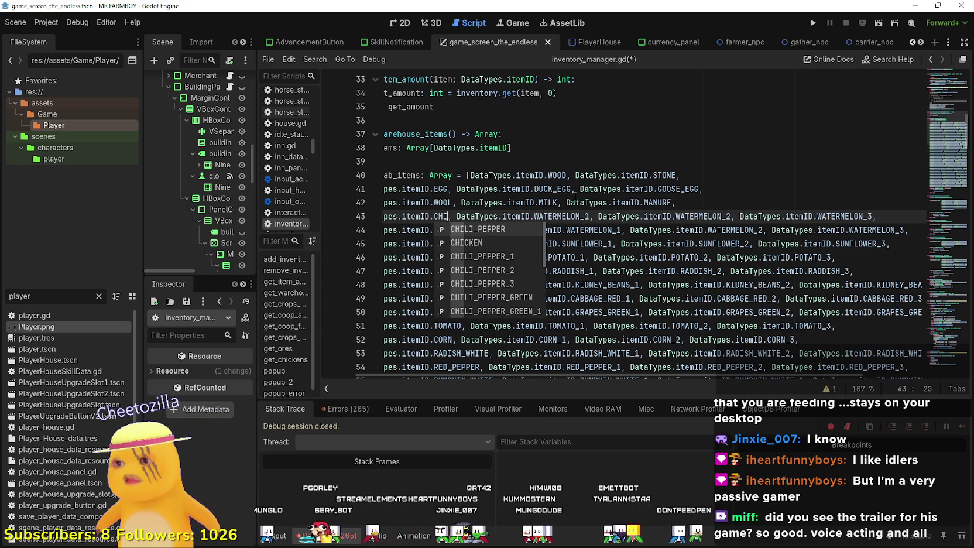
key(Return)
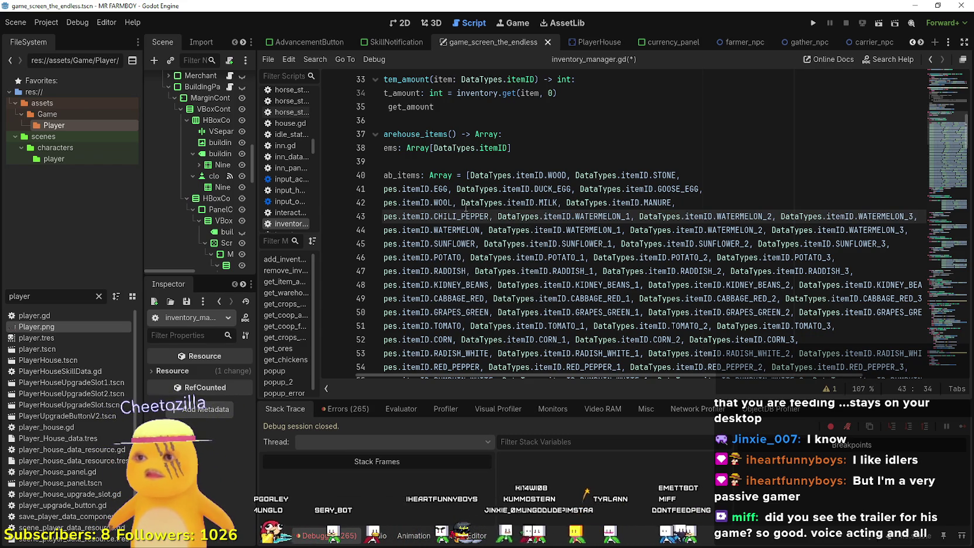
double_click(466, 209)
key(ctrl+c)
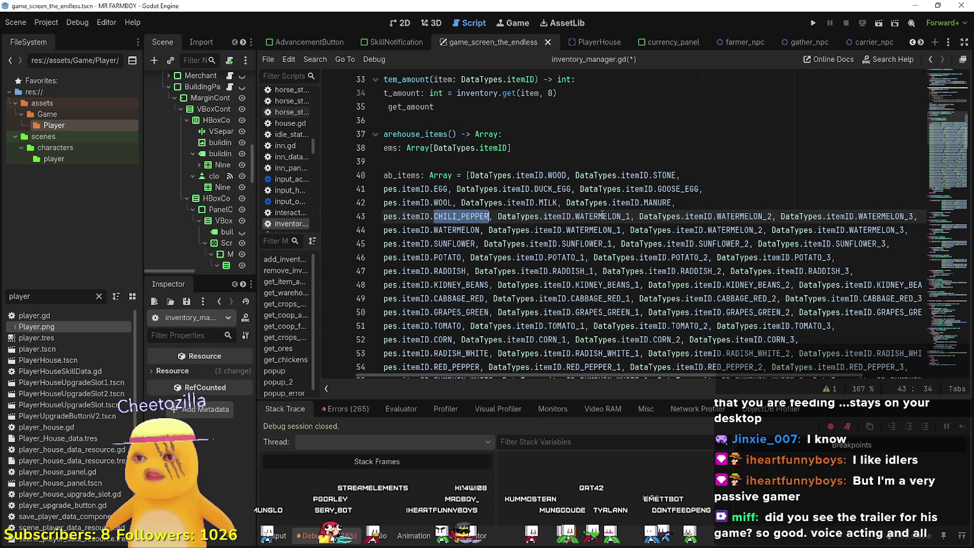
drag(621, 216, 575, 216)
key(ctrl+v)
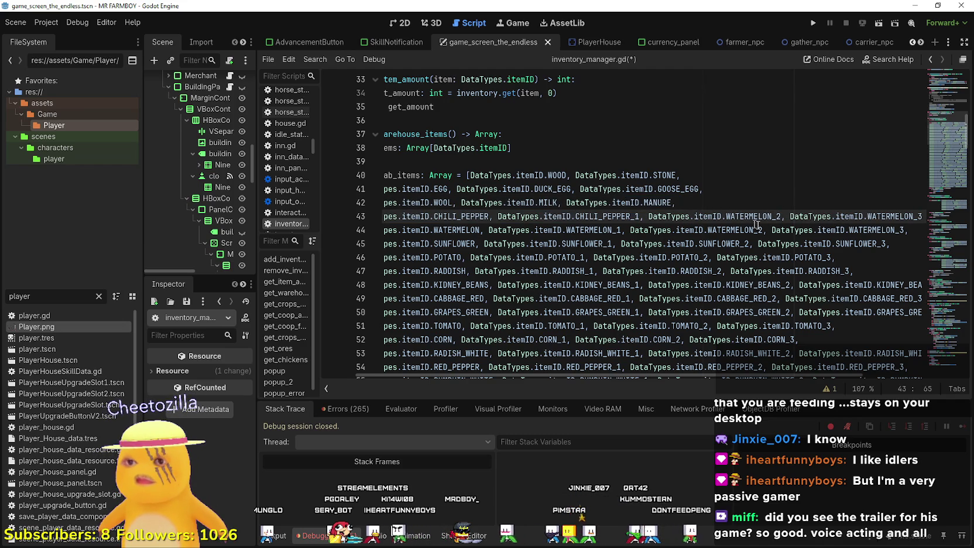
Replace the remaining watermelon entries with CHILI_PEPPER_2 and CHILI_PEPPER_3.
click(763, 217)
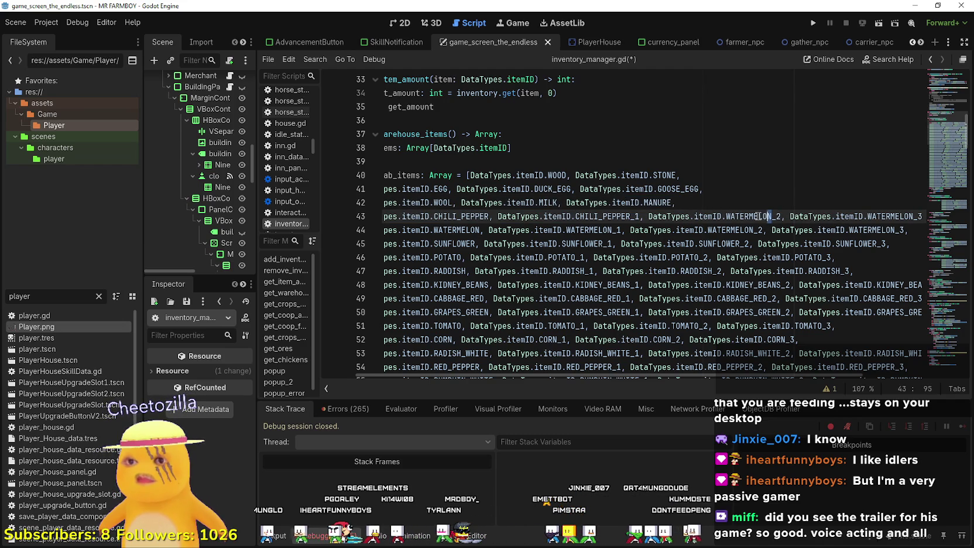
drag(770, 217, 726, 216)
key(ctrl+v)
mouse_move(880, 217)
mouse_down()
mouse_move(930, 218)
mouse_move(849, 216)
mouse_up()
click(873, 217)
key(ctrl+v)
Save inventory_manager.gd and scroll through the rest of the script.
drag(913, 217, 320, 209)
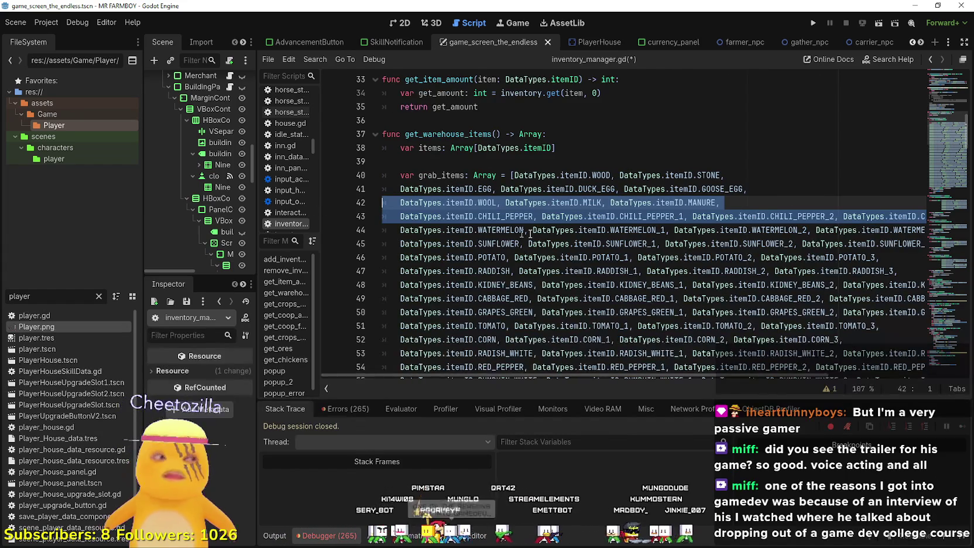
click(533, 230)
key(ctrl+s)
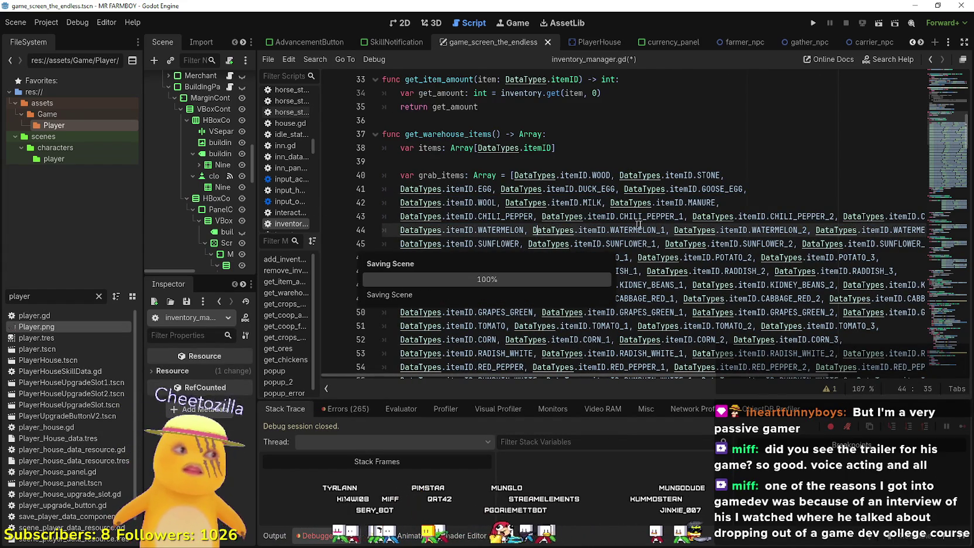
scroll(725, 281, down, 4)
scroll(725, 282, down, 7)
scroll(702, 265, down, 2)
scroll(594, 276, down, 1)
scroll(596, 274, up, 13)
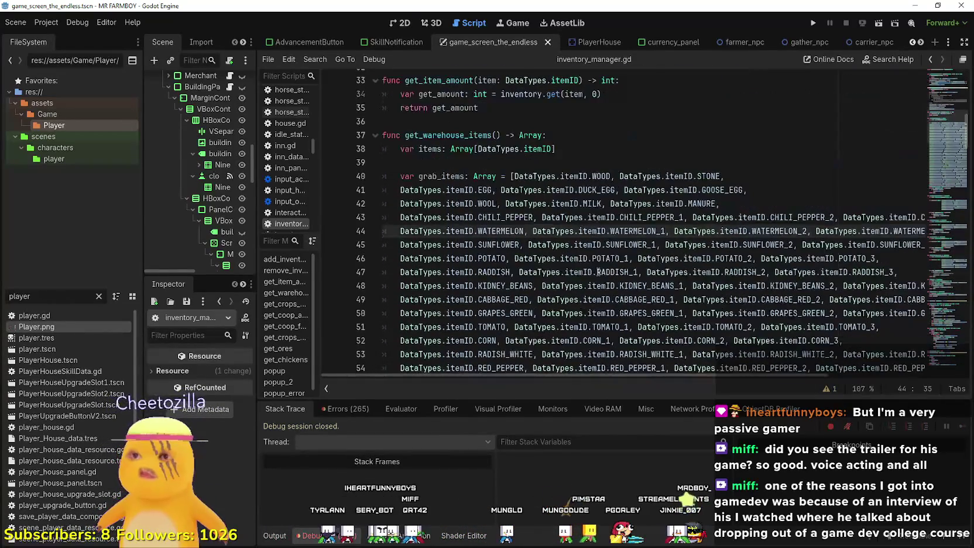
Delete blank line 39 and copy the whole get_warehouse_items function.
click(531, 158)
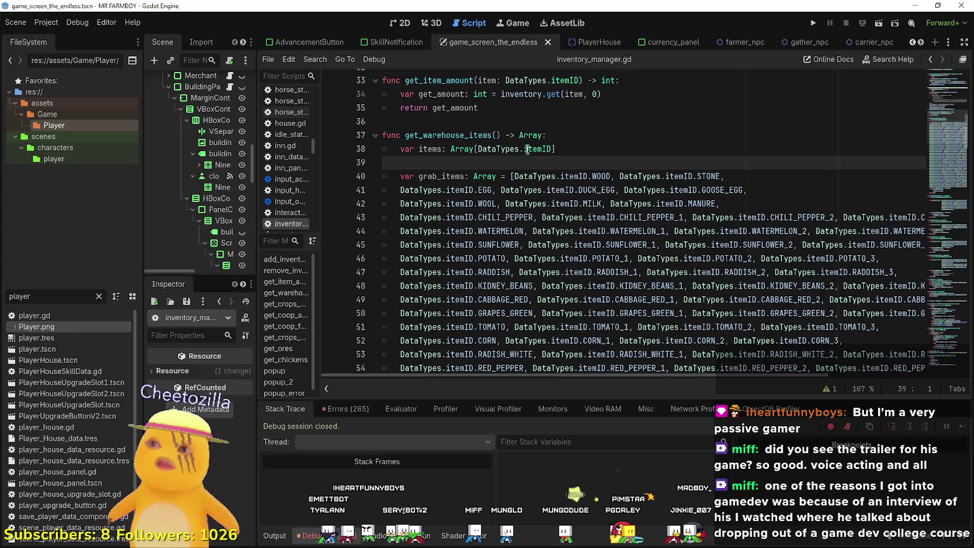
key(BackSpace)
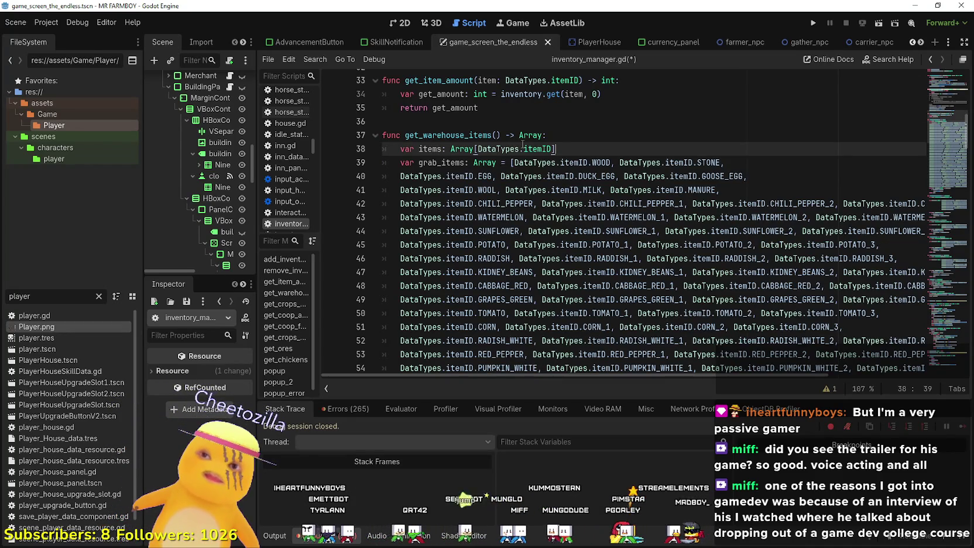
scroll(523, 144, down, 14)
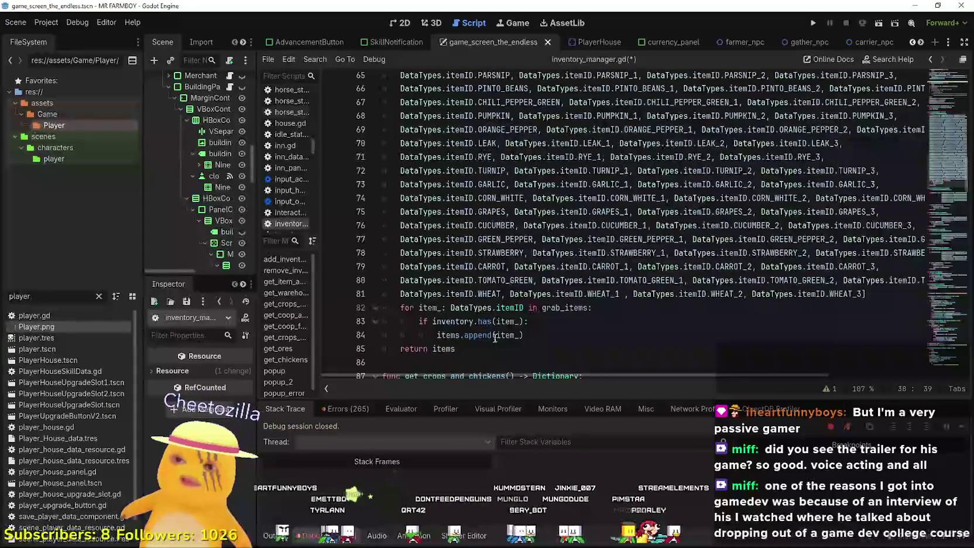
click(493, 230)
mouse_move(495, 216)
mouse_down()
mouse_move(447, 176)
mouse_move(451, 74)
mouse_move(455, 167)
mouse_move(422, 188)
mouse_move(391, 161)
mouse_up()
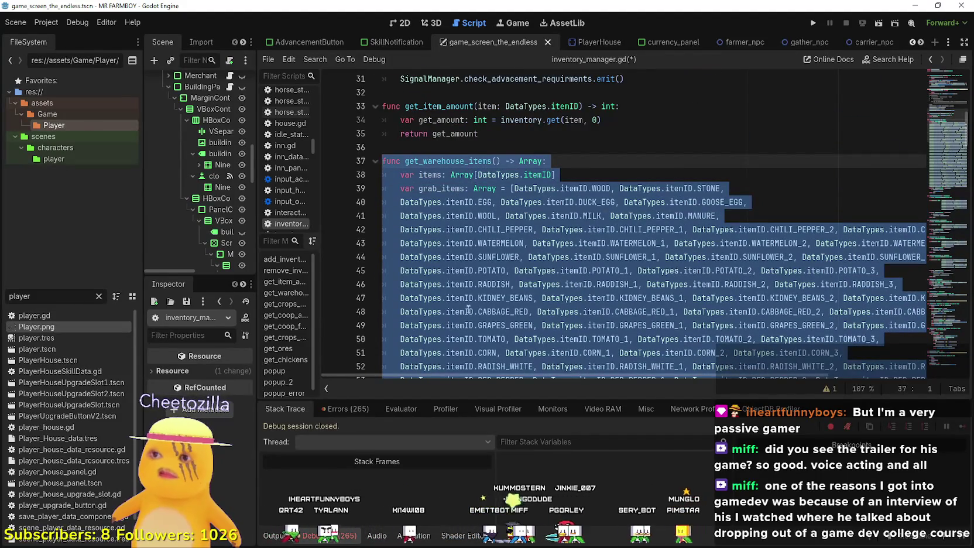
right_click(485, 234)
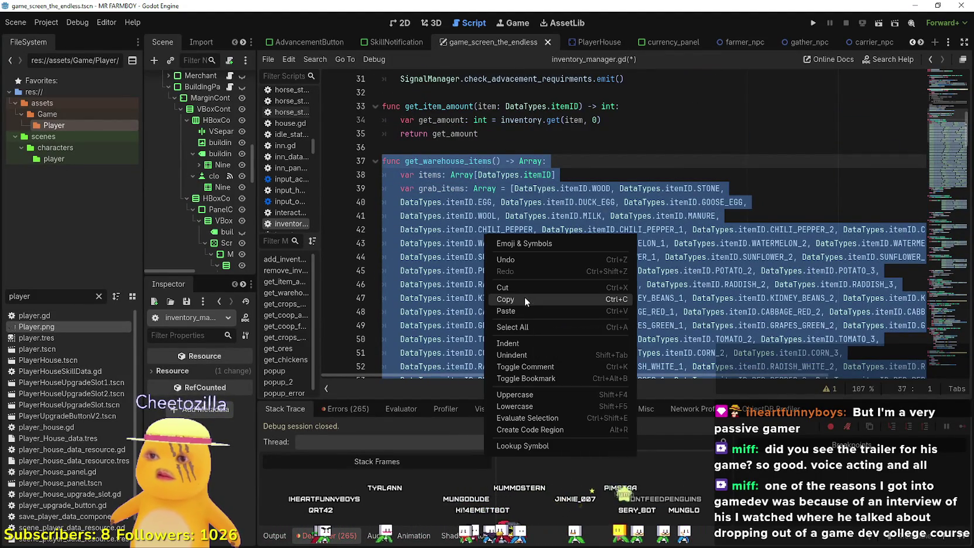
click(524, 297)
Paste the copied get_warehouse_items function below line 86.
scroll(468, 281, down, 9)
scroll(409, 234, down, 7)
click(447, 176)
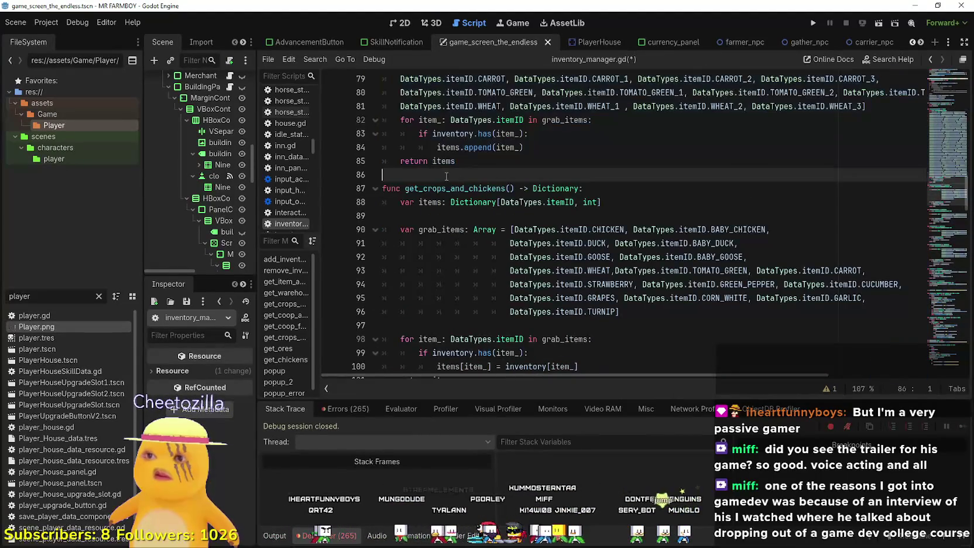
key(Return)
key(Return)
key(Up)
key(ctrl+v)
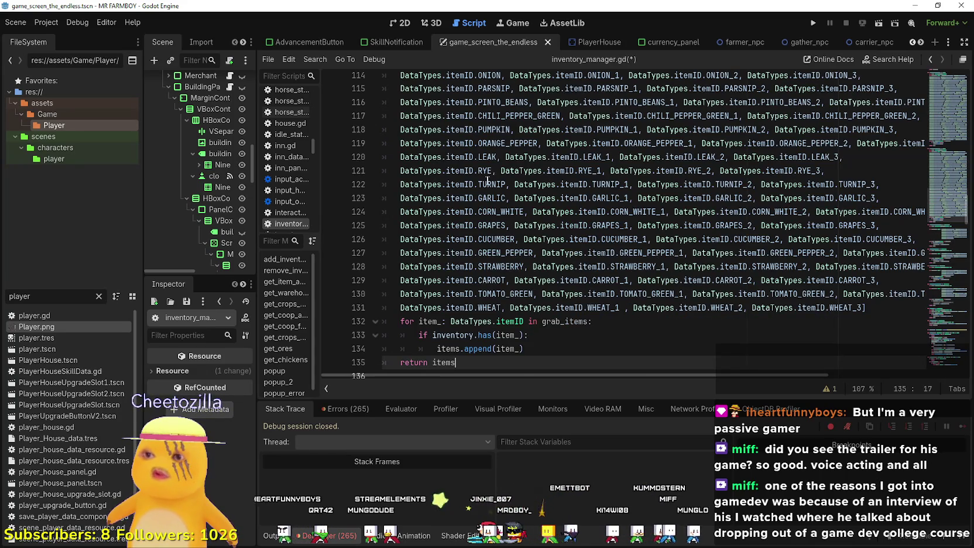
Select the 'warehouse' part of the duplicated function's name on line 87.
scroll(487, 183, down, 4)
click(432, 213)
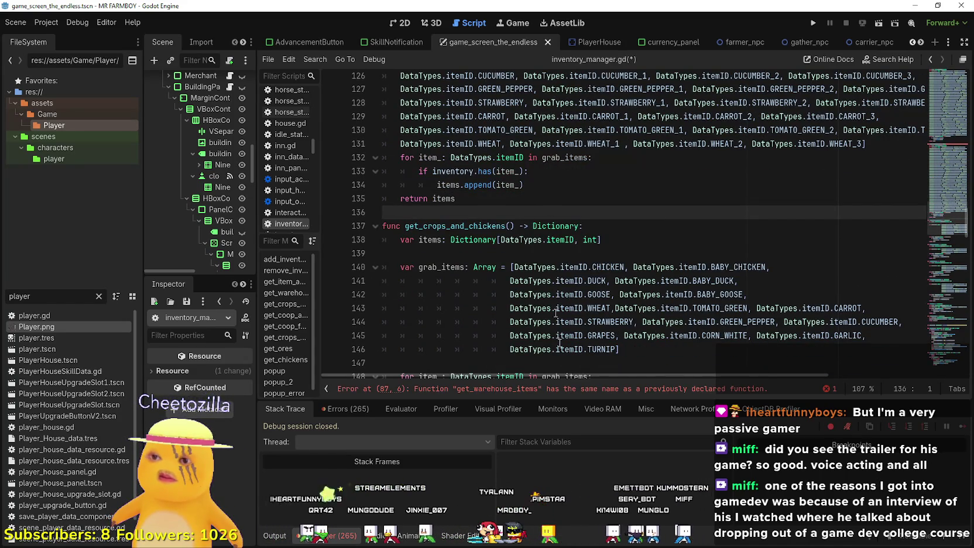
scroll(565, 363, up, 16)
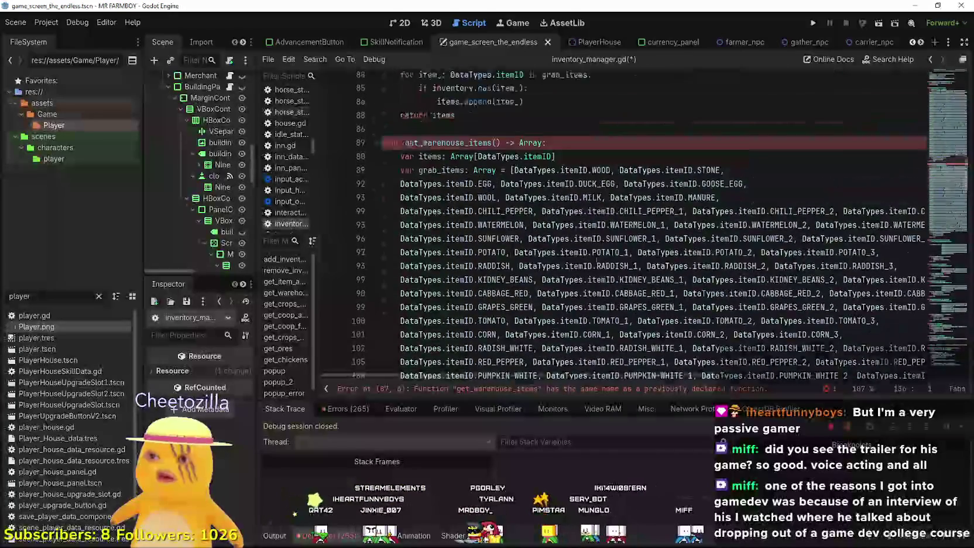
click(468, 215)
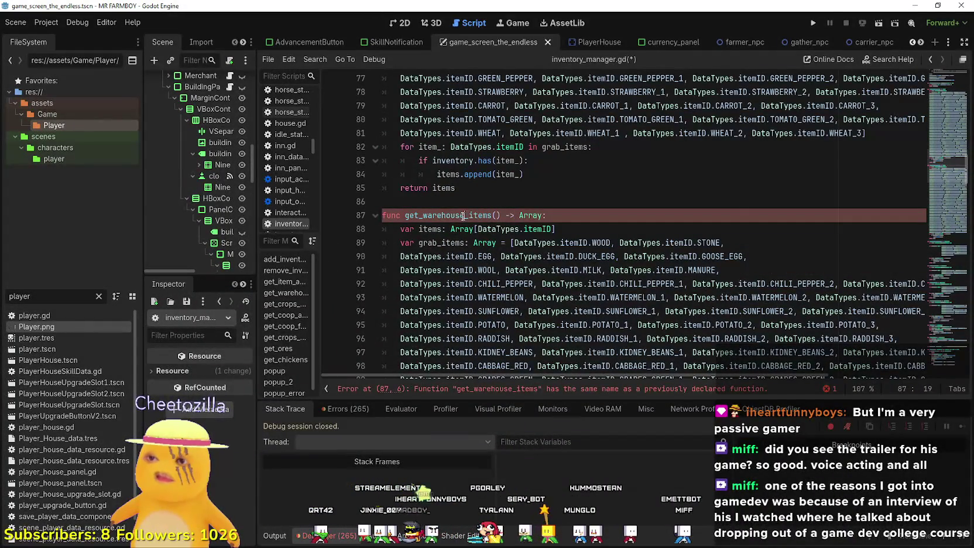
drag(465, 216, 429, 214)
Rename the pasted function to get_market_items and move into its grab_items list.
text(market)
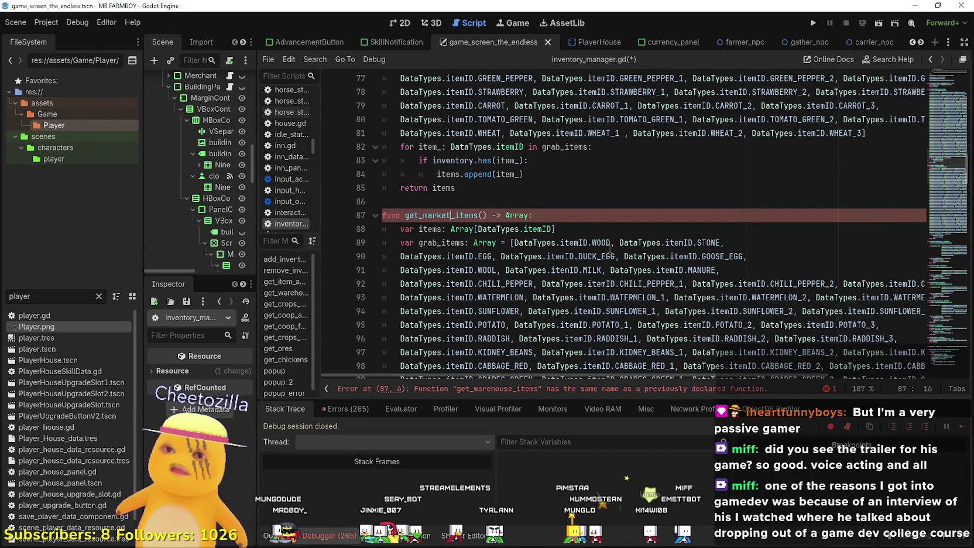
click(606, 243)
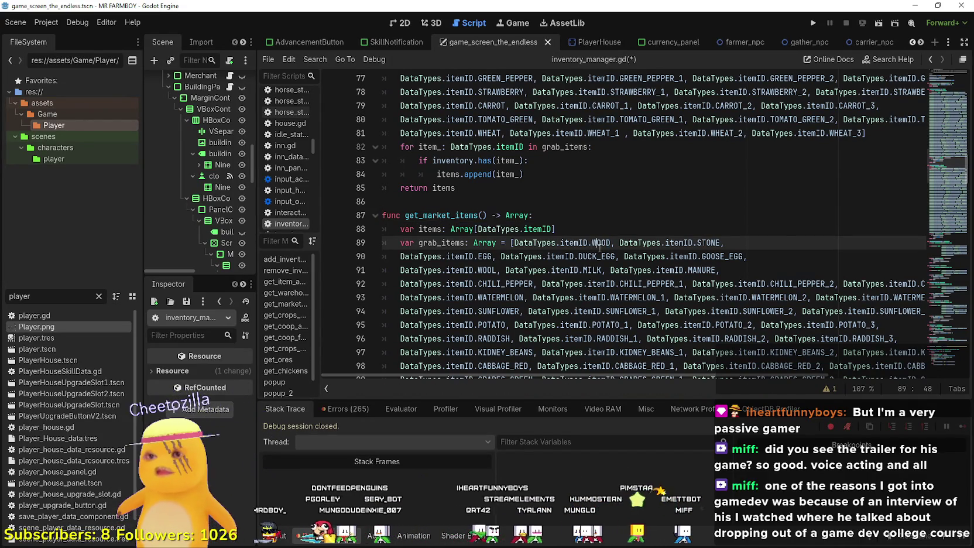
scroll(605, 244, down, 9)
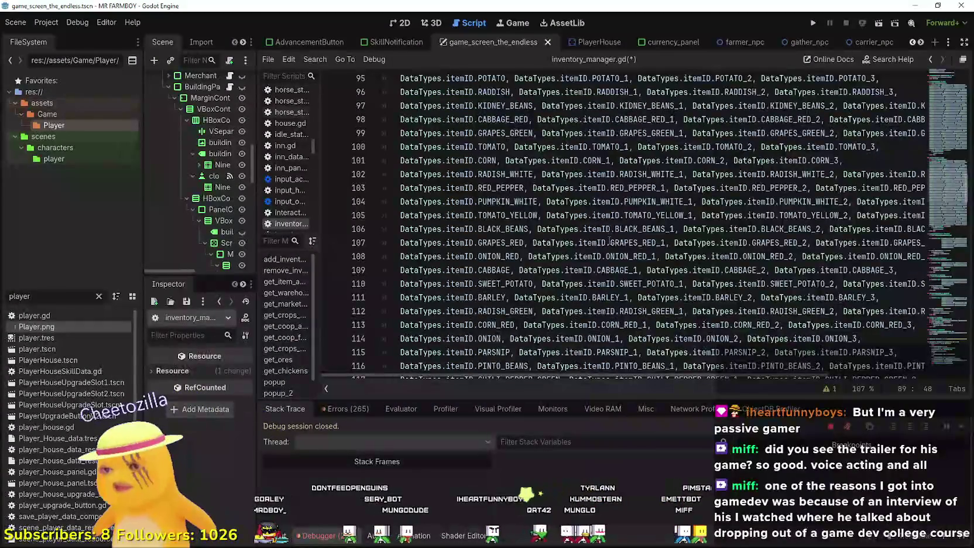
scroll(610, 240, down, 6)
click(582, 267)
scroll(583, 267, up, 1)
scroll(582, 267, up, 13)
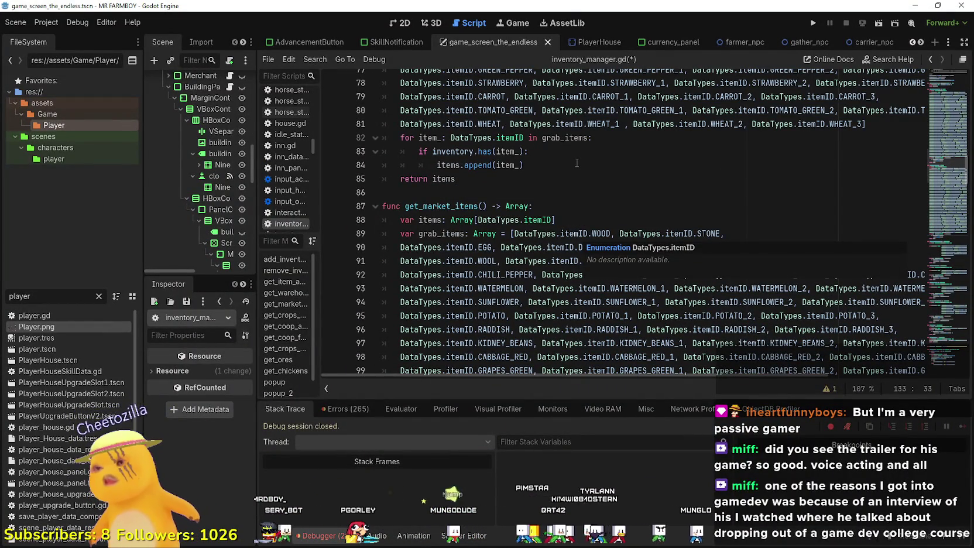
Look over the grab_items rows from WOOD and STONE through MANURE to the WATERMELON row on line 93.
scroll(573, 193, down, 4)
scroll(571, 234, up, 3)
scroll(603, 212, down, 5)
scroll(570, 216, up, 5)
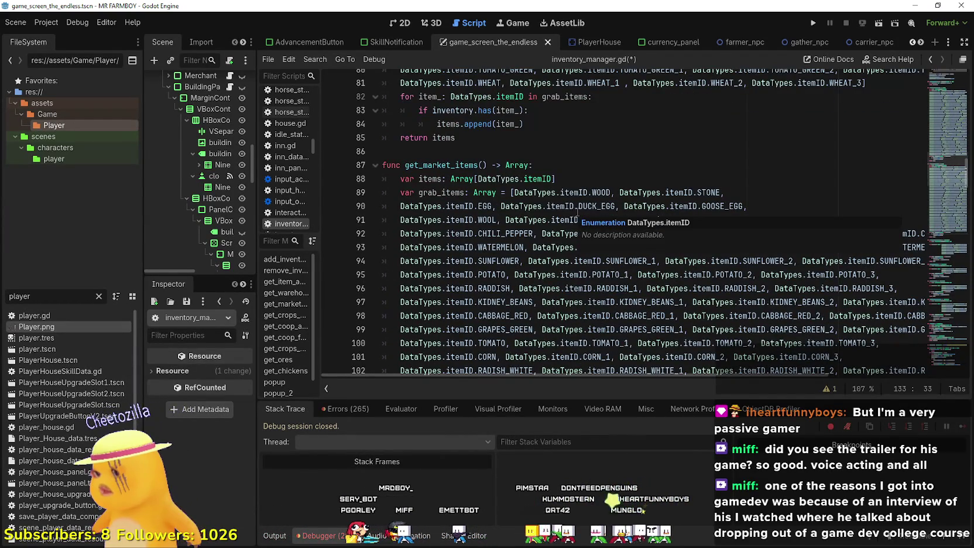
scroll(570, 217, down, 5)
scroll(468, 184, up, 5)
click(731, 233)
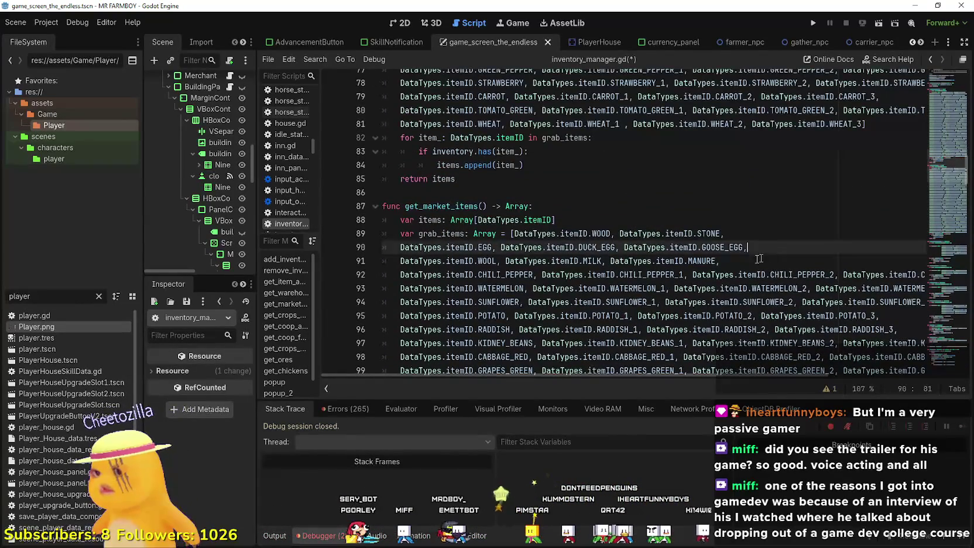
key(Down)
key(Down)
scroll(743, 249, down, 4)
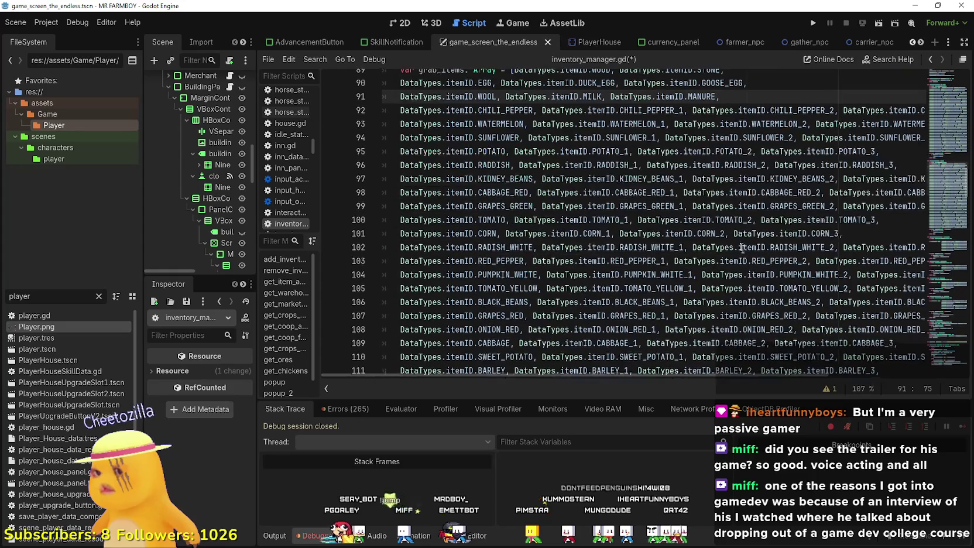
click(737, 120)
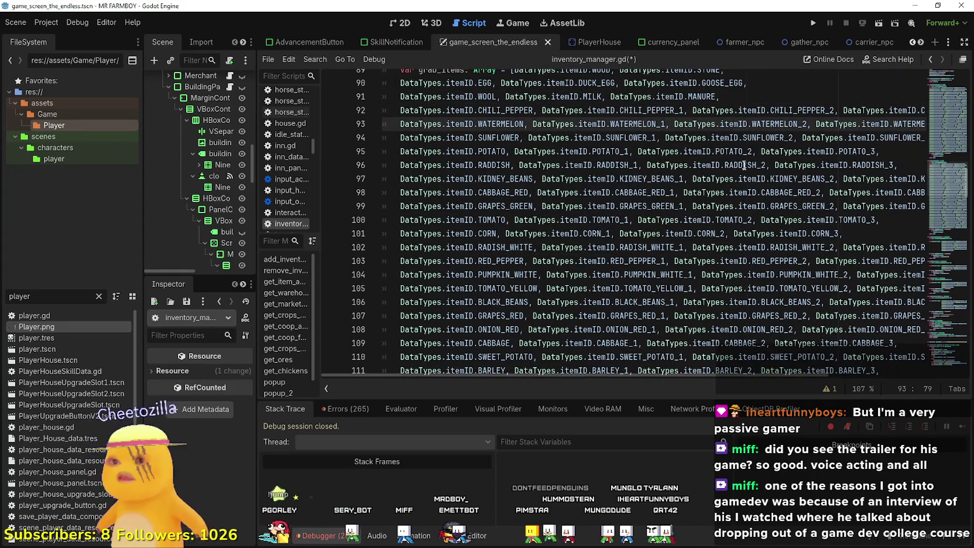
Place the caret just after the opening bracket of the grab_items array.
scroll(738, 140, down, 9)
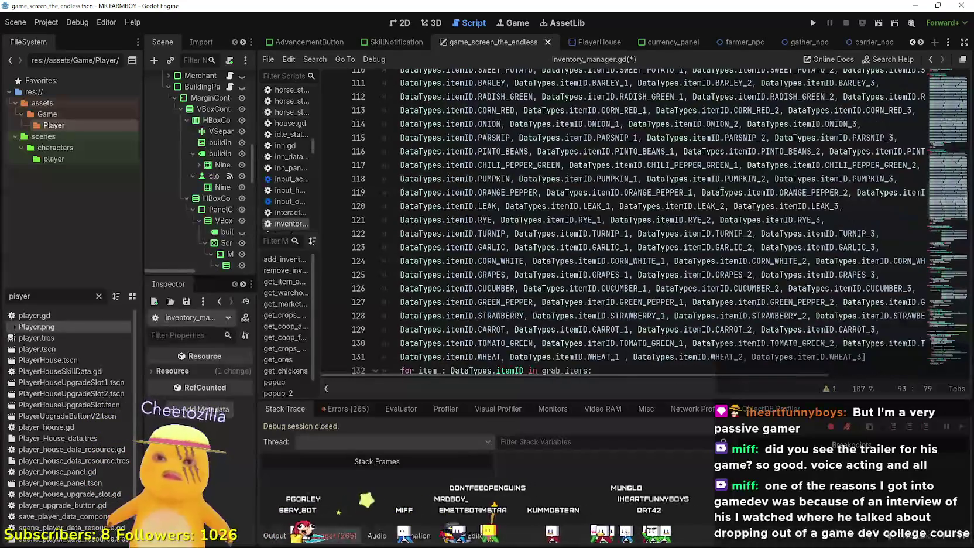
mouse_move(723, 202)
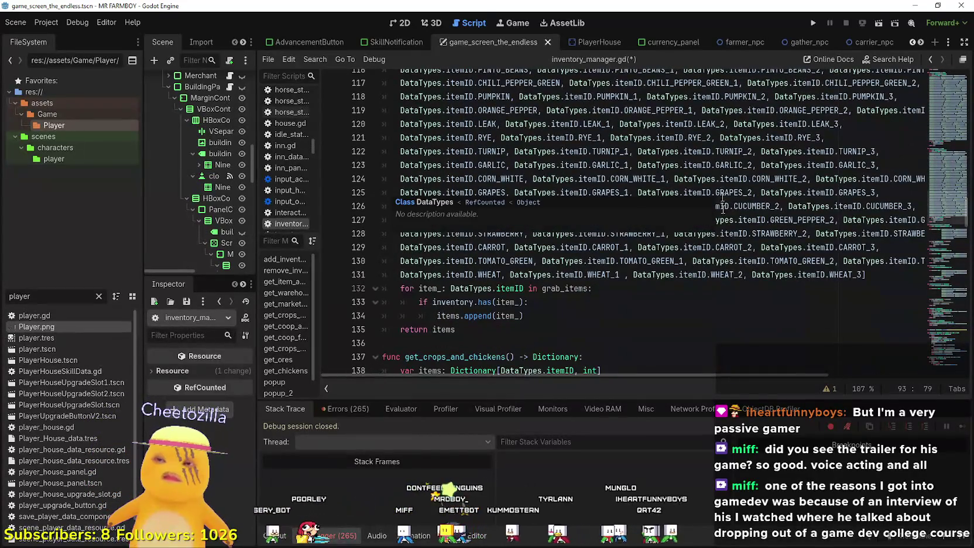
click(679, 345)
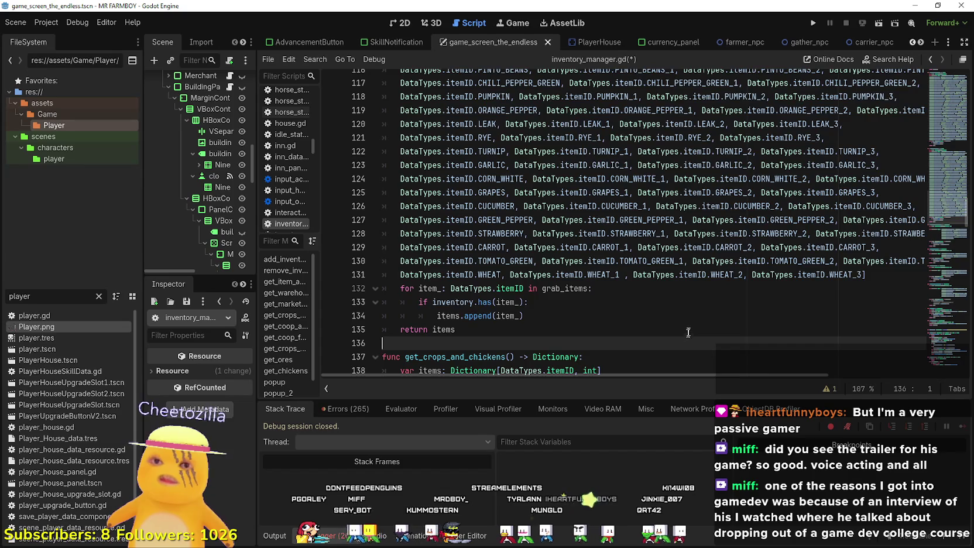
scroll(686, 335, down, 1)
scroll(695, 320, up, 10)
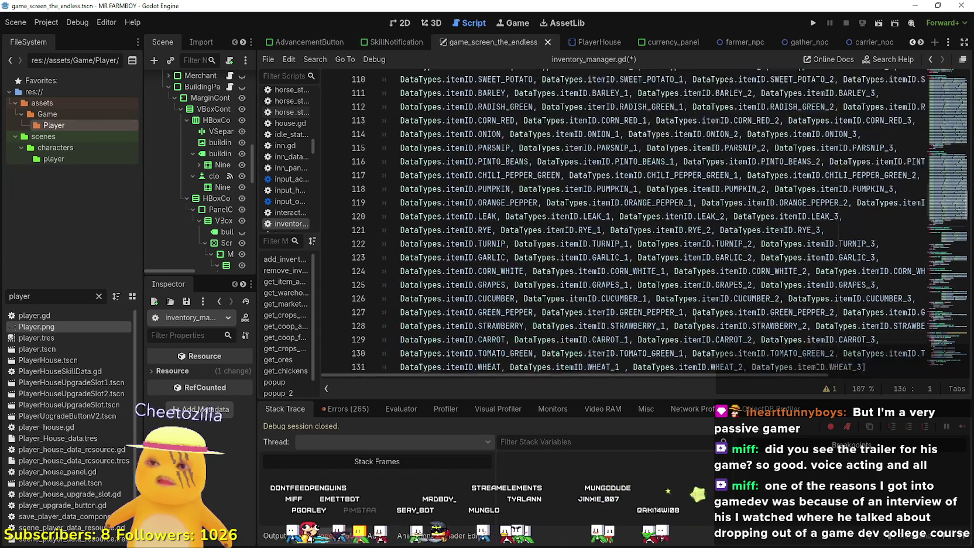
scroll(609, 158, up, 3)
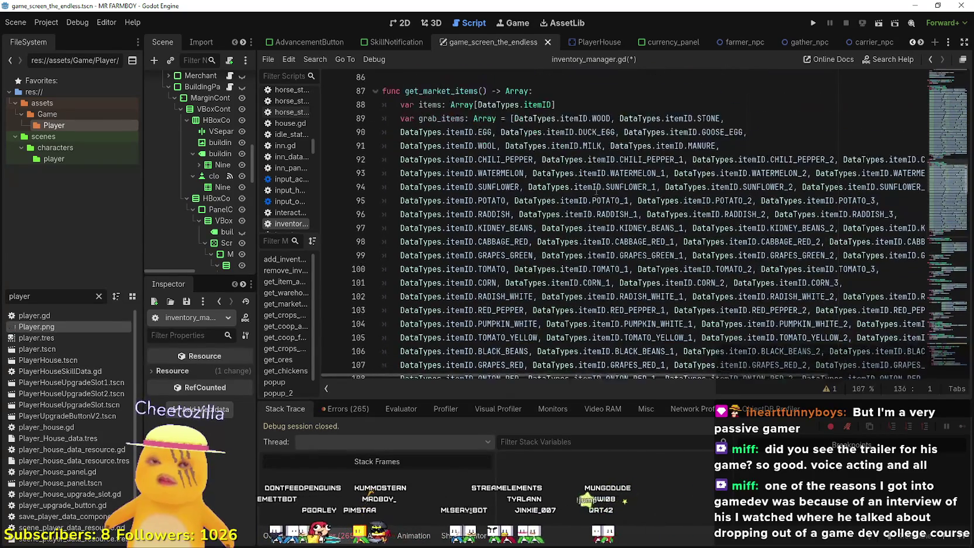
click(772, 220)
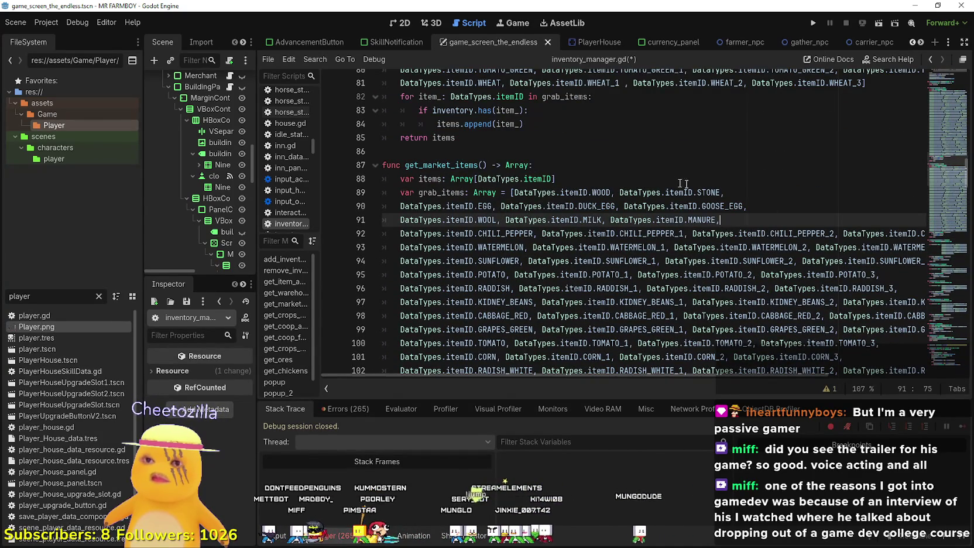
click(606, 184)
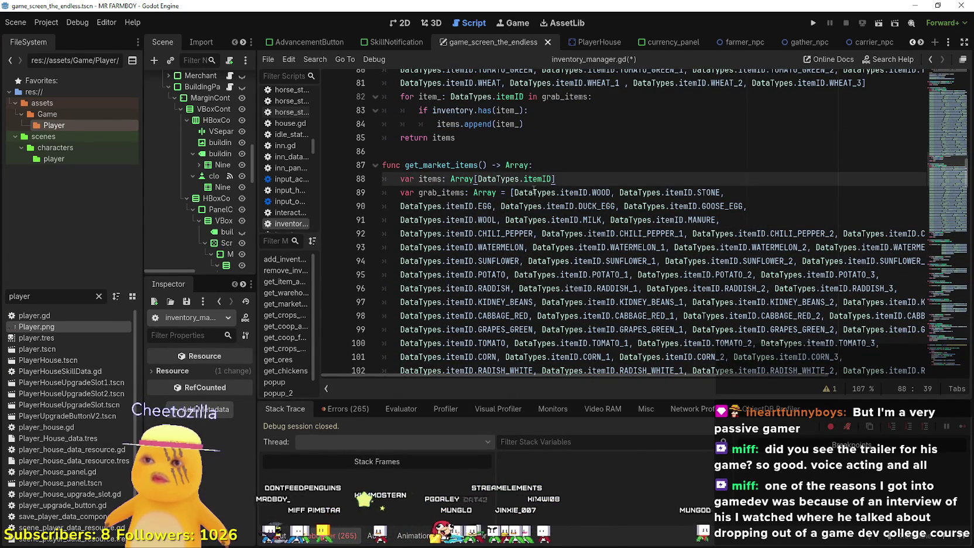
click(513, 192)
Move WOOD and STONE onto their own line and delete the leftover empty line above it.
key(Return)
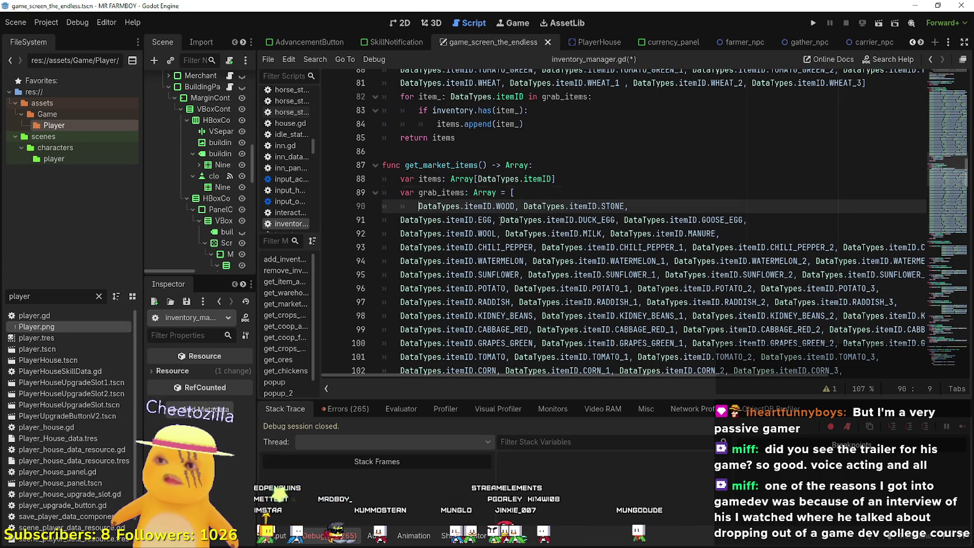
key(BackSpace)
key(Up)
key(End)
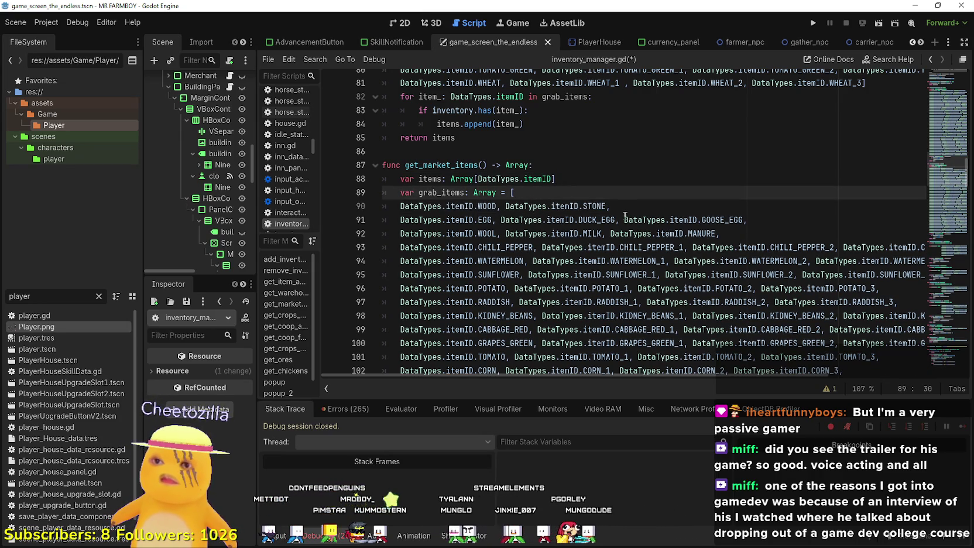
key(Return)
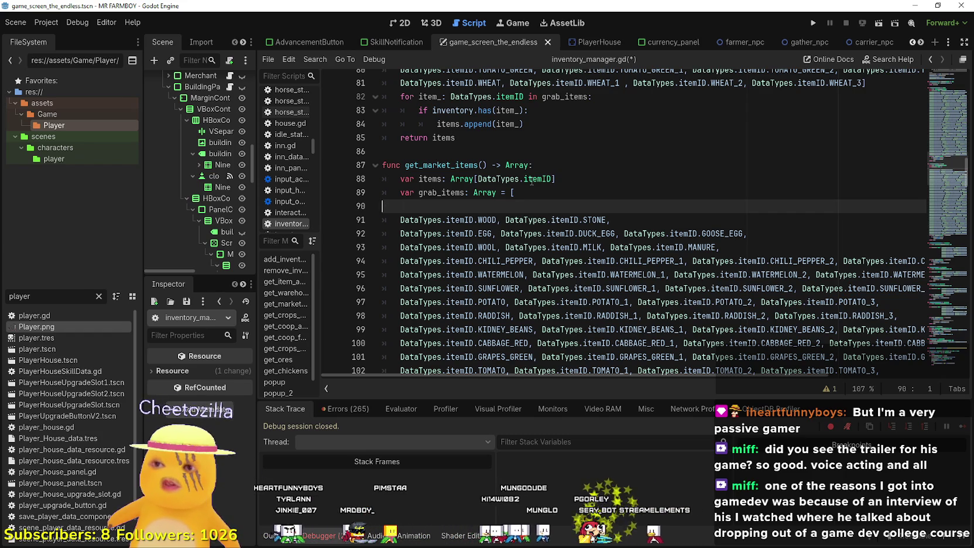
key(BackSpace)
key(BackSpace)
click(762, 241)
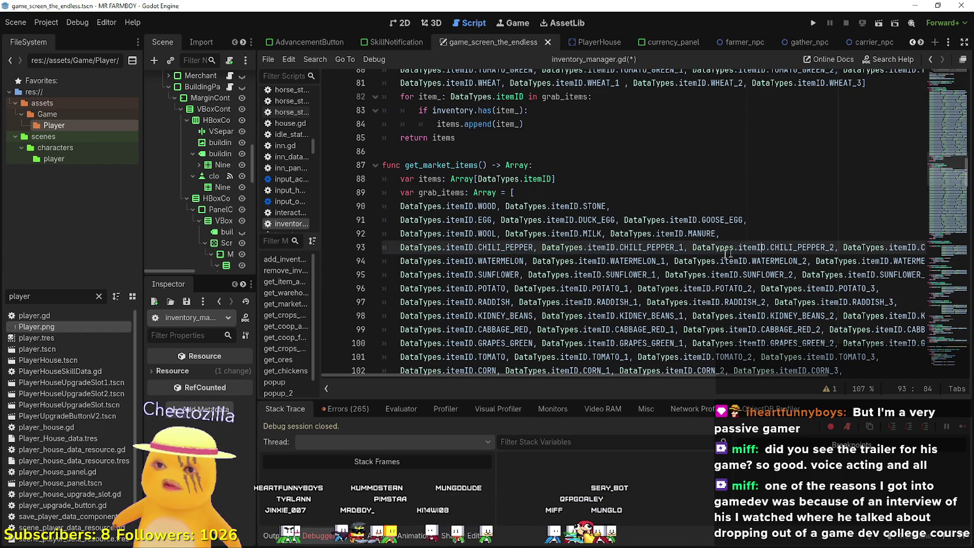
key(Up)
key(Up)
key(Up)
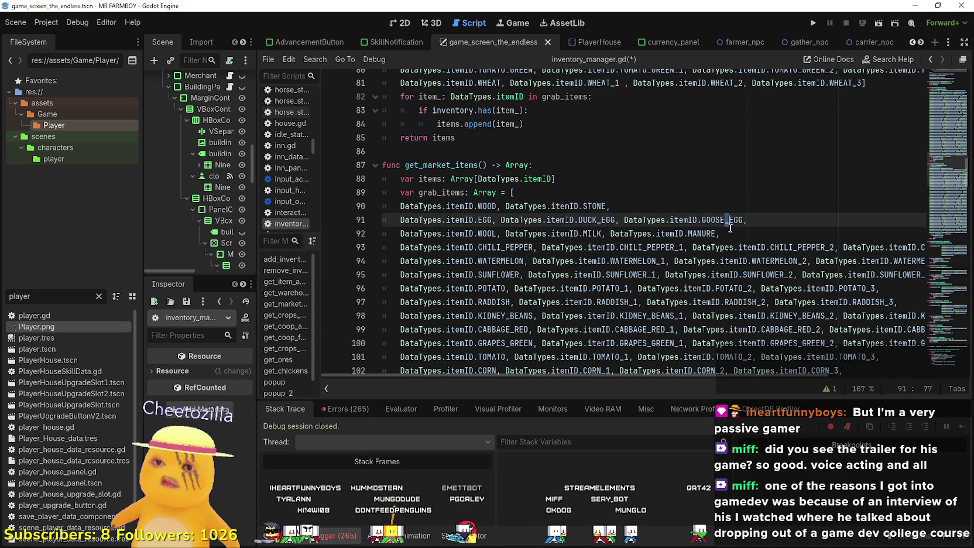
Start a row after MANURE with DataTypes.itemID.APPLE and paste a second copy of it.
click(726, 234)
key(Return)
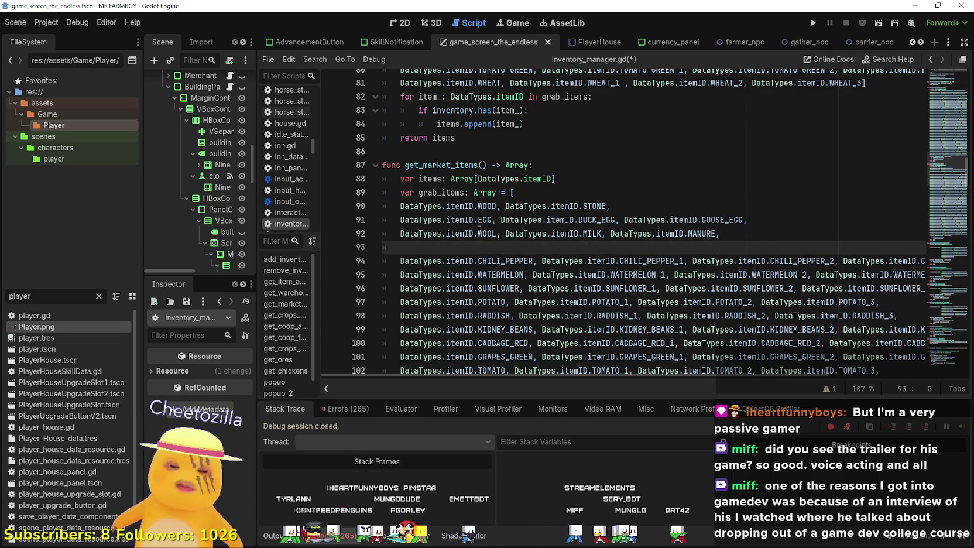
text(DataTypes.)
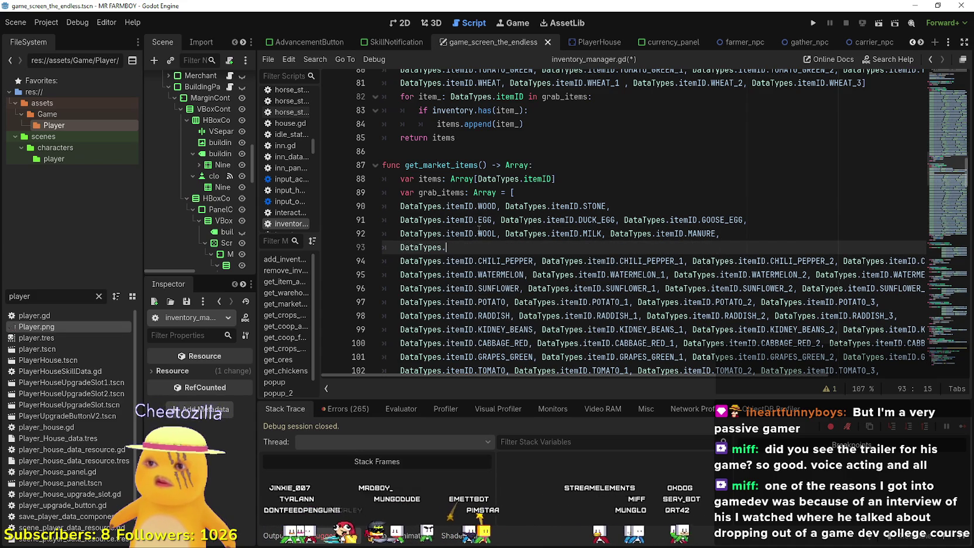
text(itemID.APp)
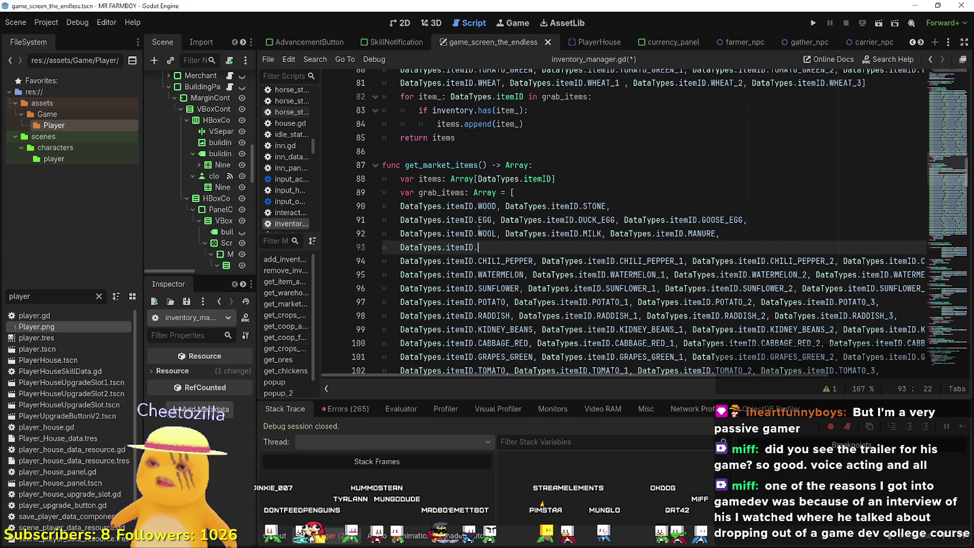
key(Return)
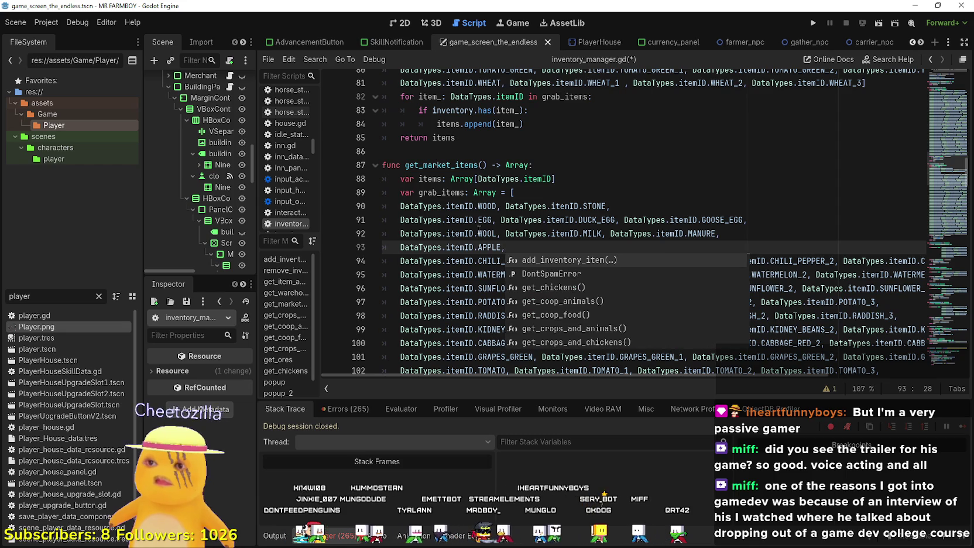
drag(501, 247, 400, 249)
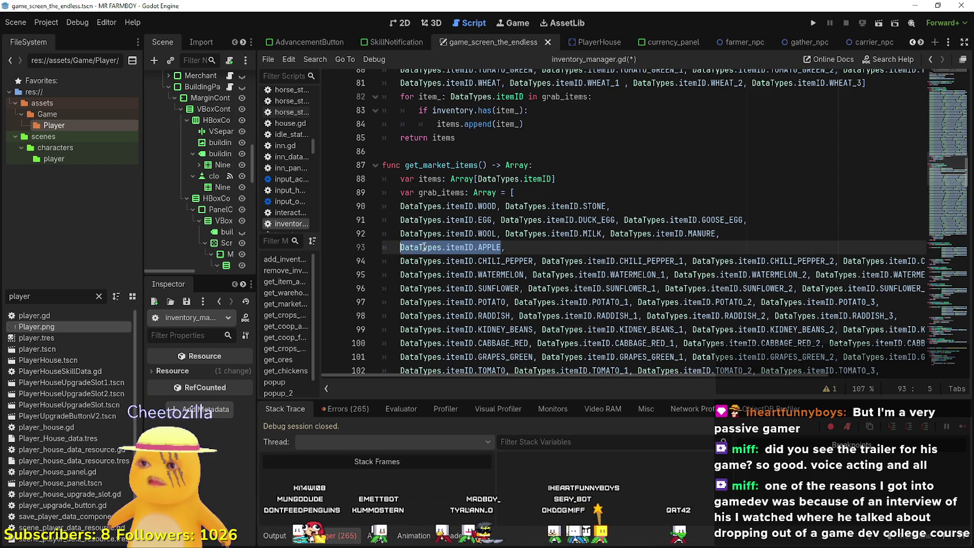
click(533, 248)
key(ctrl+z)
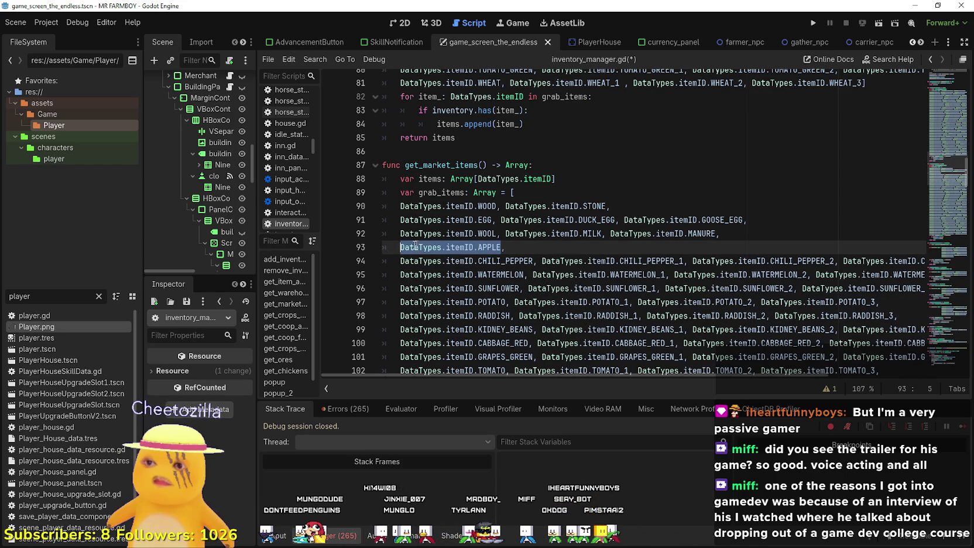
right_click(417, 249)
key(ctrl+c)
key(End)
text(,)
key(ctrl+v)
Complete the fruit row with CHERRY, PEAR and PEACH.
double_click(598, 247)
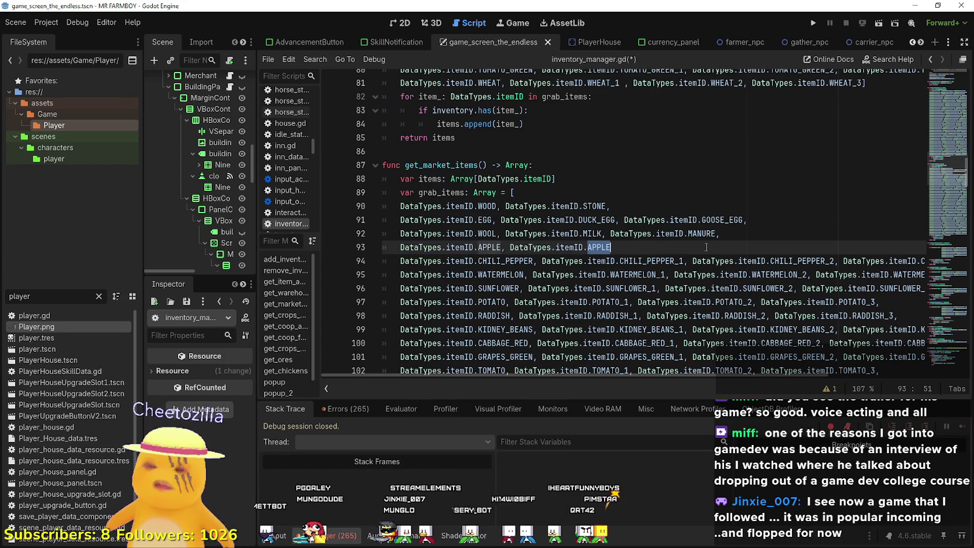
text(CHE)
key(Return)
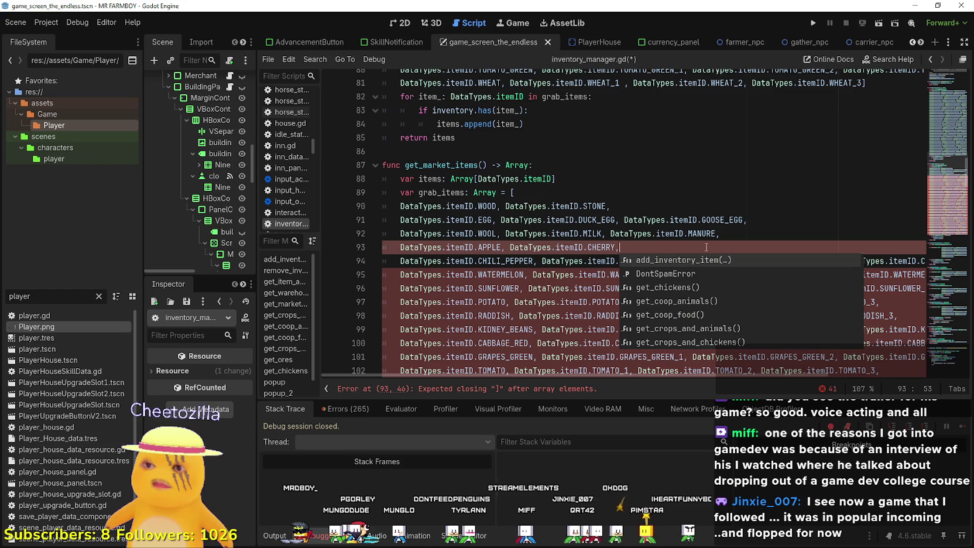
text(DataTypes.itemID.APPLE)
key(BackSpace)
key(BackSpace)
key(BackSpace)
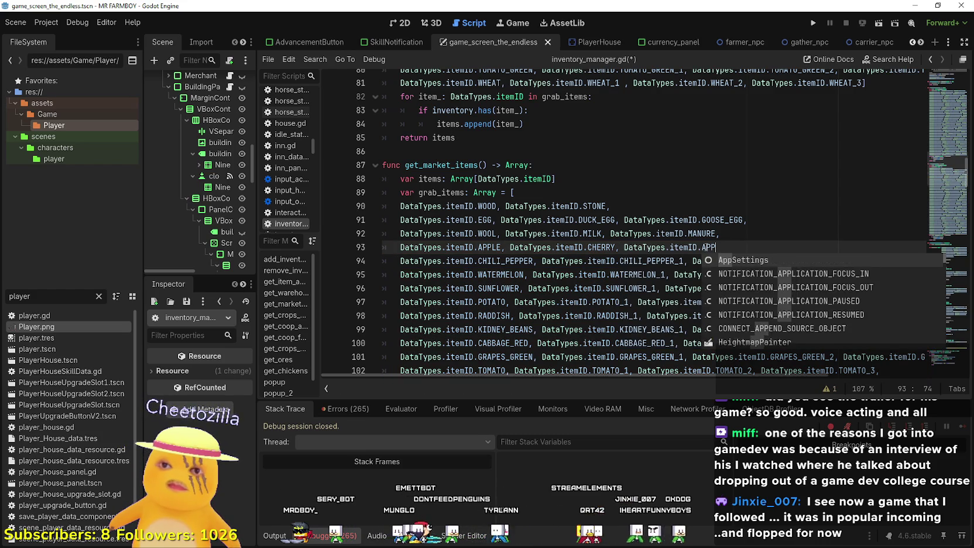
text(PEAR, DataTypes.itemID.A)
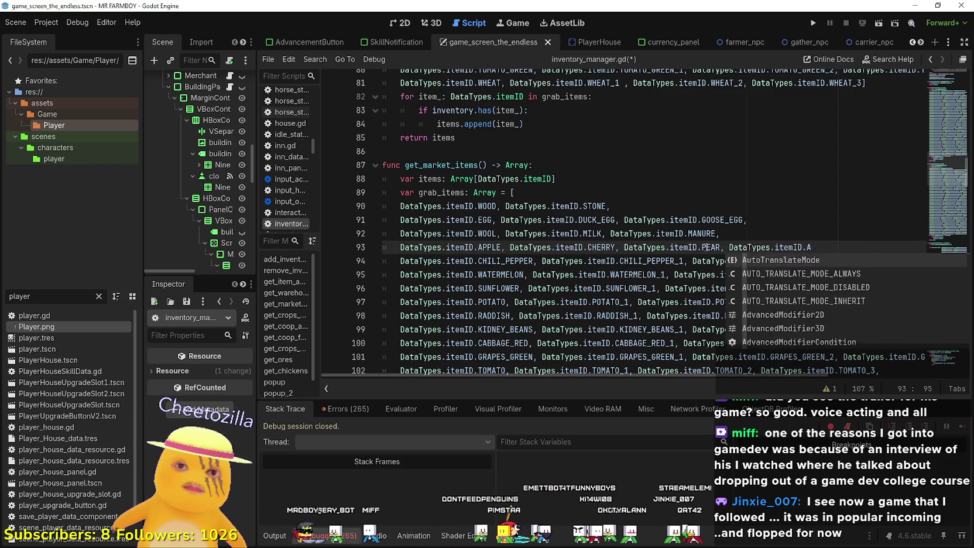
text(PEACH,)
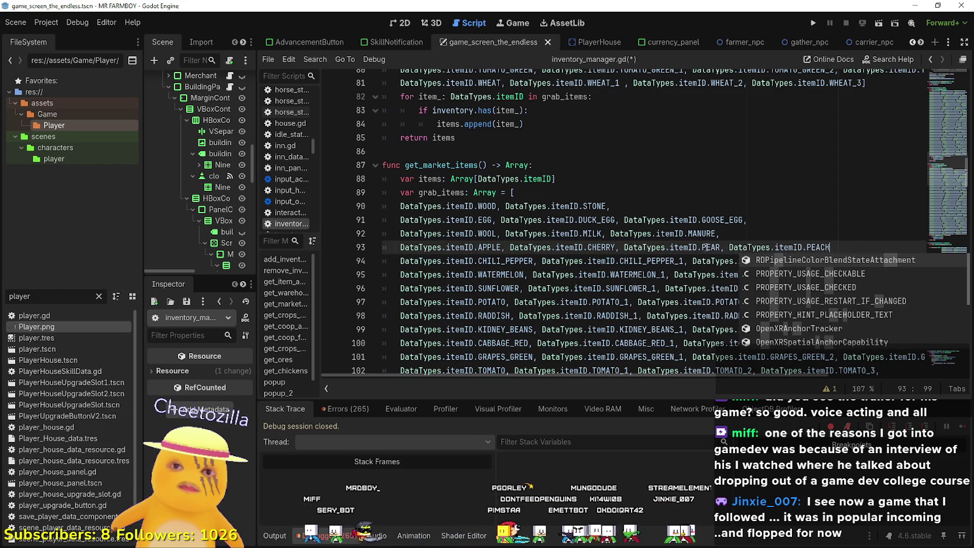
click(660, 193)
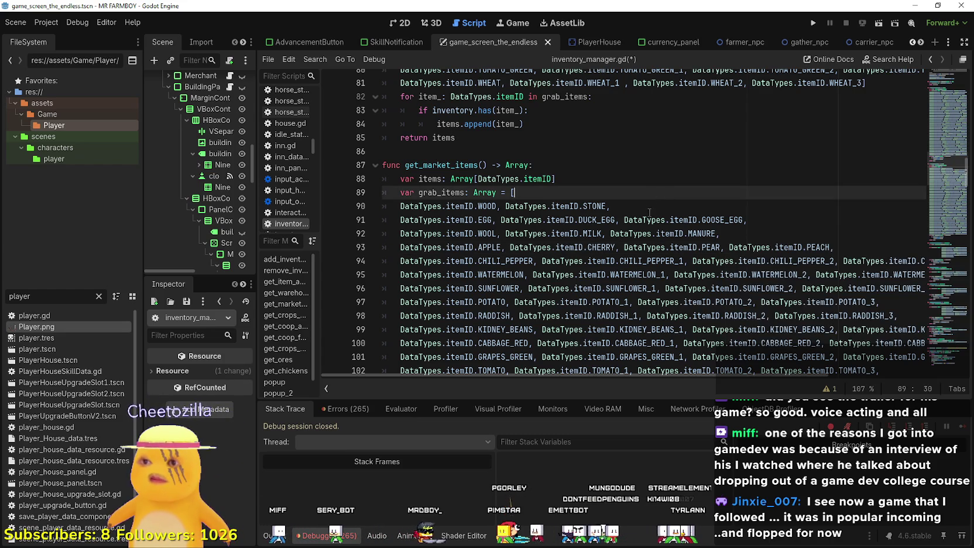
click(611, 206)
click(605, 190)
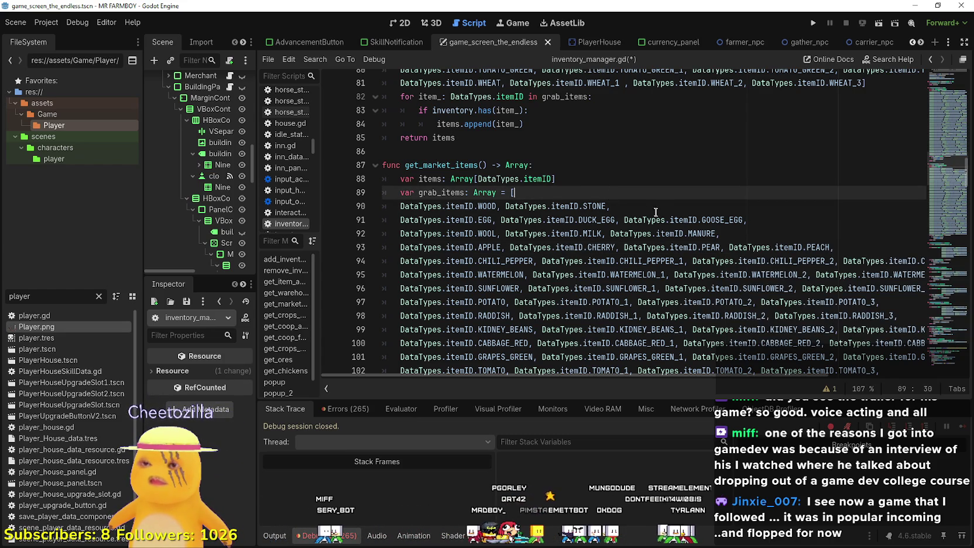
Open a new top row in grab_items and enter DataTypes.itemID.TWIG from autocomplete.
key(Return)
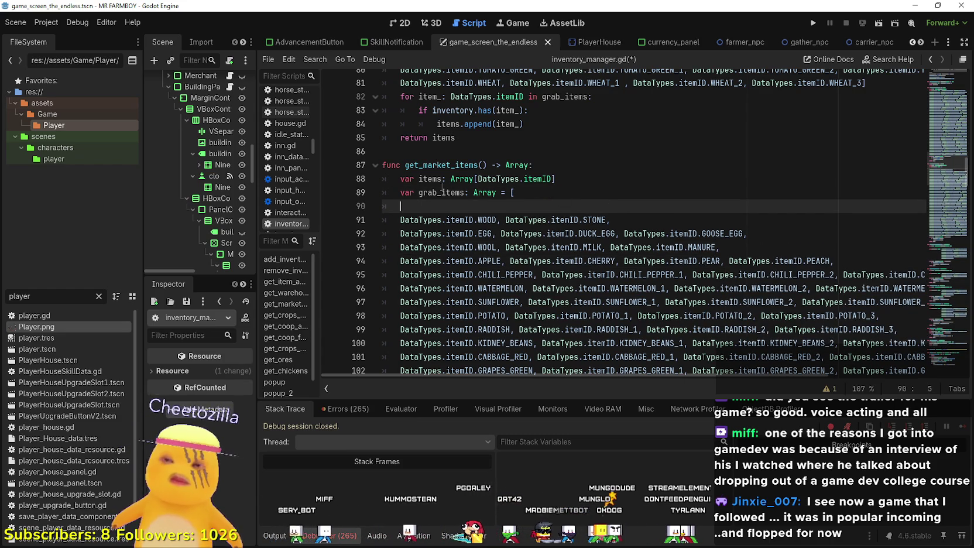
text(DataTypes.itemID.APPL)
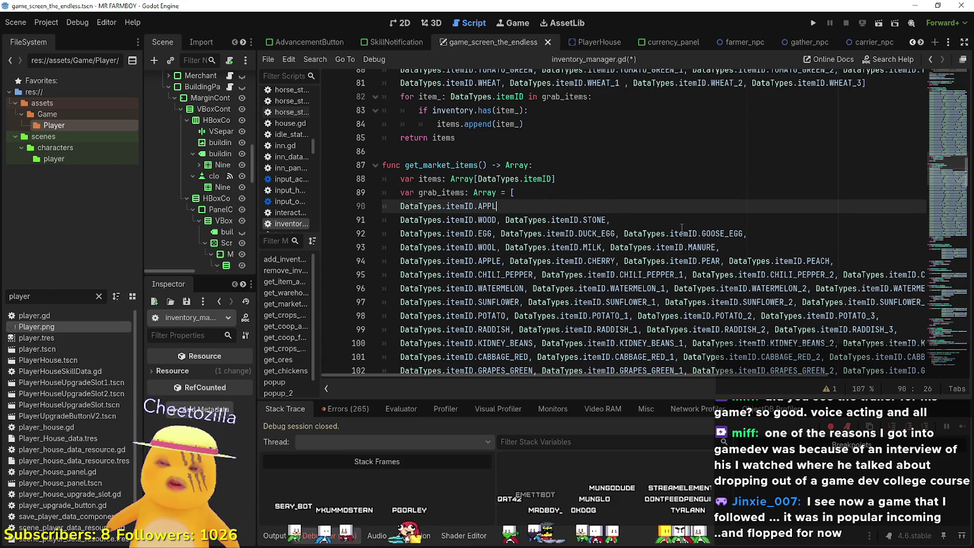
key(ctrl+space)
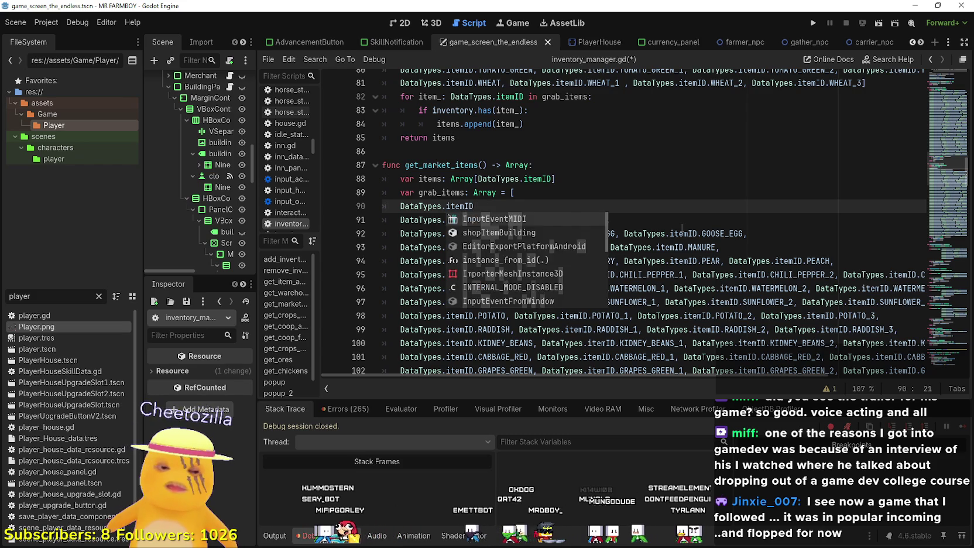
key(Down)
key(Down)
key(Down)
key(Down)
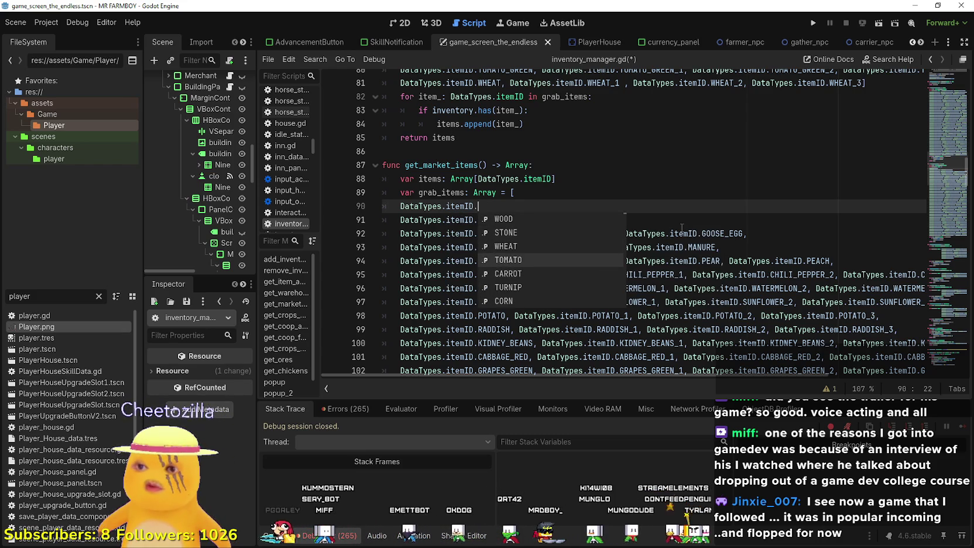
key(Down)
key(Down)
key(Down)
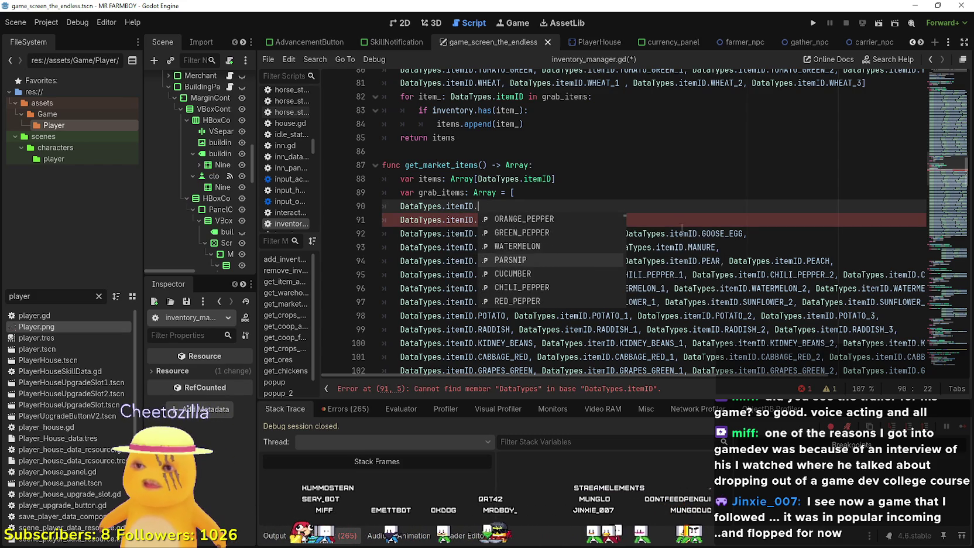
key(Down)
key(Down)
key(Down)
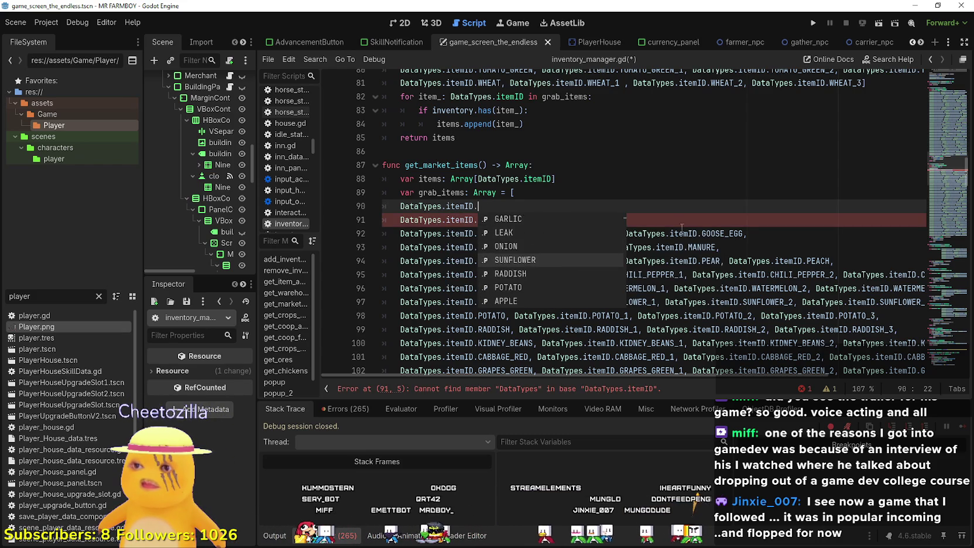
key(Down)
key(Down)
key(Down)
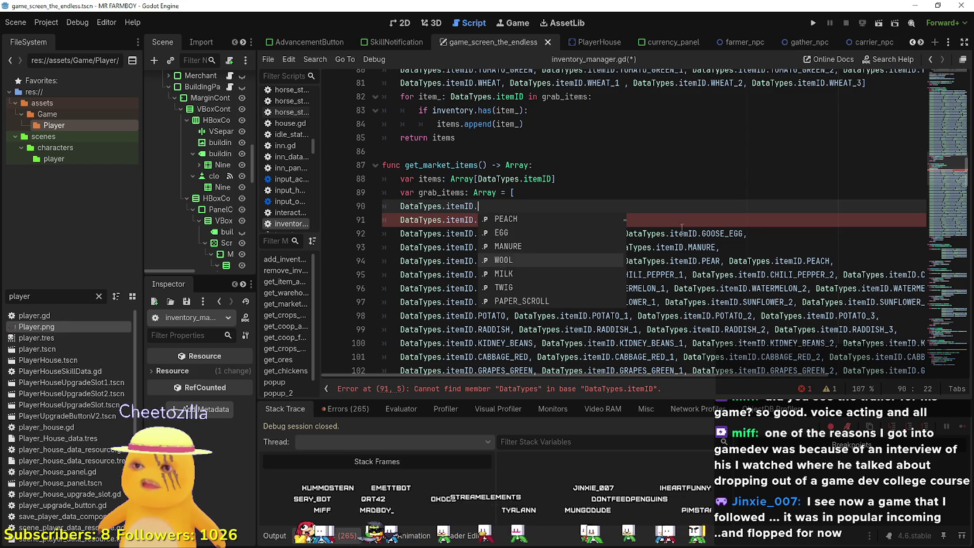
key(Down)
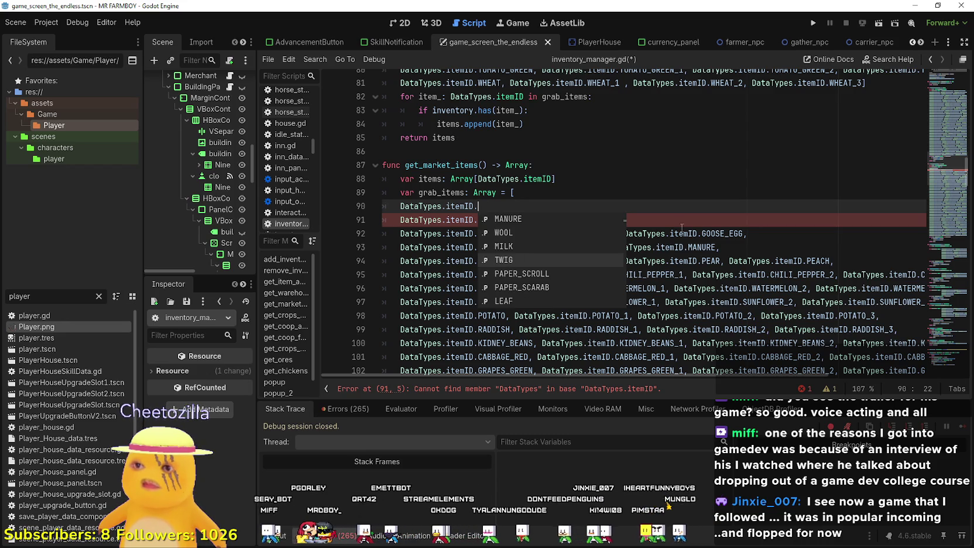
key(Up)
key(Up)
key(Up)
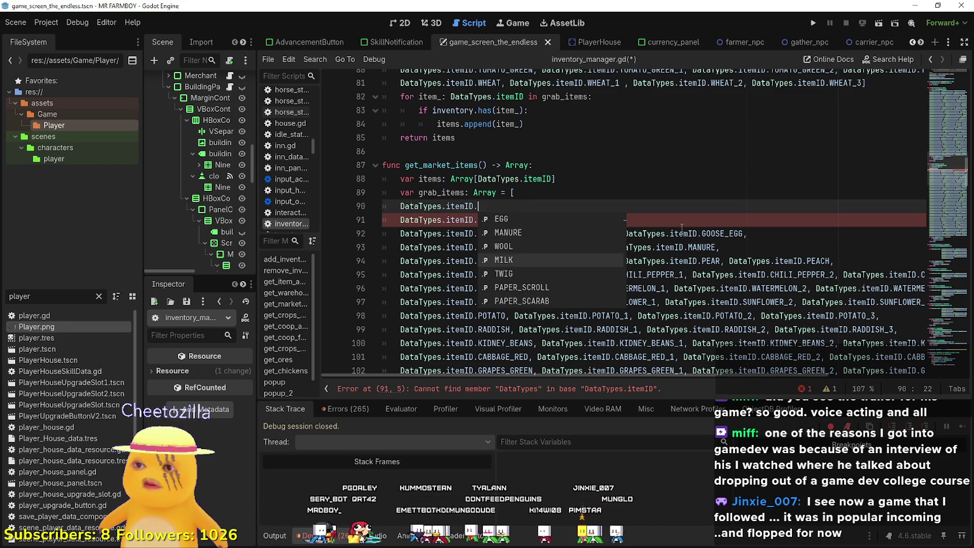
key(Down)
key(Down)
key(Down)
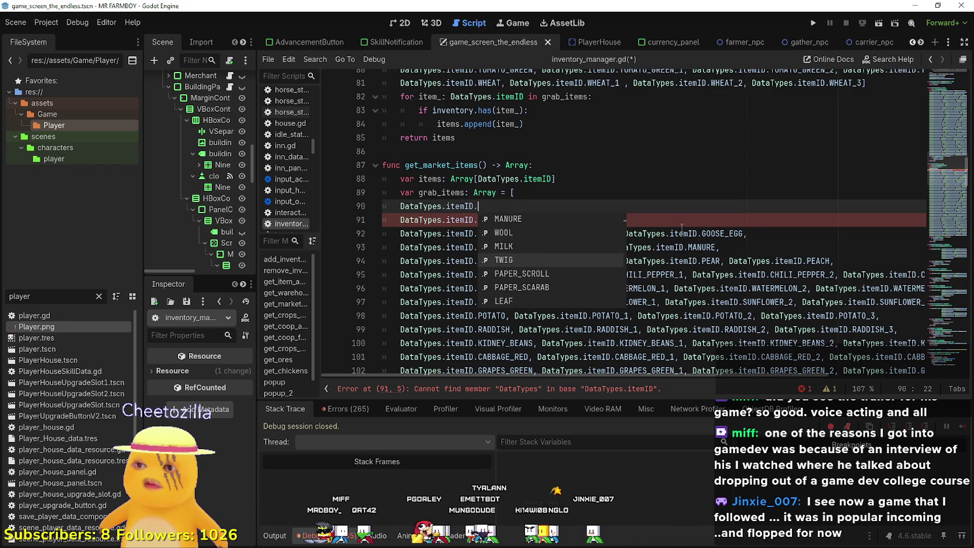
key(Return)
Add PAPER_SCROLL after TWIG from the item ID suggestions.
text(,)
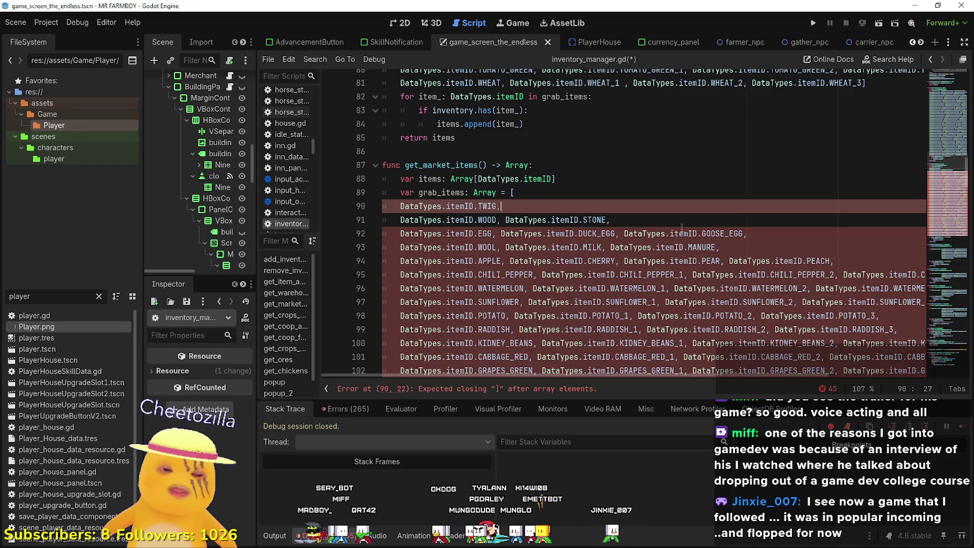
text( DataTypes.itemID.AP)
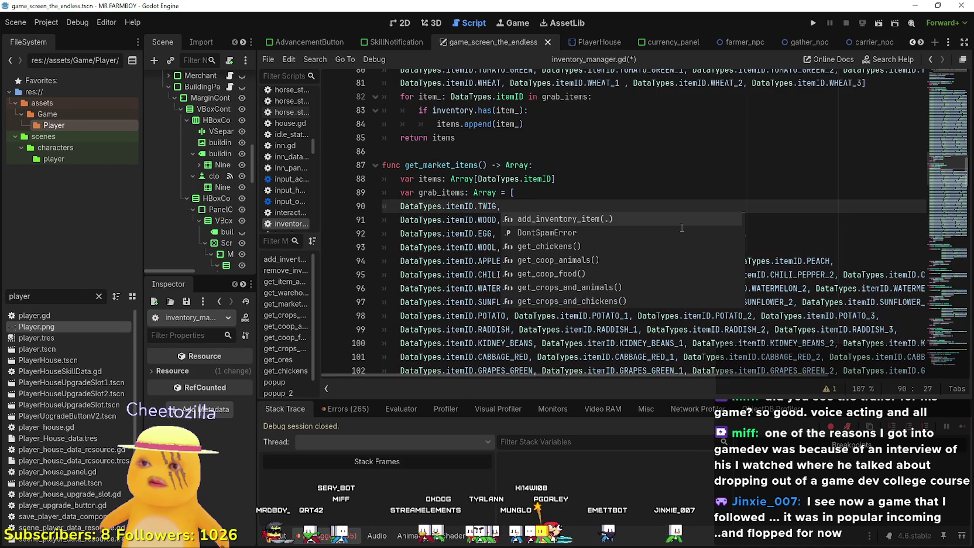
key(BackSpace)
key(BackSpace)
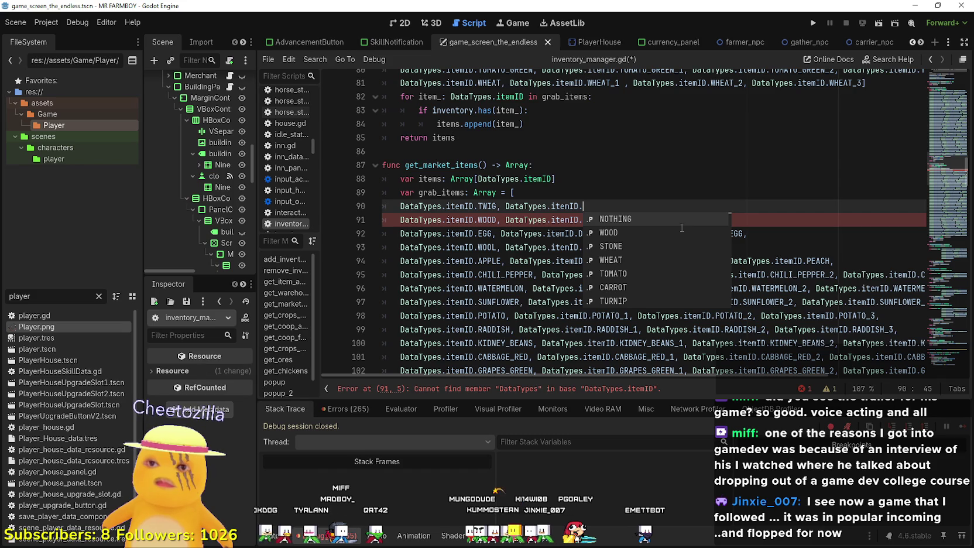
scroll(682, 228, down, 10)
scroll(682, 227, down, 8)
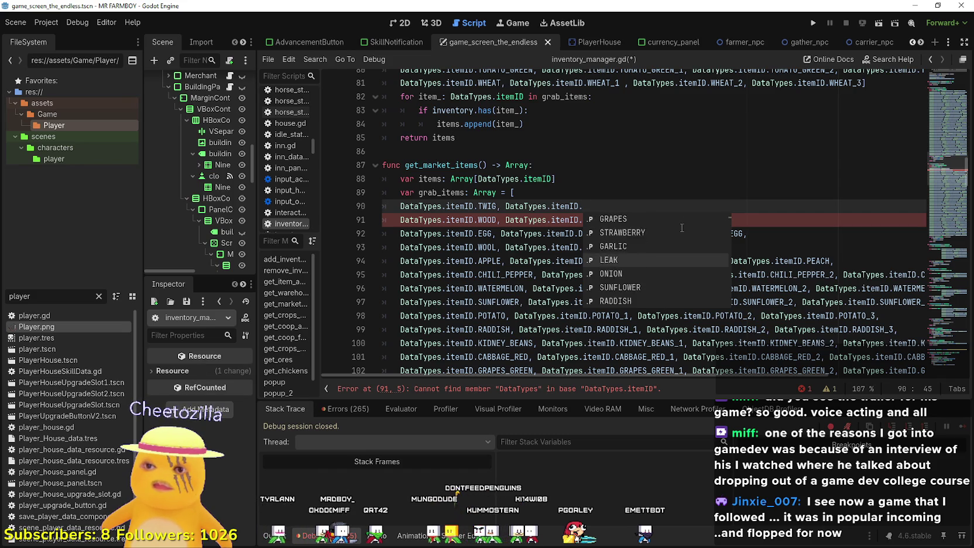
scroll(681, 227, down, 6)
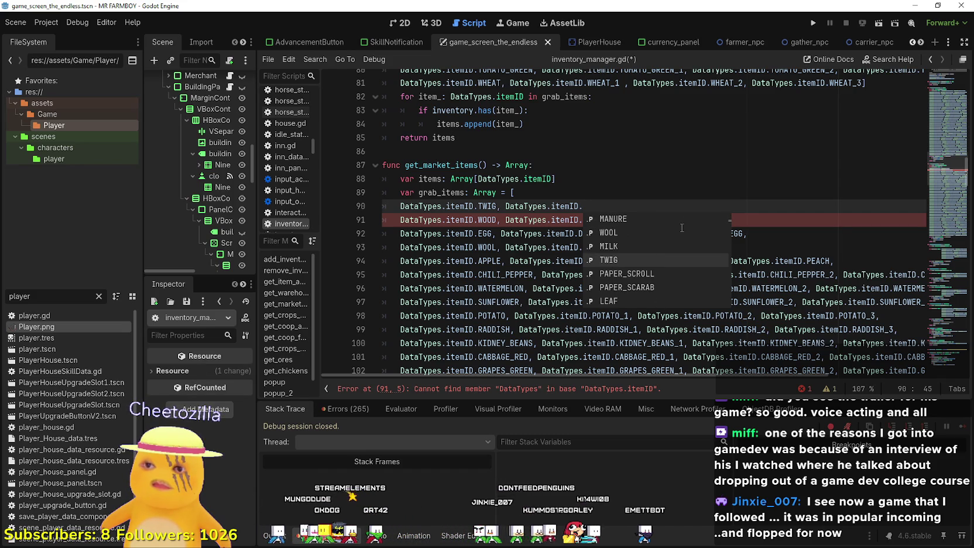
scroll(682, 228, down, 1)
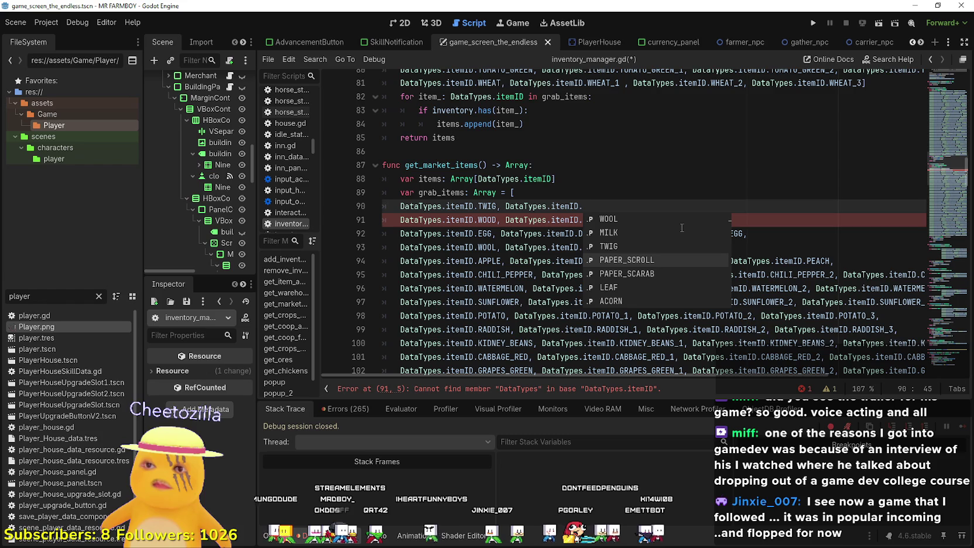
click(626, 260)
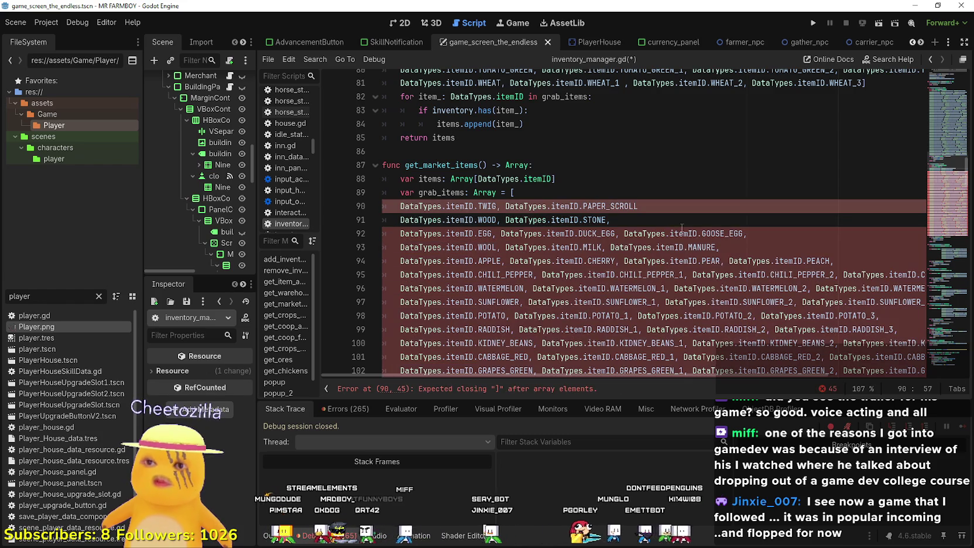
double_click(612, 205)
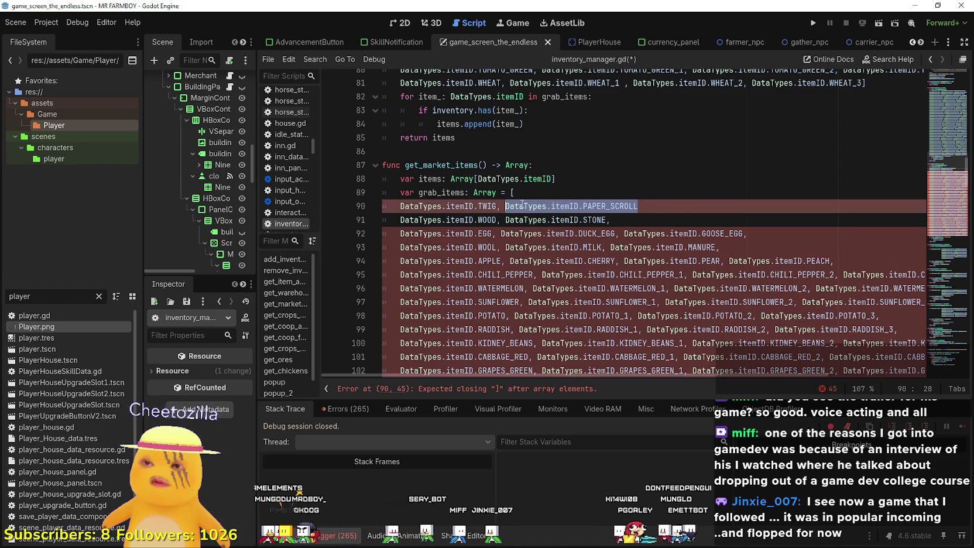
double_click(611, 206)
drag(583, 206, 501, 206)
key(ctrl+c)
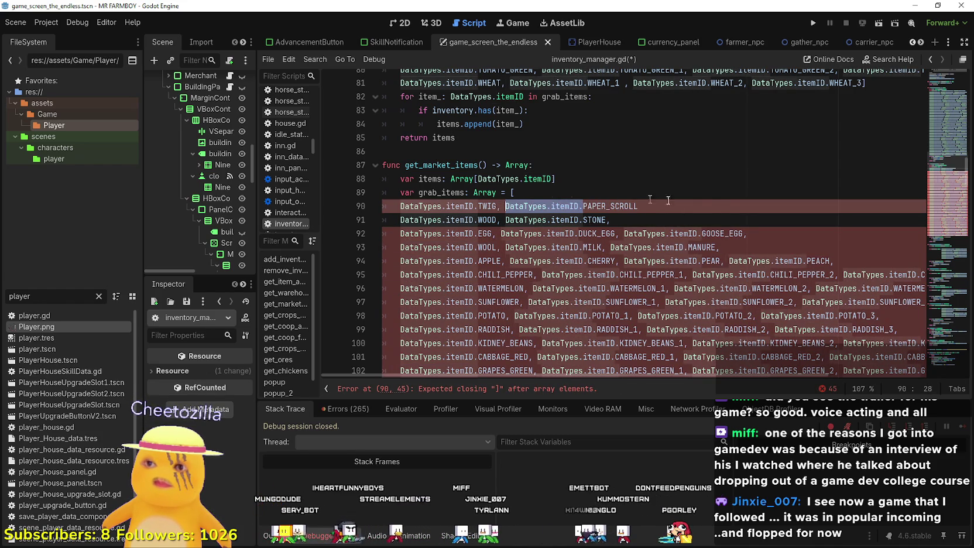
Append PAPER_SCARAB and LEAF to the row and start a new line below it.
click(701, 208)
text(, DataTypes.itemID.)
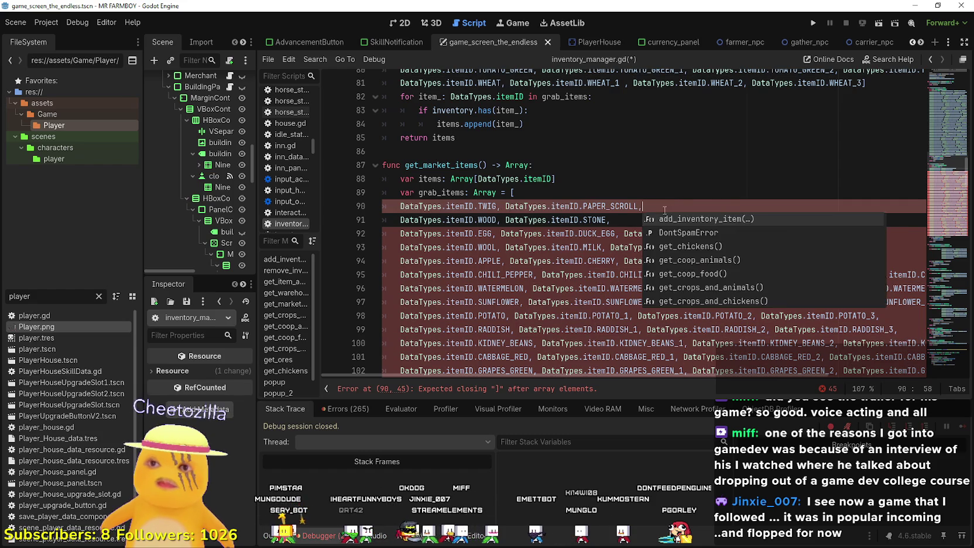
key(BackSpace)
text(,)
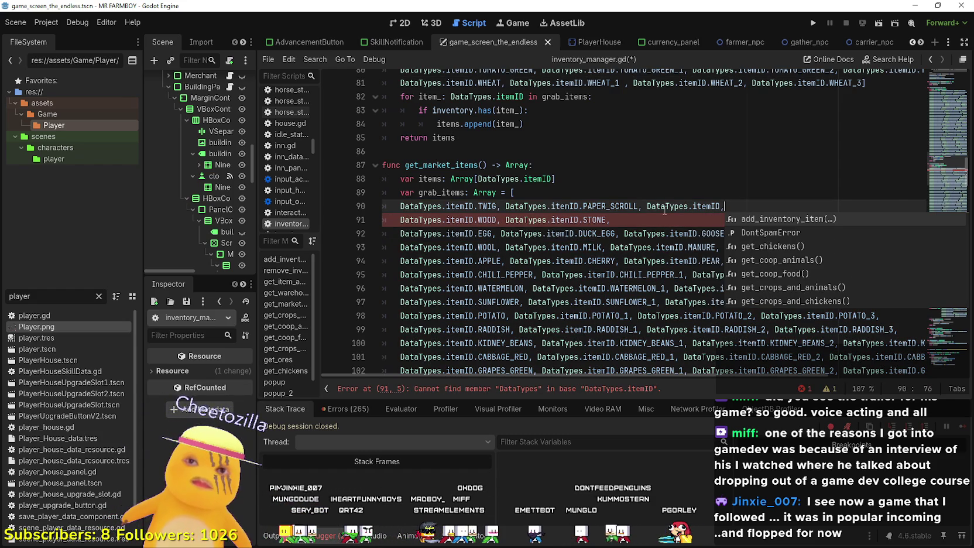
key(BackSpace)
text(m)
key(BackSpace)
text(.)
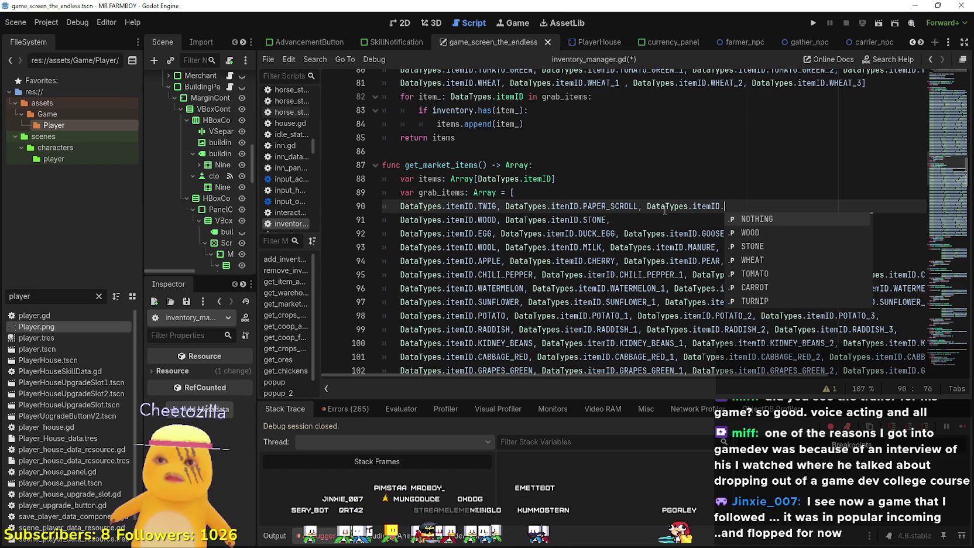
key(Down)
key(Down)
key(Down)
key(Down)
key(Down)
key(Down)
key(Return)
text(,)
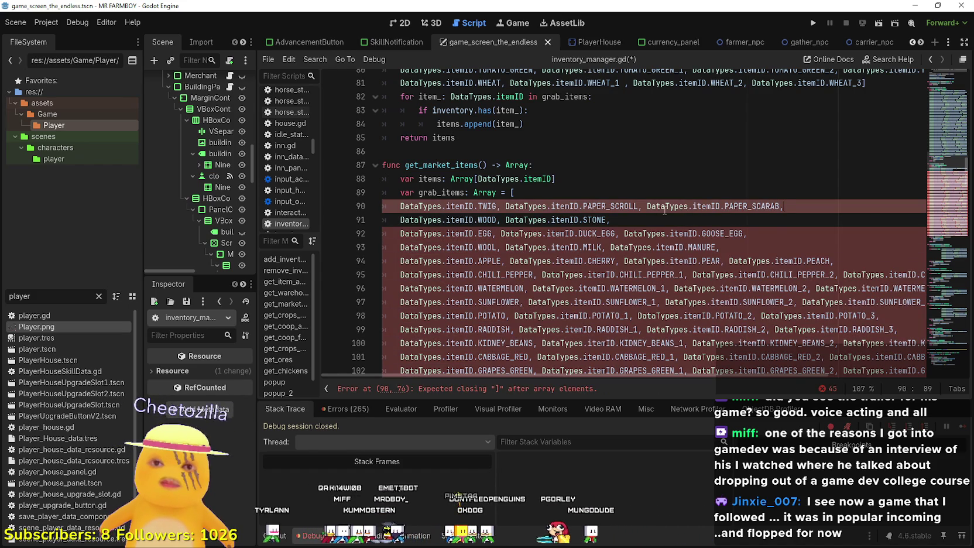
text( DataTypes.itemID.)
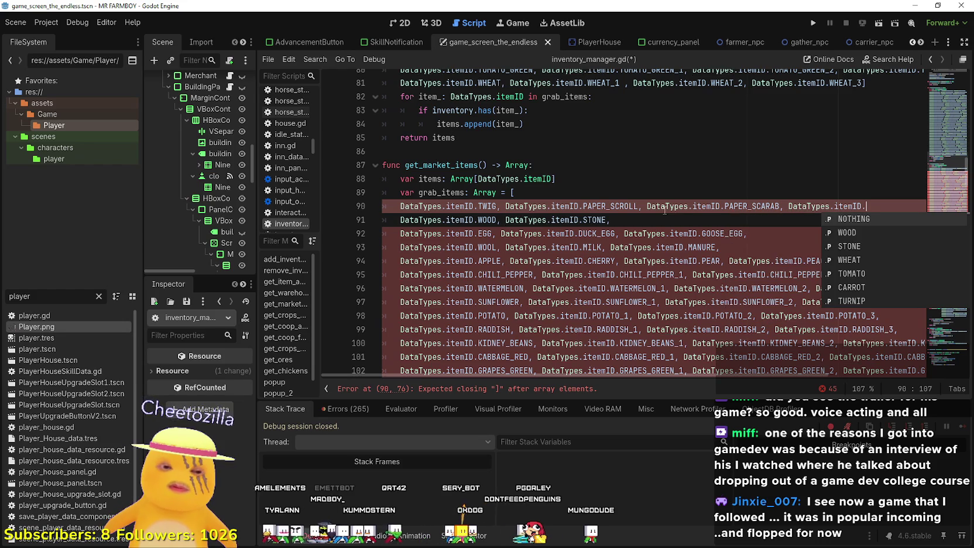
text(LEAF,)
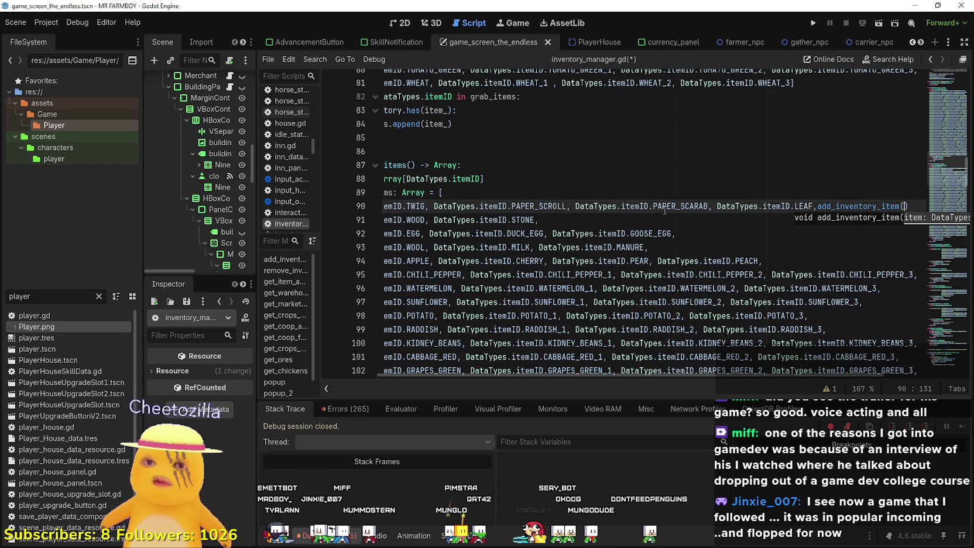
key(Return)
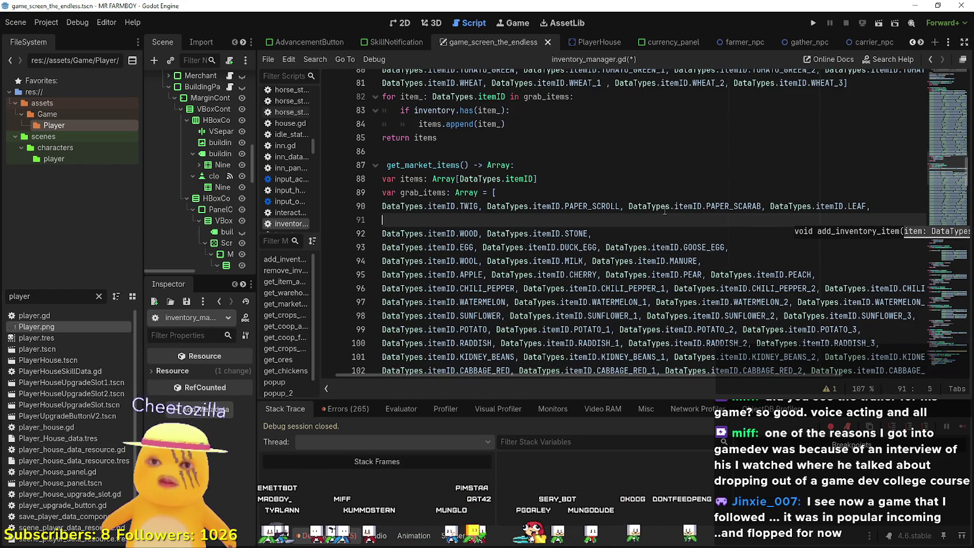
Enter DataTypes.itemID.ACORN on line 91, followed by another DataTypes.itemID prefix.
key(ctrl+v)
text(.)
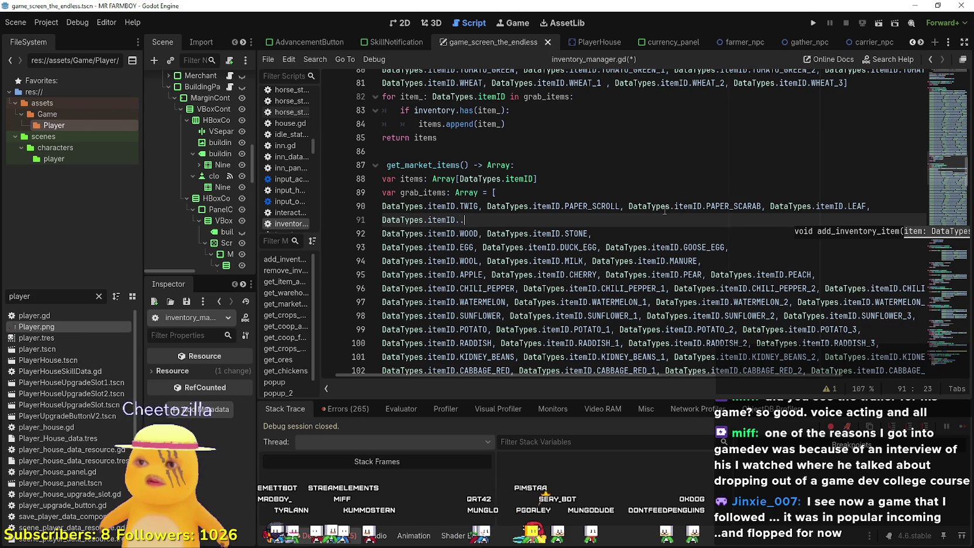
key(BackSpace)
text(CORN,)
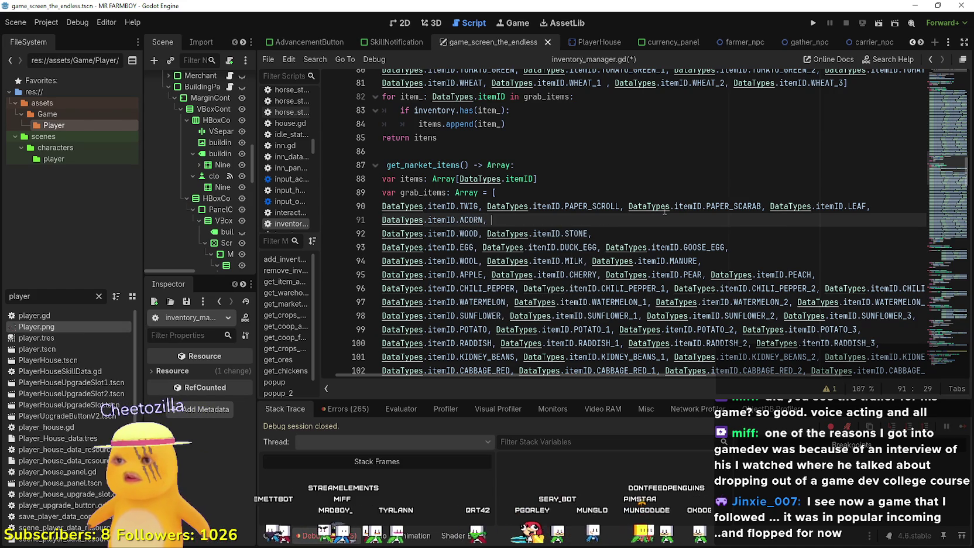
key(ctrl+v)
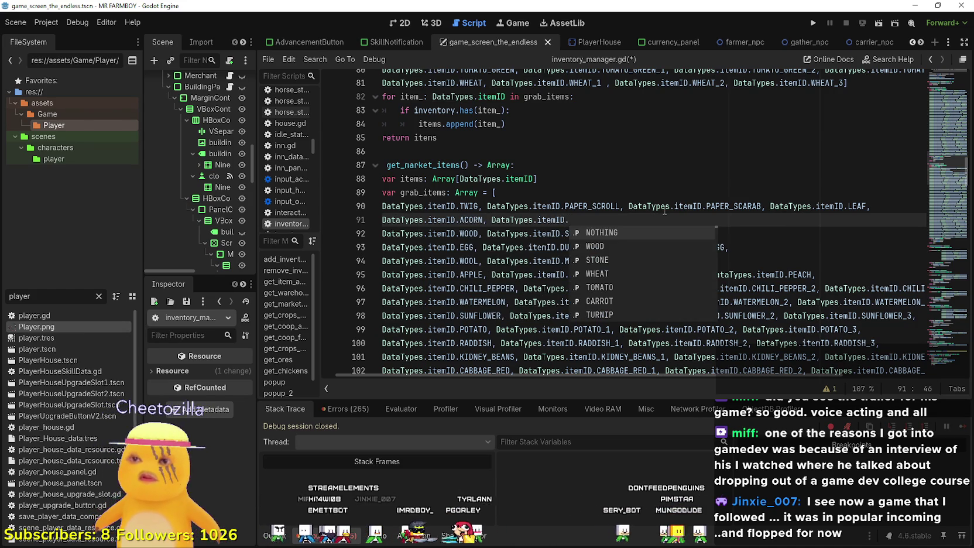
Pick PINECONE from the suggestions, undo the stray add_inventory_item, and start a new line.
scroll(676, 252, down, 4)
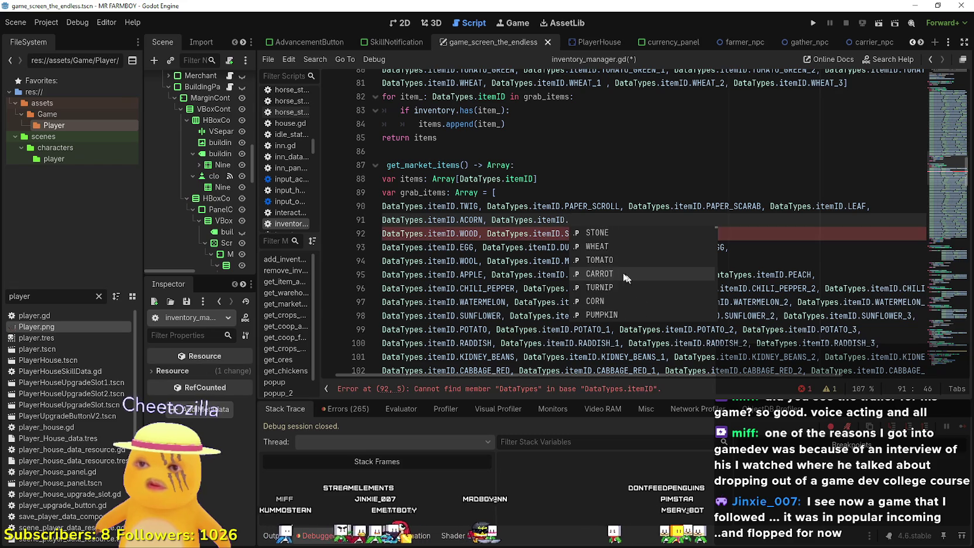
scroll(626, 286, down, 10)
scroll(635, 284, down, 6)
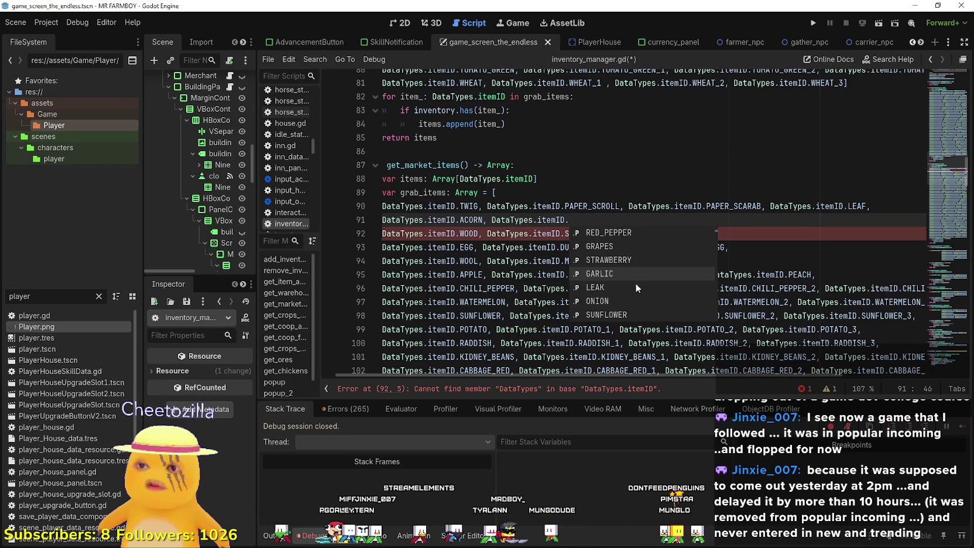
scroll(622, 282, down, 5)
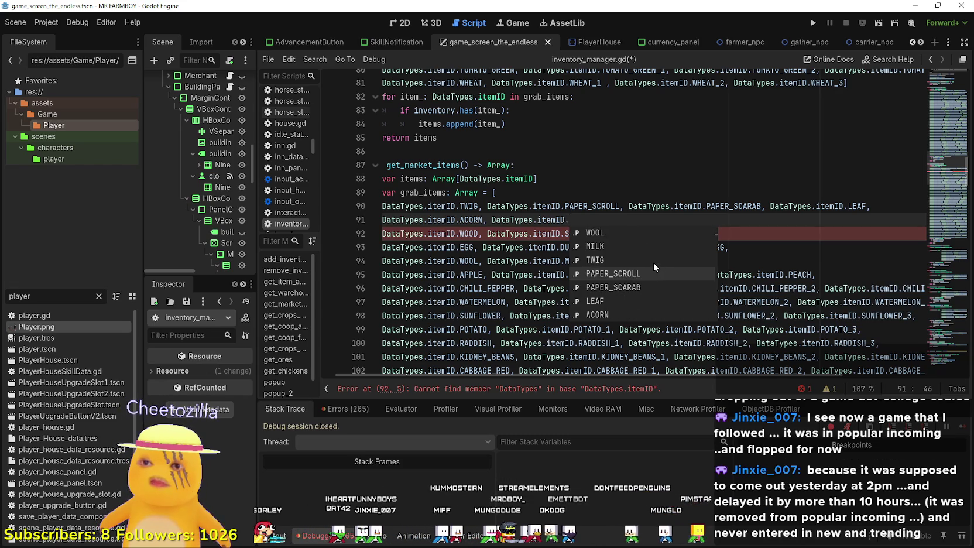
scroll(650, 262, down, 3)
scroll(621, 285, down, 1)
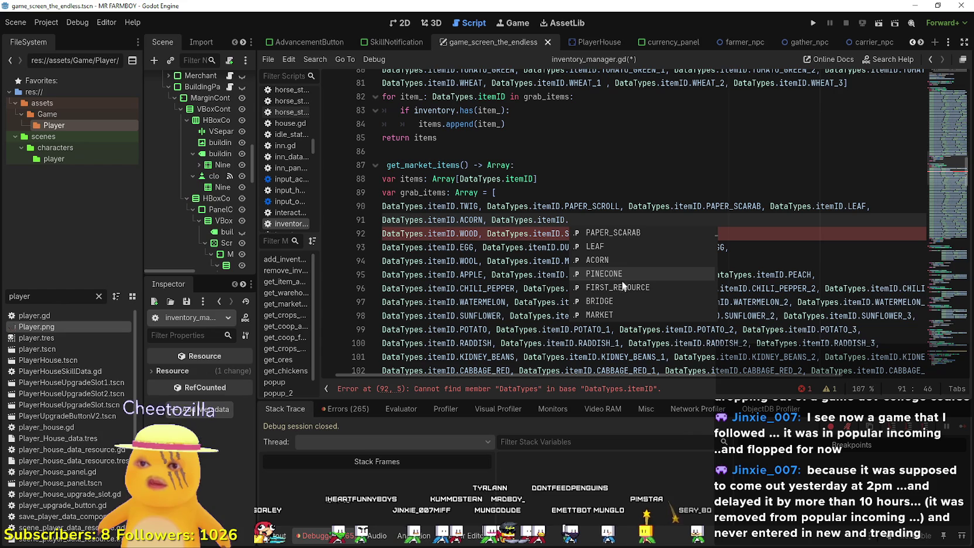
click(625, 272)
text(PINECONE,)
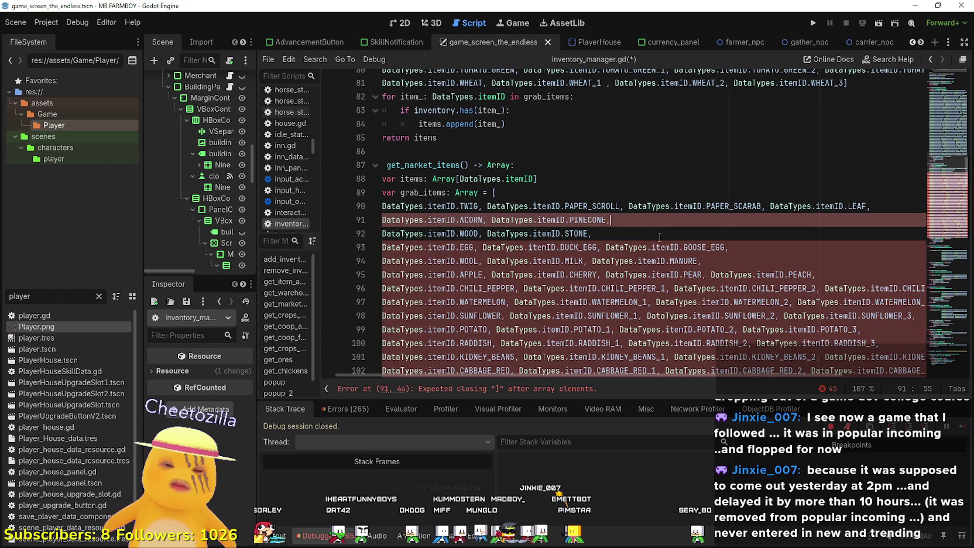
key(ctrl+space)
click(660, 234)
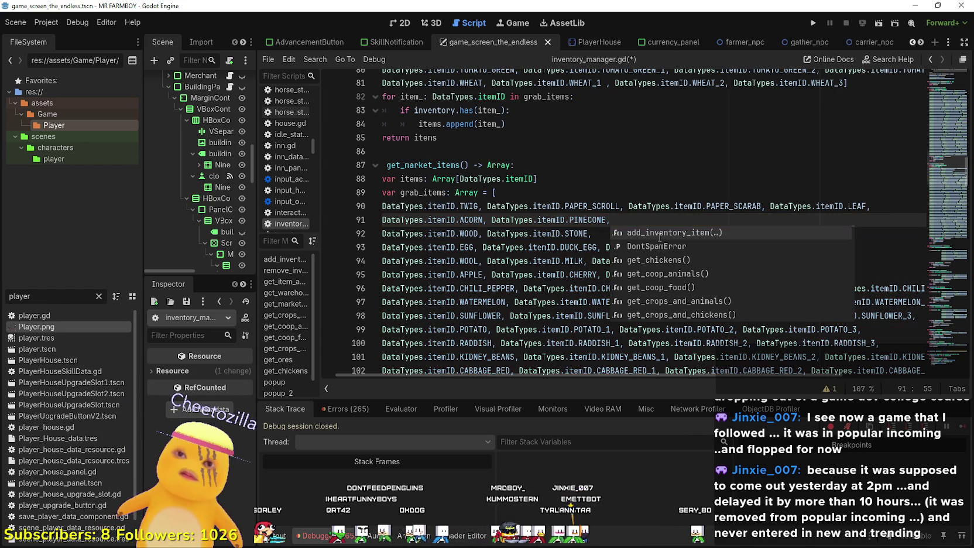
key(ctrl+z)
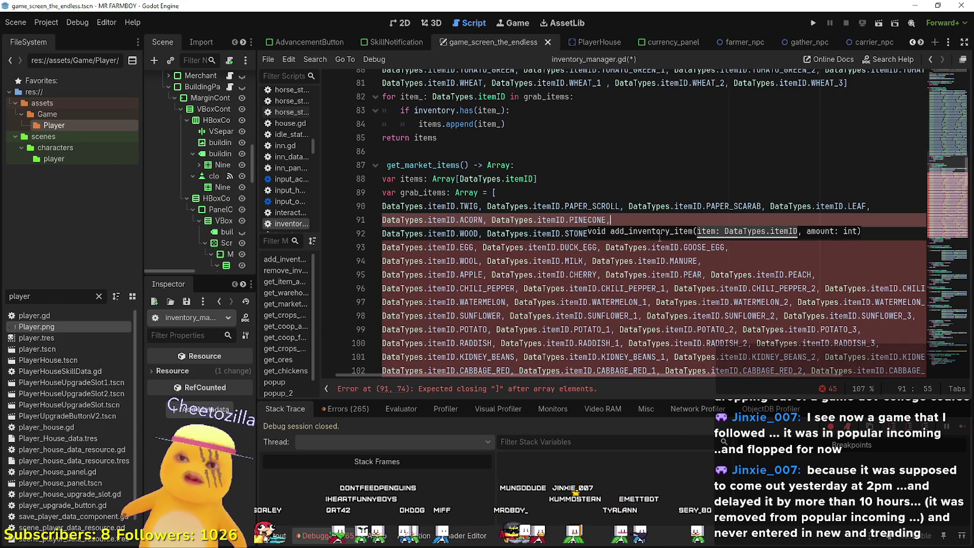
key(Return)
Type DataTypes.itemID.FISH_1 on the new row using autocomplete.
text(DATA)
key(Return)
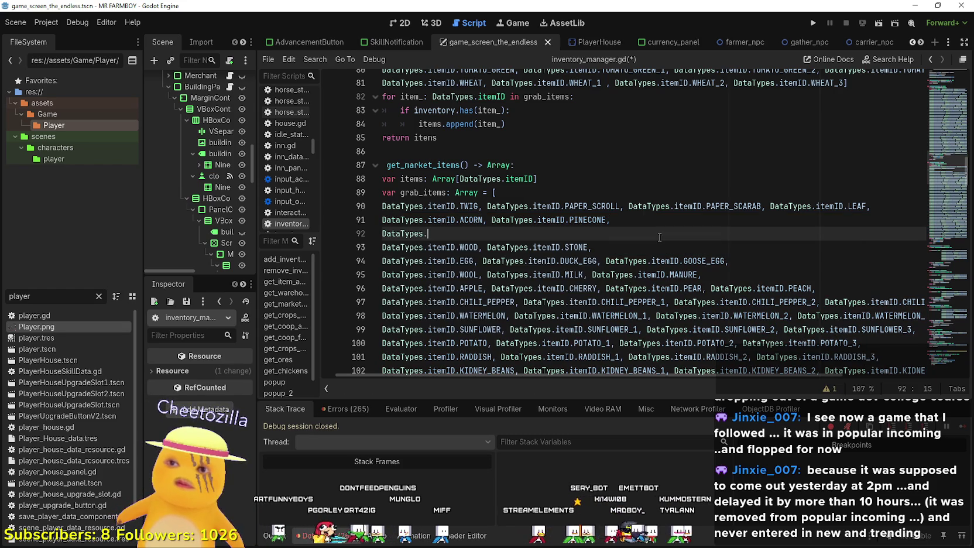
text(item)
key(Return)
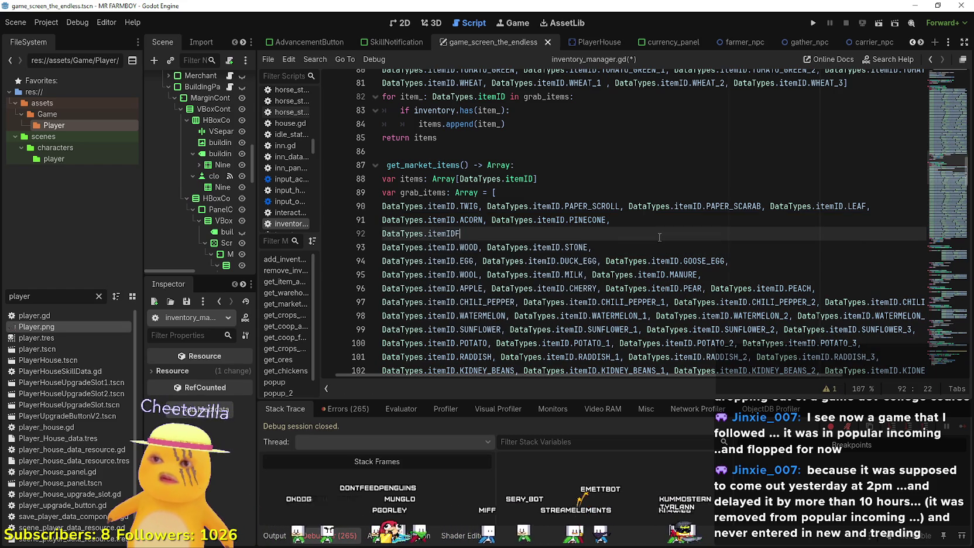
text(FISH_1,)
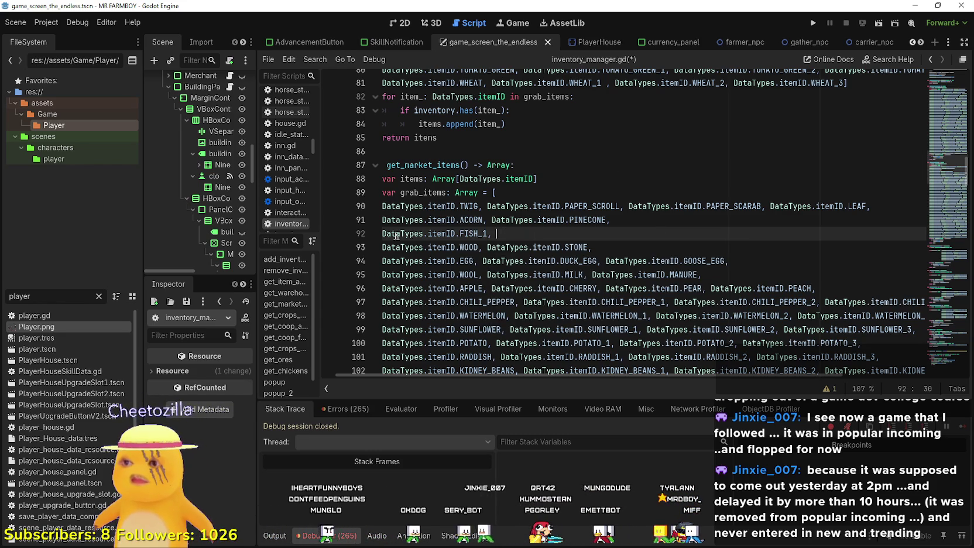
Copy the FISH_1 entry, paste it twice, and change the copies to FISH_2 and FISH_3.
drag(496, 233, 381, 233)
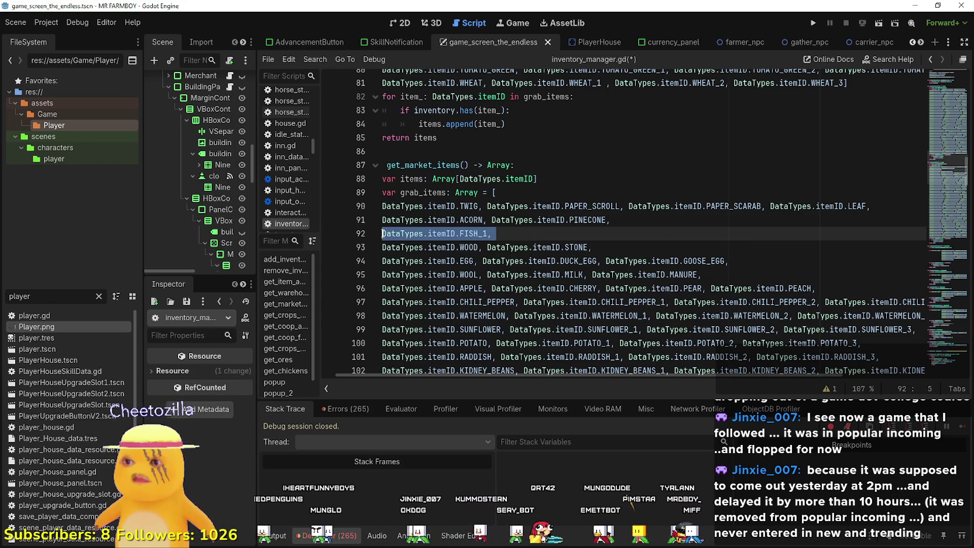
key(ctrl+c)
click(508, 231)
key(ctrl+v)
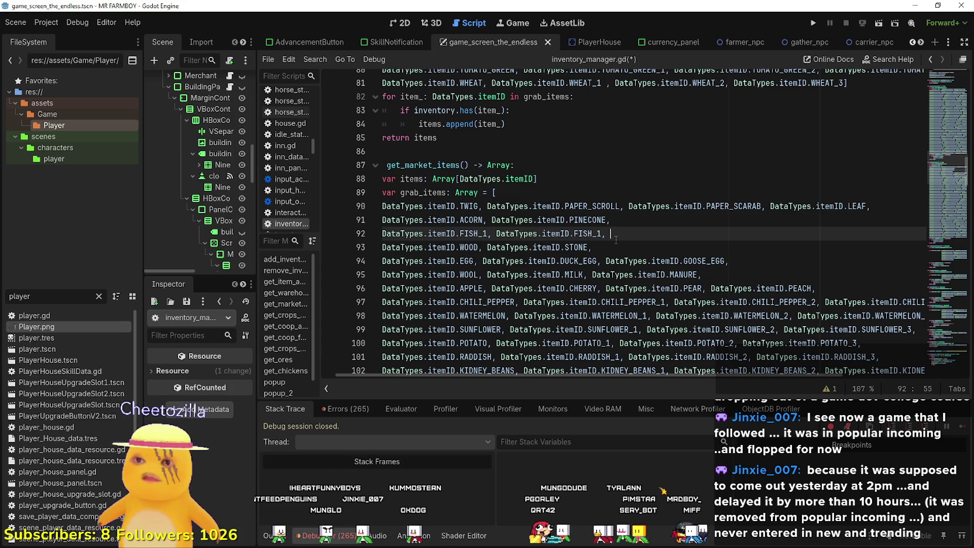
key(ctrl+v)
click(598, 233)
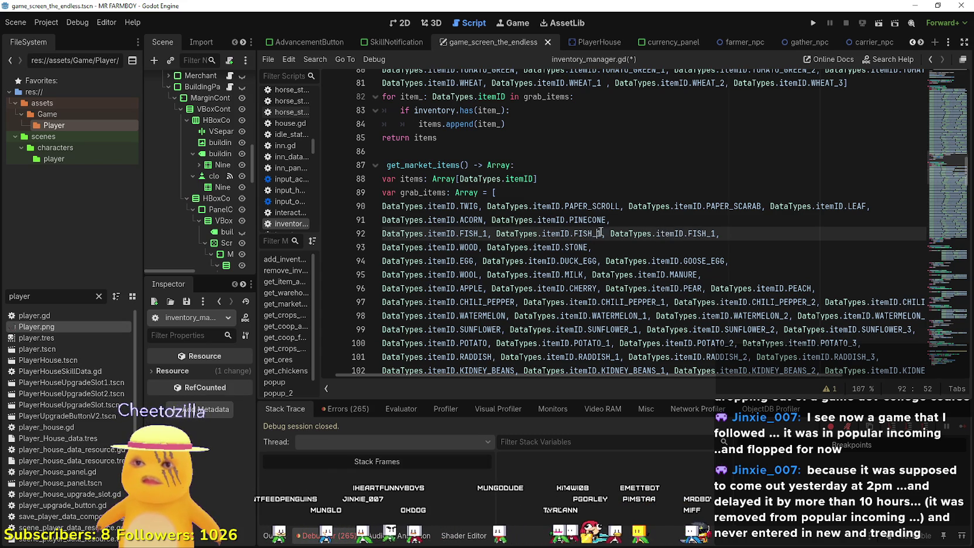
key(Delete)
text(2)
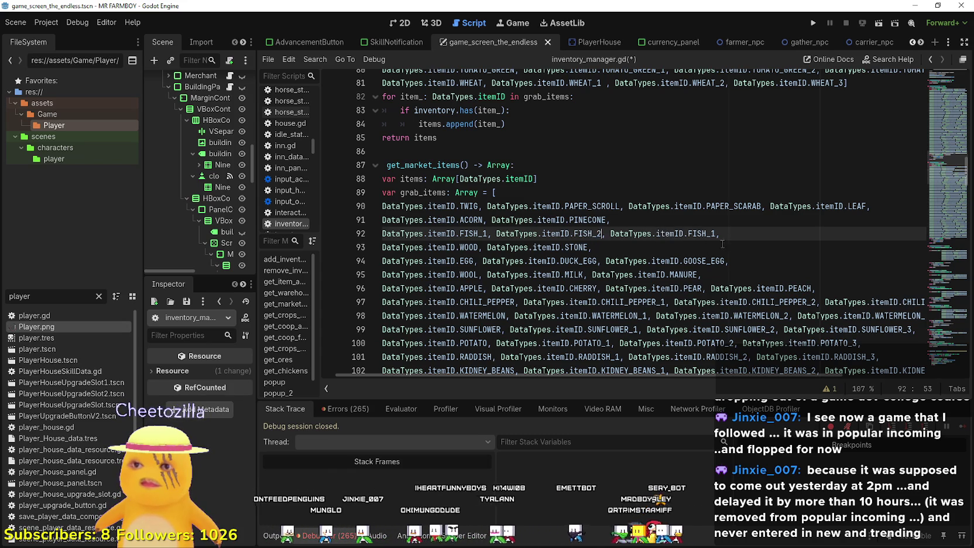
click(712, 234)
key(BackSpace)
text(3)
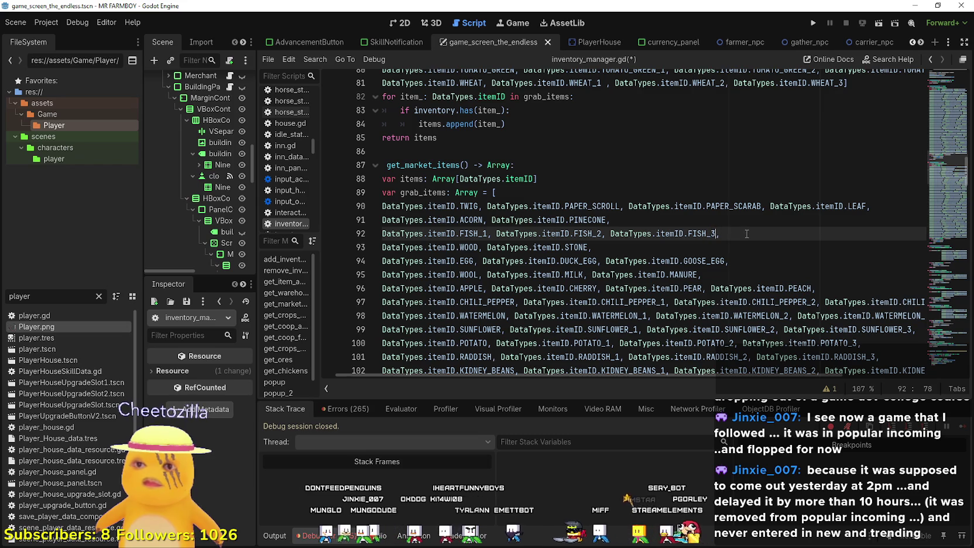
Extend the fish row so it ends at FISH_5, then start a new row.
click(746, 234)
text(DataTypes.itemID.FISH_3)
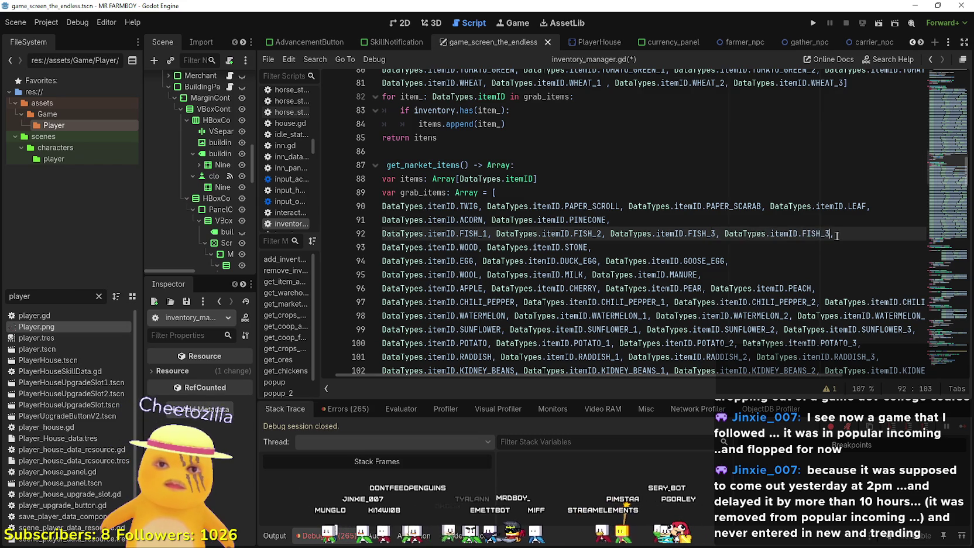
text(,)
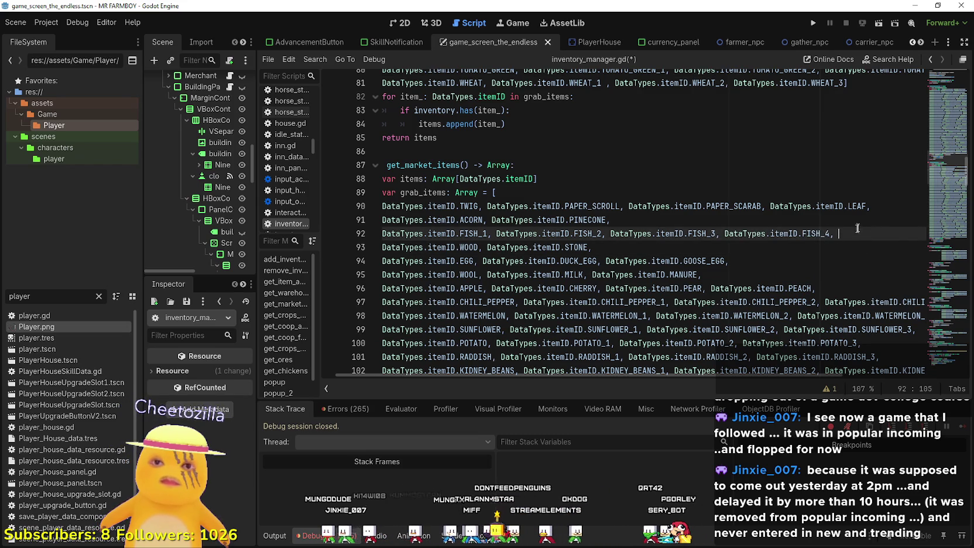
key(ctrl+v)
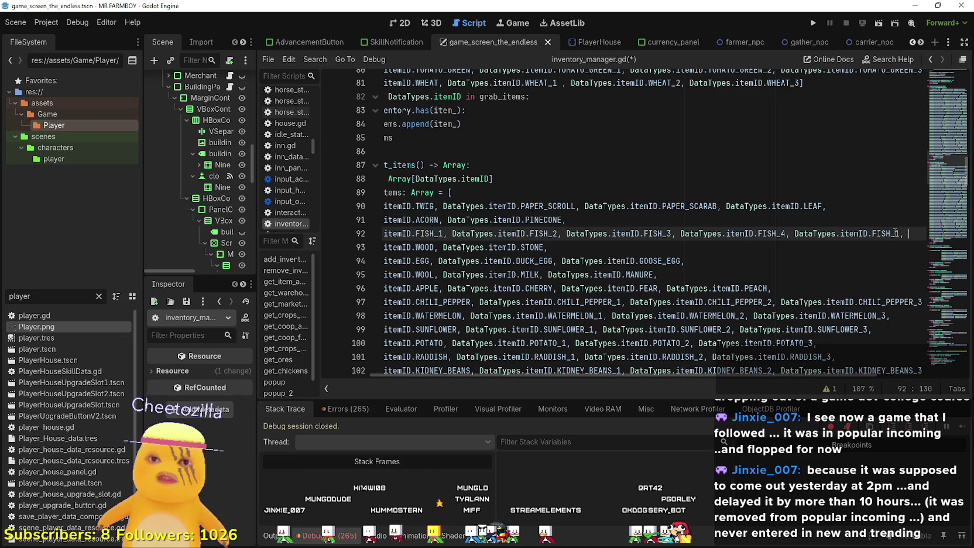
key(BackSpace)
text(5,)
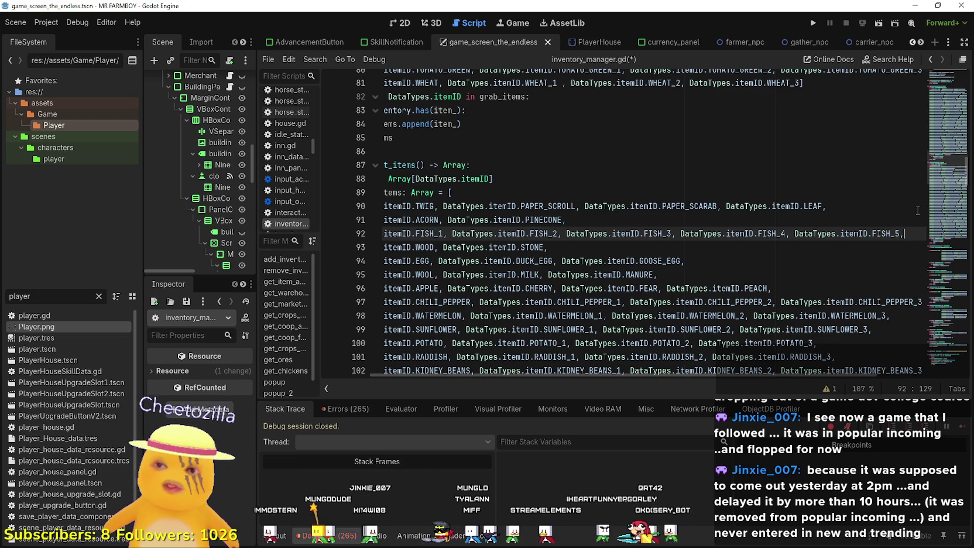
key(Return)
Fill the new row with FISH_6 through FISH_9 by pasting and editing fish entries.
key(ctrl+v)
text(,)
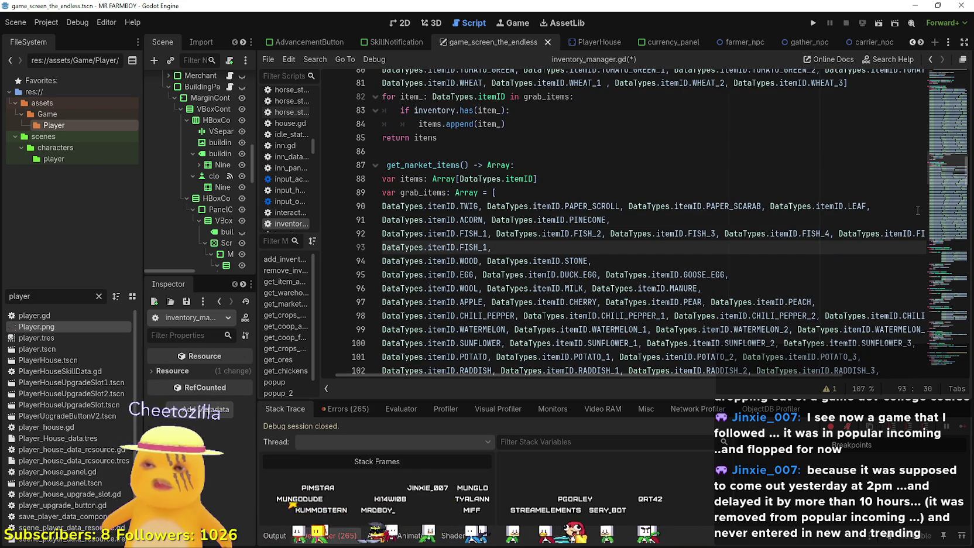
click(485, 248)
key(BackSpace)
text(6)
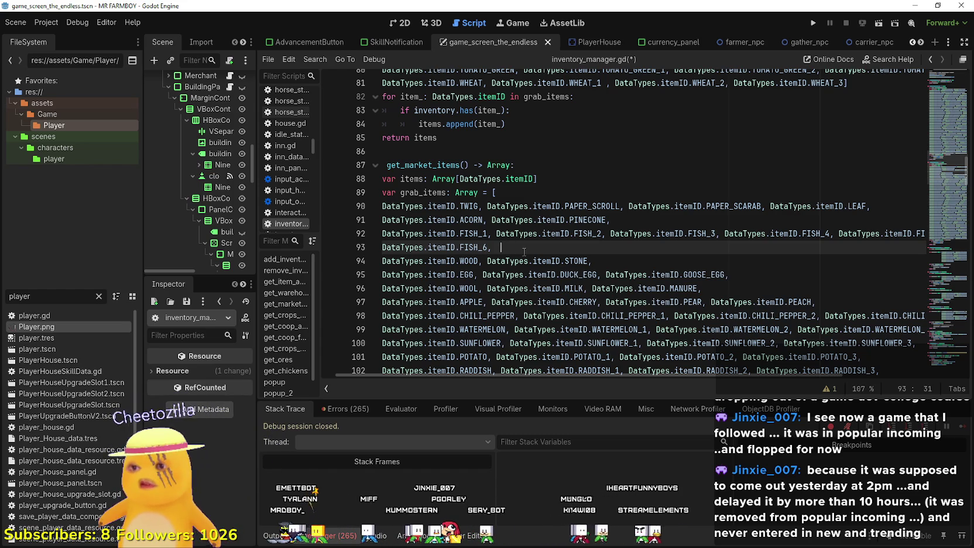
key(ctrl+v)
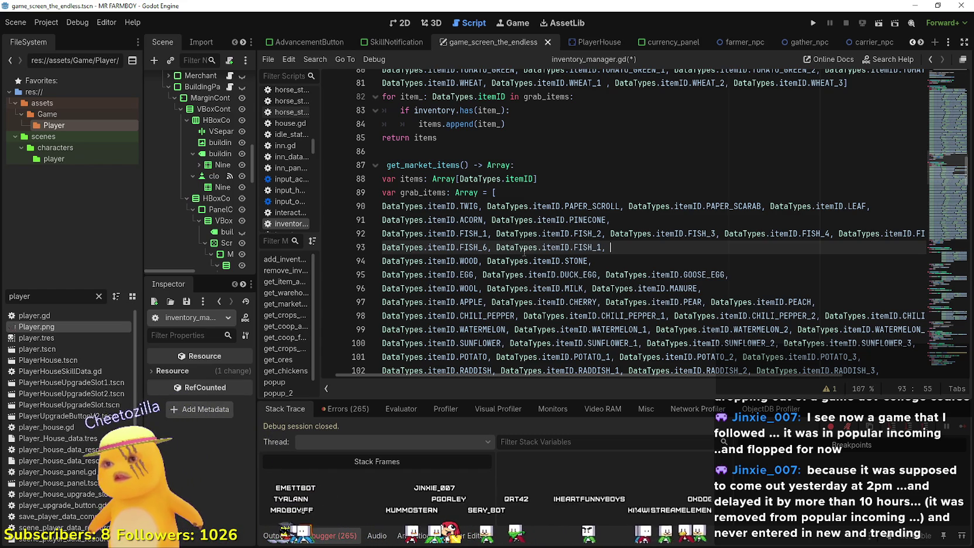
key(Left)
key(Left)
key(Left)
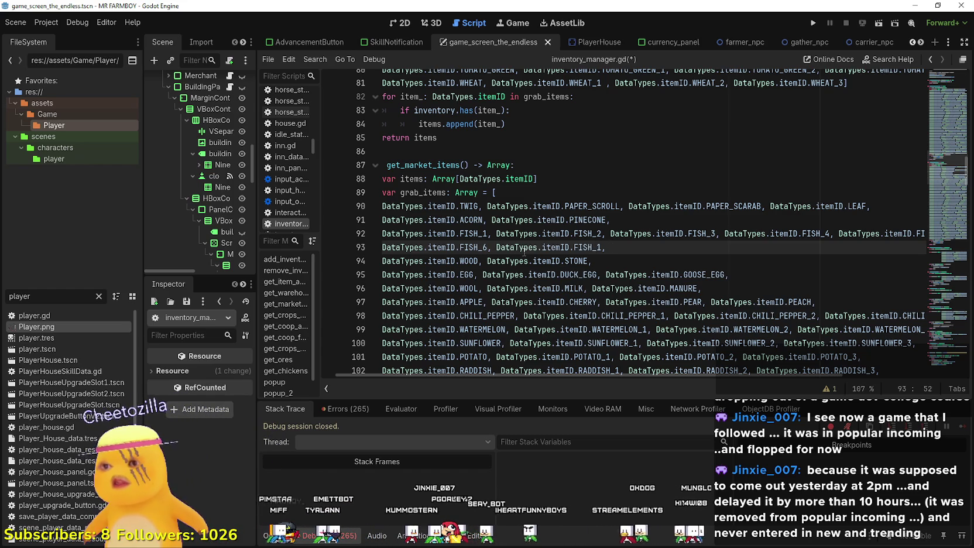
key(Delete)
text(,)
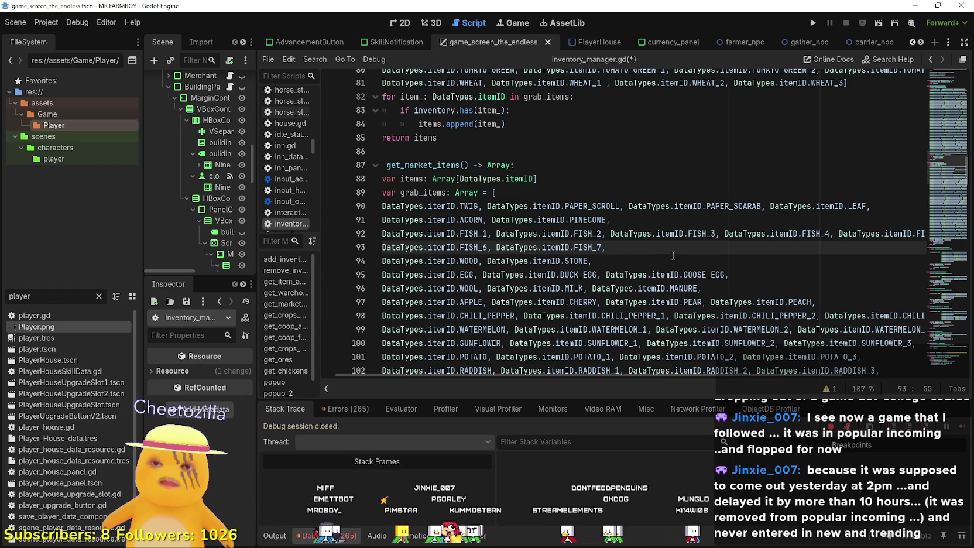
key(ctrl+v)
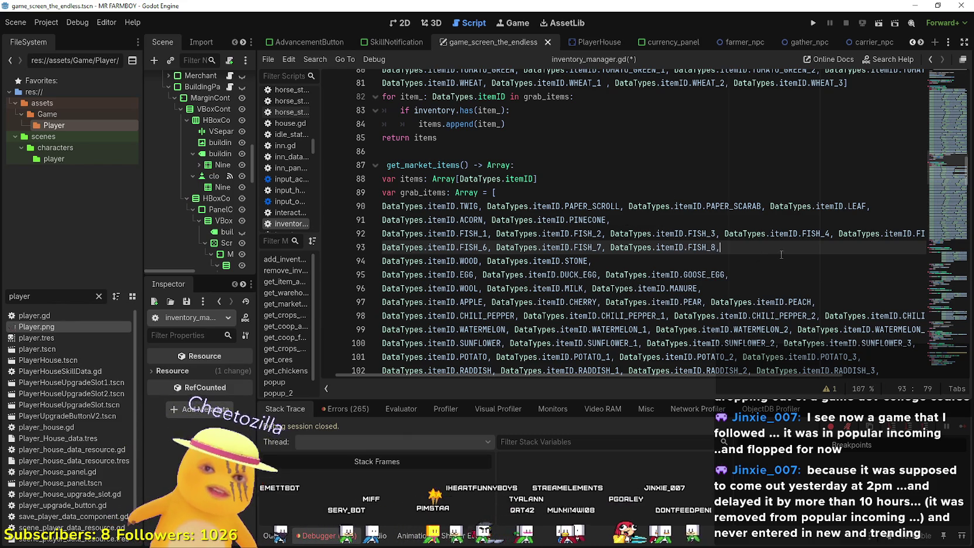
text(DataTypes.itemID.FISH_1)
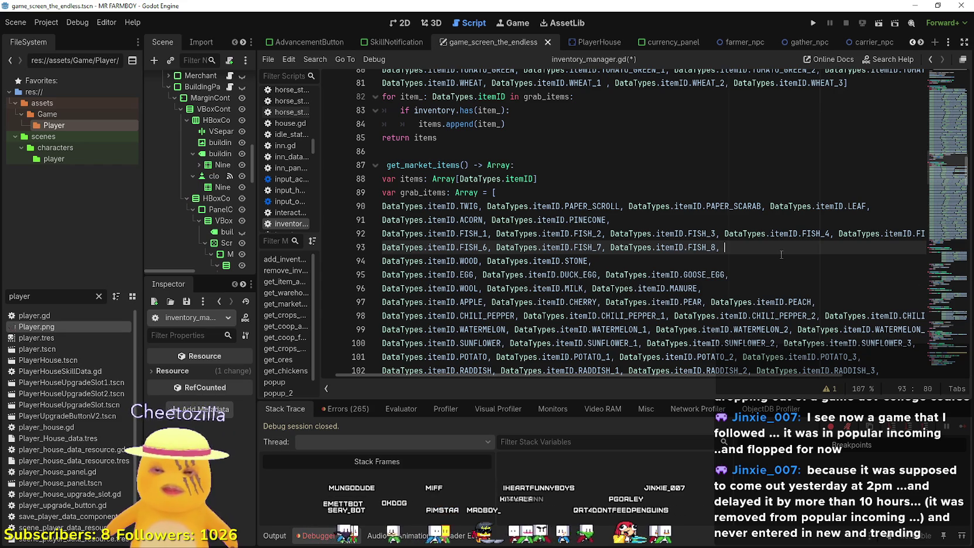
text(,)
key(Down)
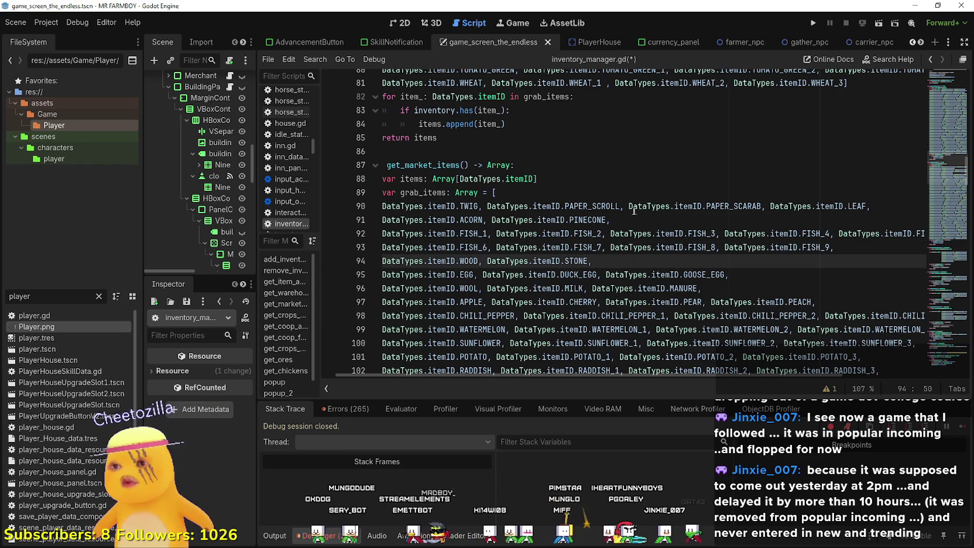
Inspect the grab_items rows from PAPER_SCROLL through the FISH entries to WOOD and STONE.
double_click(615, 209)
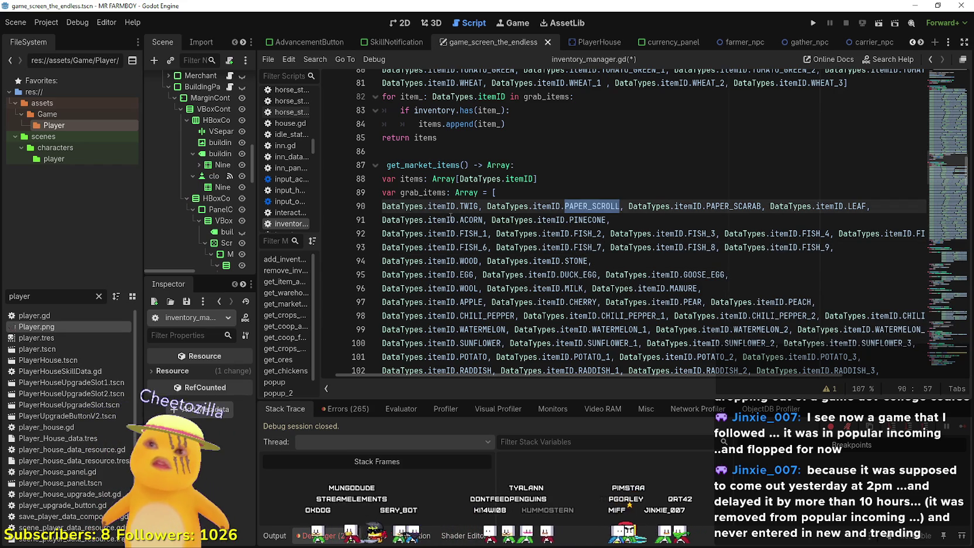
click(665, 260)
drag(854, 247, 324, 206)
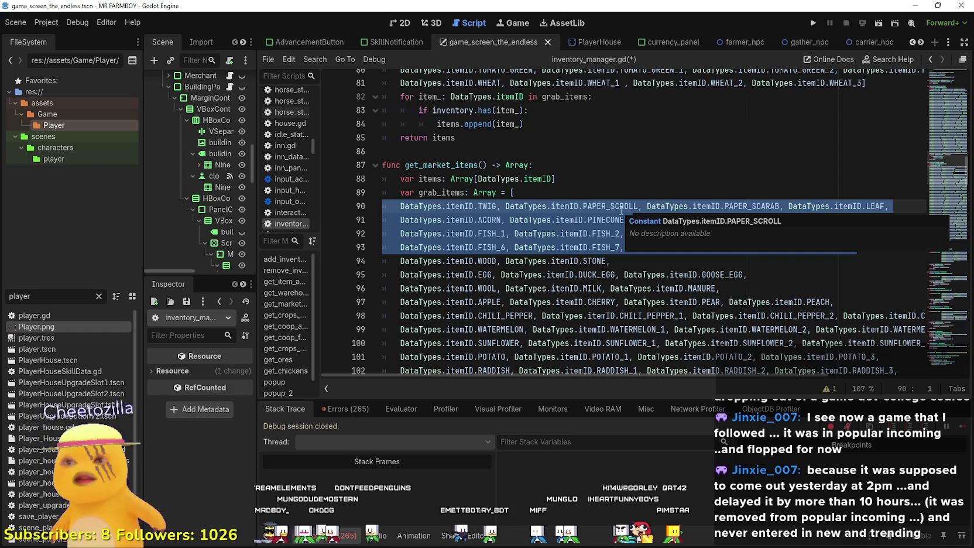
click(777, 196)
click(744, 247)
click(652, 262)
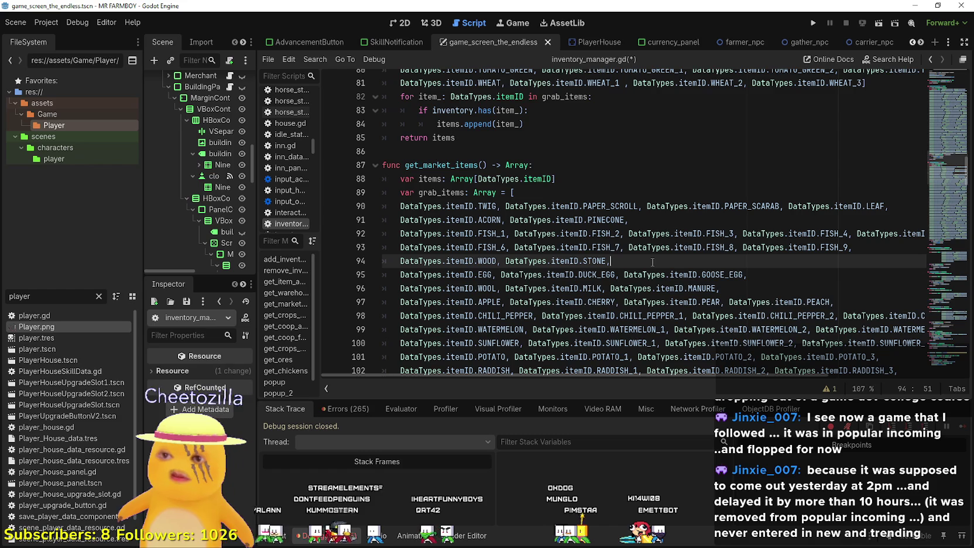
click(401, 275)
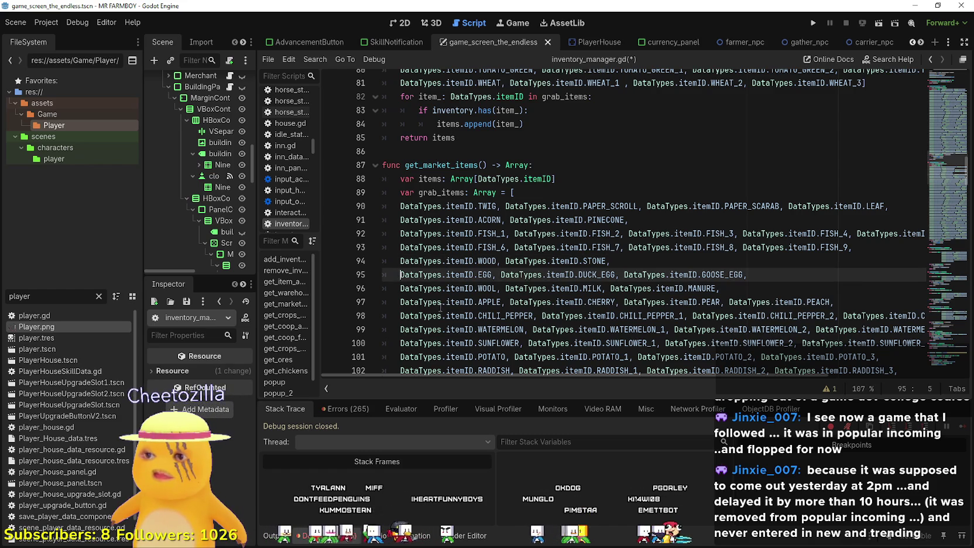
Review the egg, WOOL and MANURE entries, then add an empty line after WOOD and STONE.
mouse_move(442, 304)
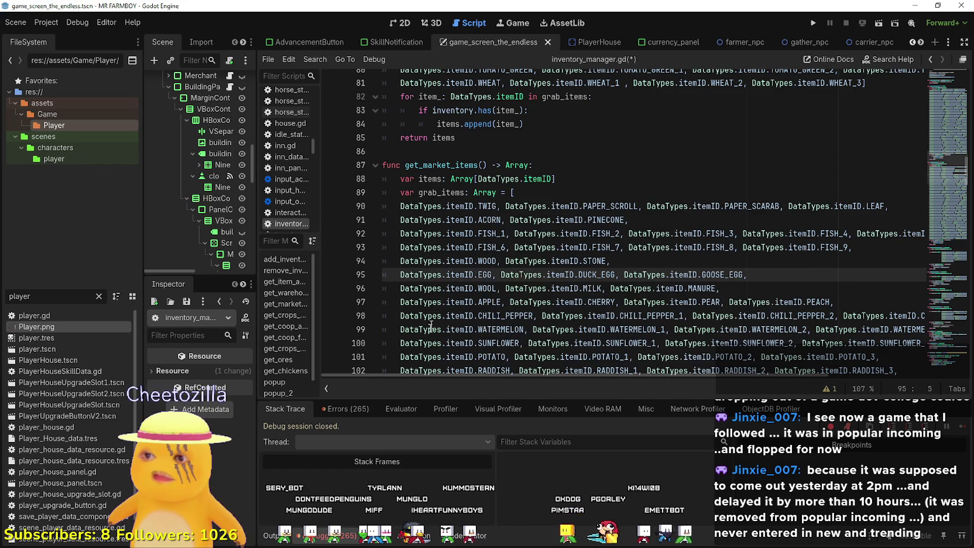
mouse_move(414, 321)
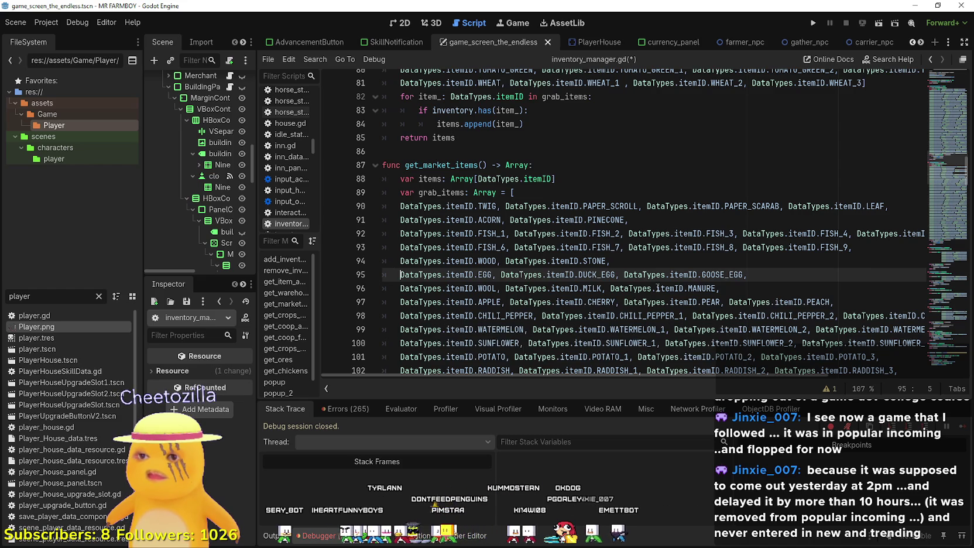
double_click(738, 273)
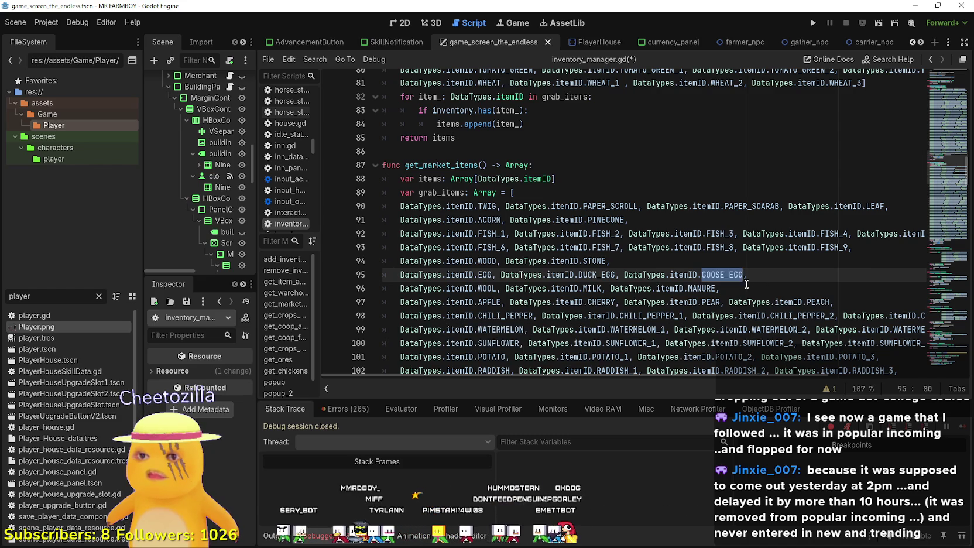
click(746, 287)
double_click(697, 288)
double_click(492, 289)
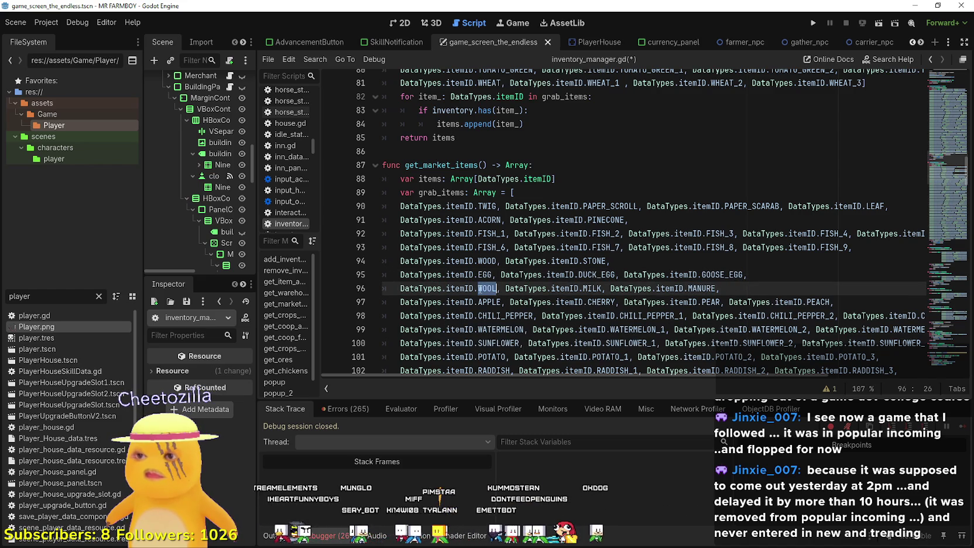
double_click(488, 275)
double_click(597, 275)
click(643, 261)
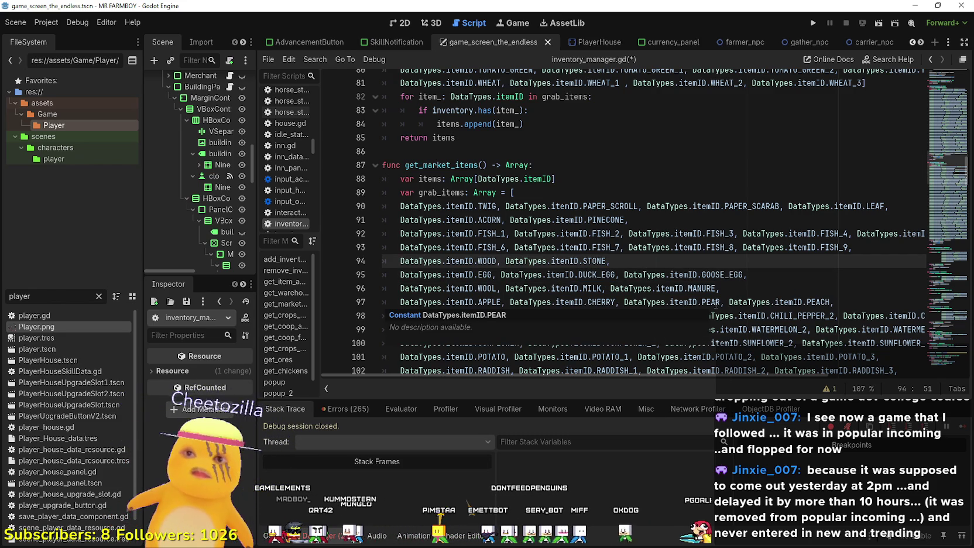
key(Return)
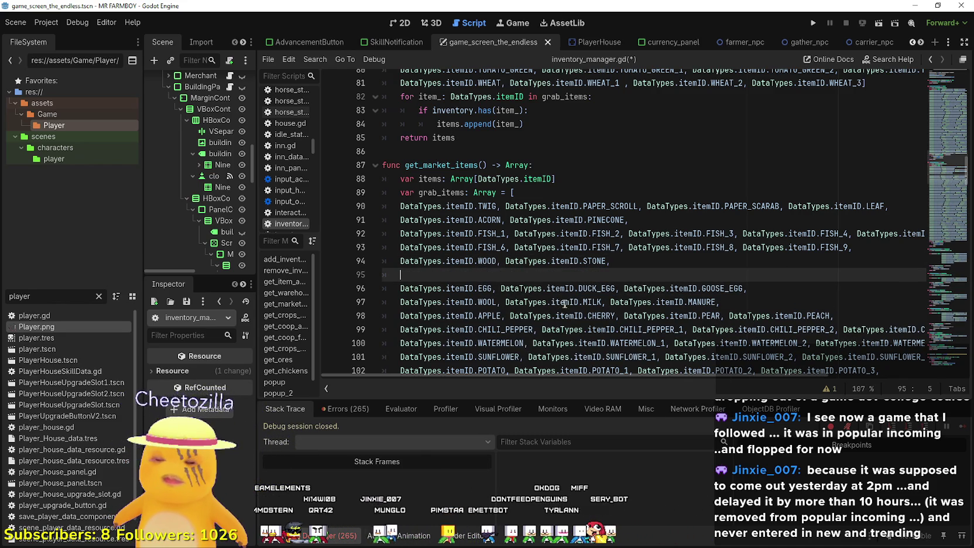
Paste a template FISH_1 entry on the blank line and change its first item to CHICKEN.
text(DataTypes.itemID.FISH_1,)
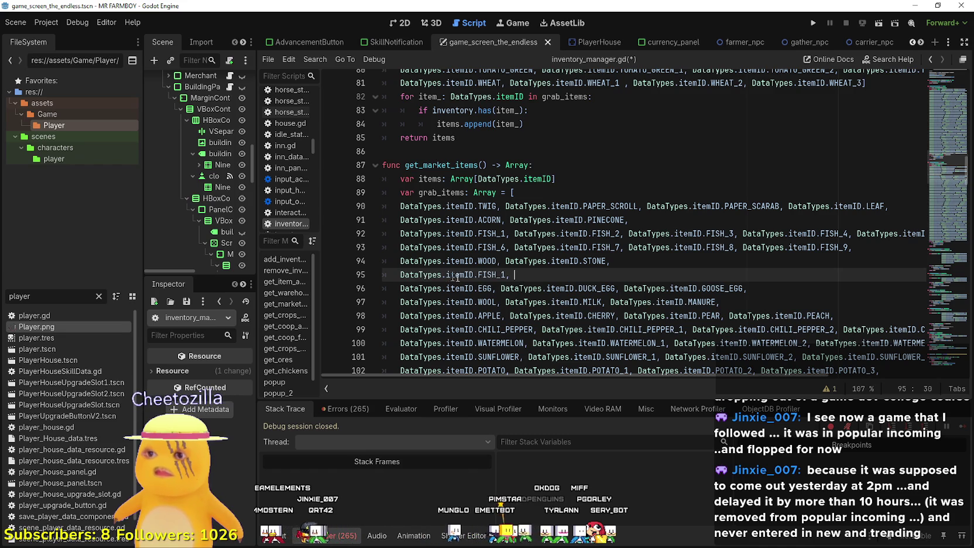
double_click(490, 274)
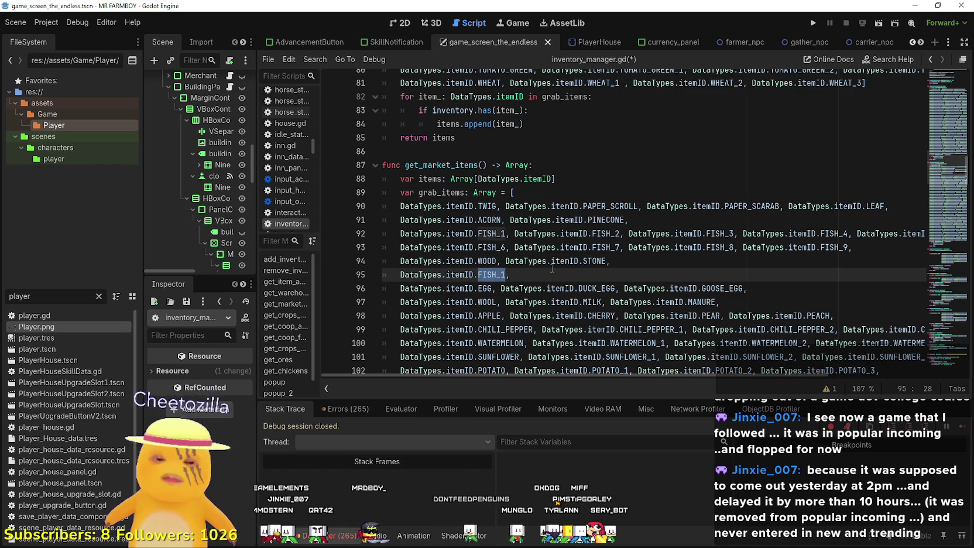
text(CHICKEN, )
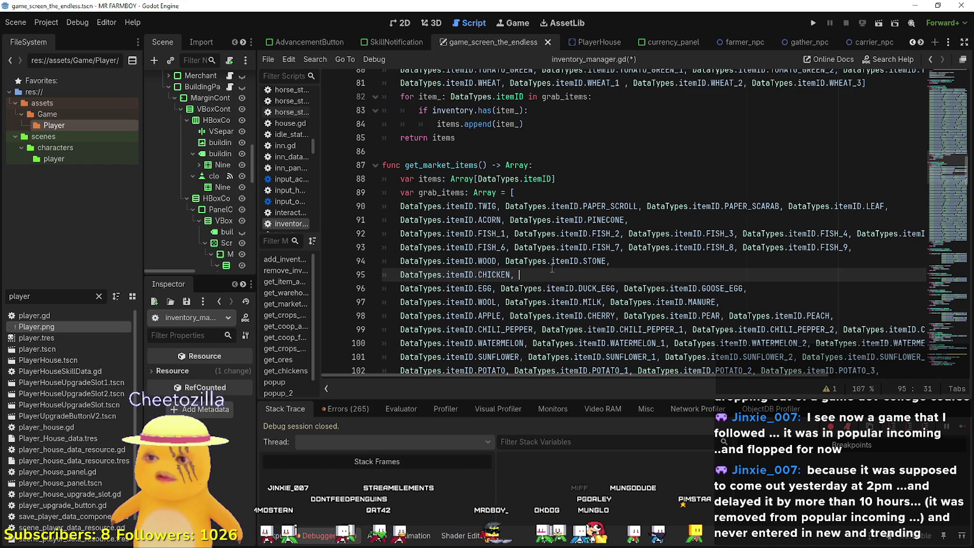
text(DataTypes.itemID.BABY)
key(Return)
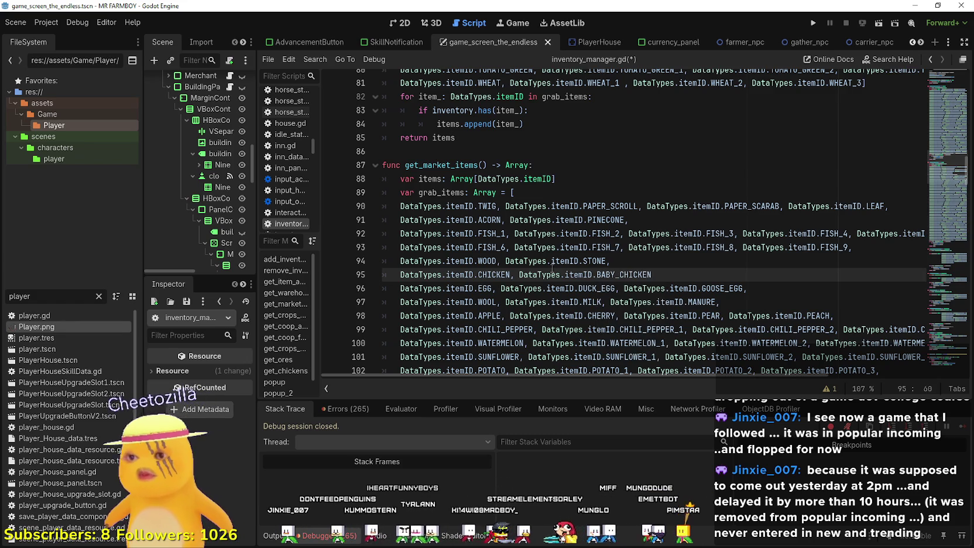
text(, DataTypes.itemID.FISH_1,)
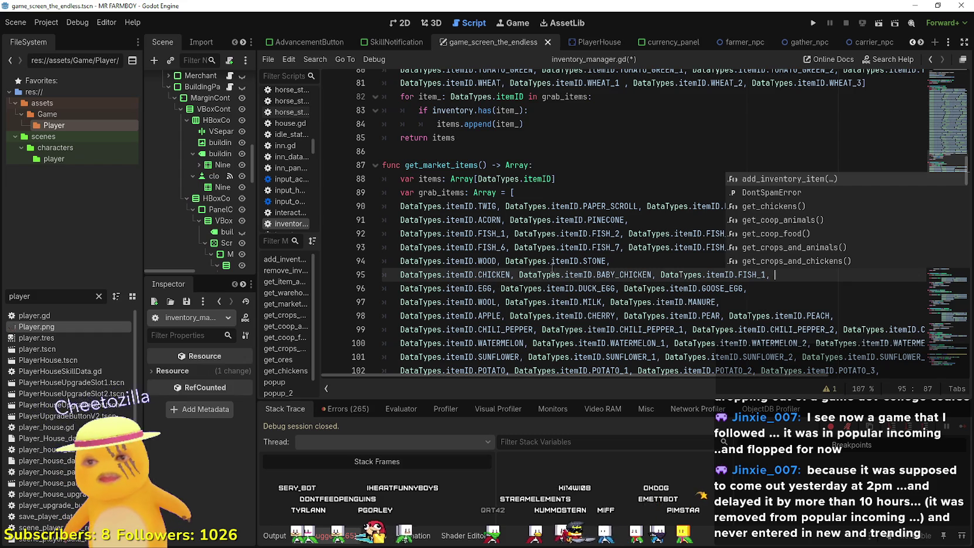
key(BackSpace)
key(BackSpace)
key(BackSpace)
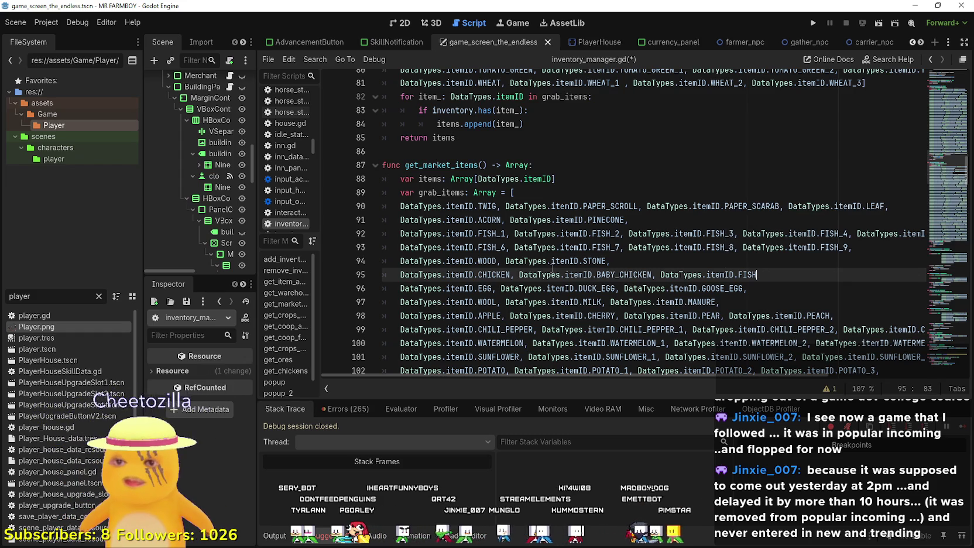
key(BackSpace)
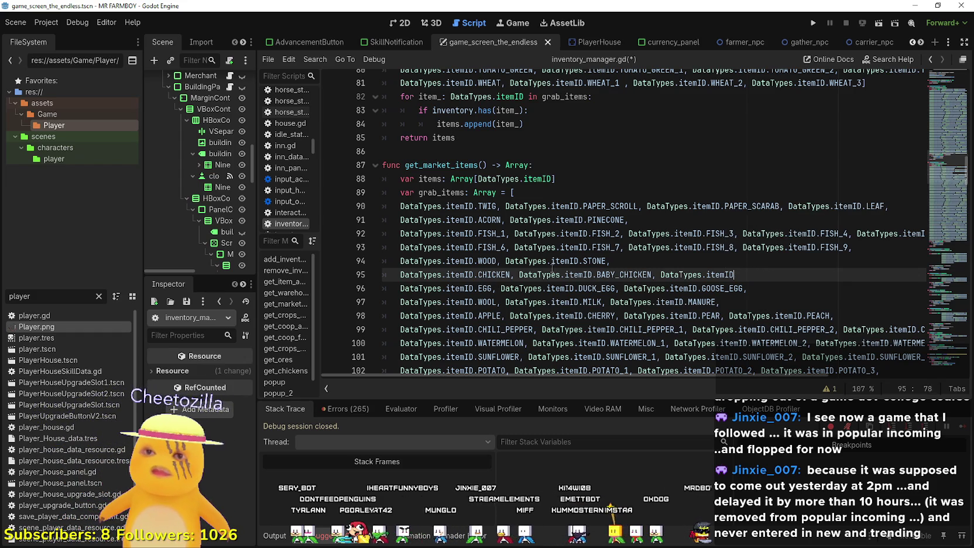
text(.)
Finish the row as CHICKEN, DUCK, GOOSE, removing the stray BABY_CHICKEN, and begin a new row.
key(ctrl+space)
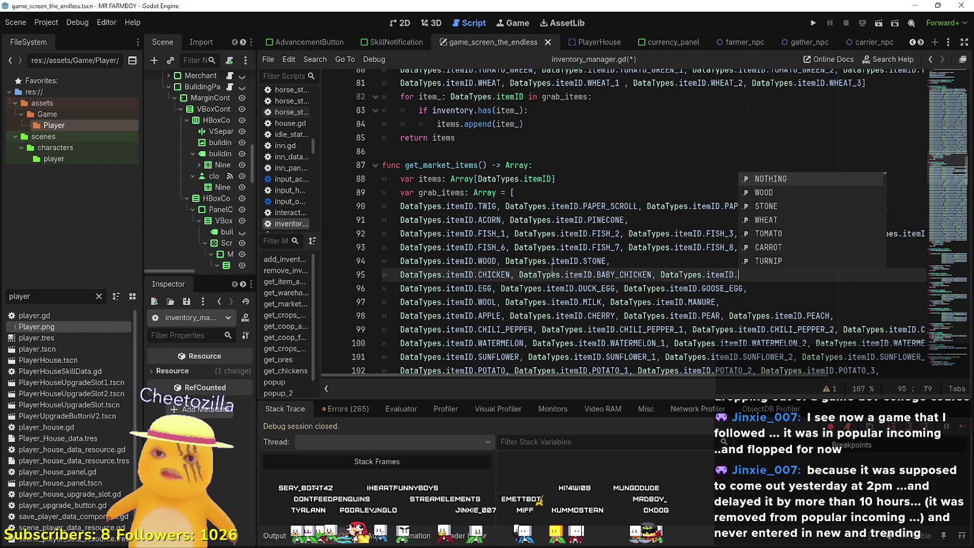
text(DUCK)
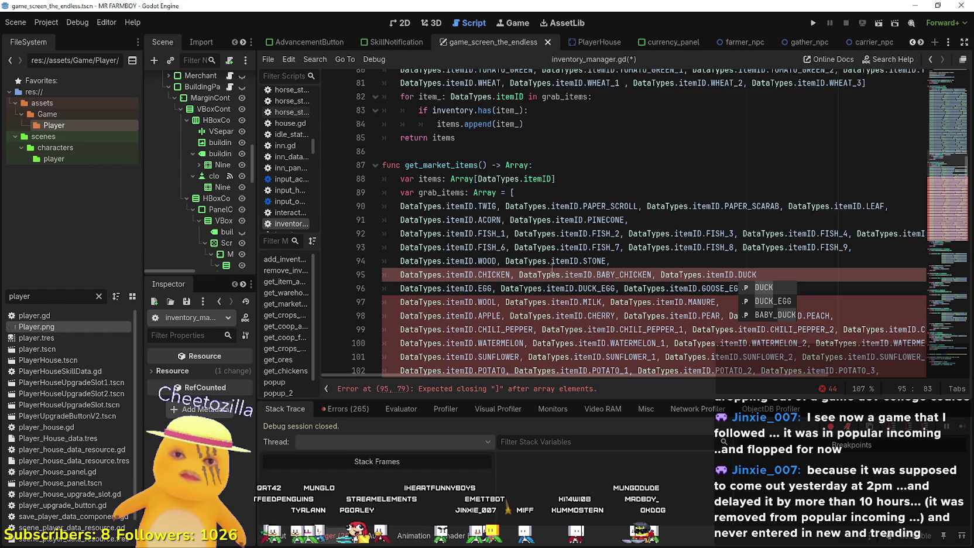
text(,)
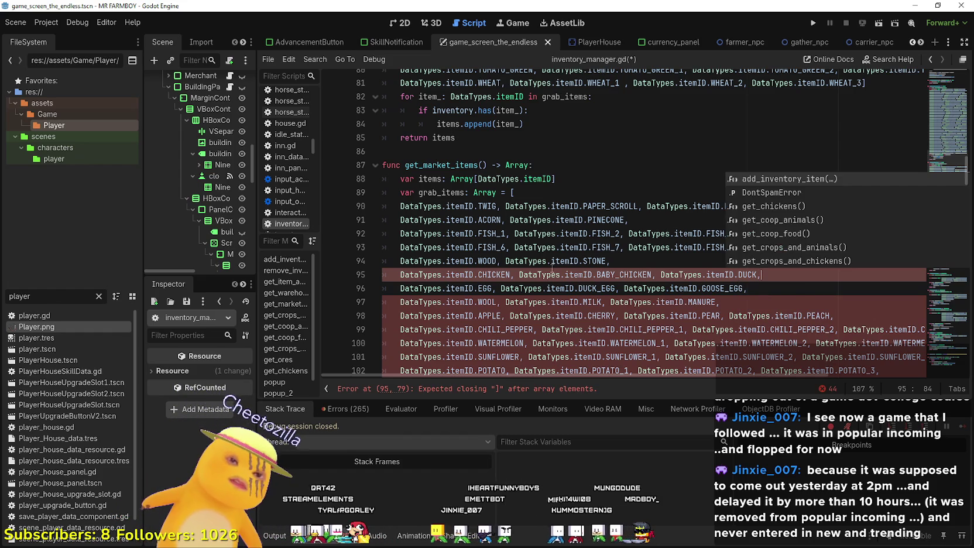
double_click(635, 273)
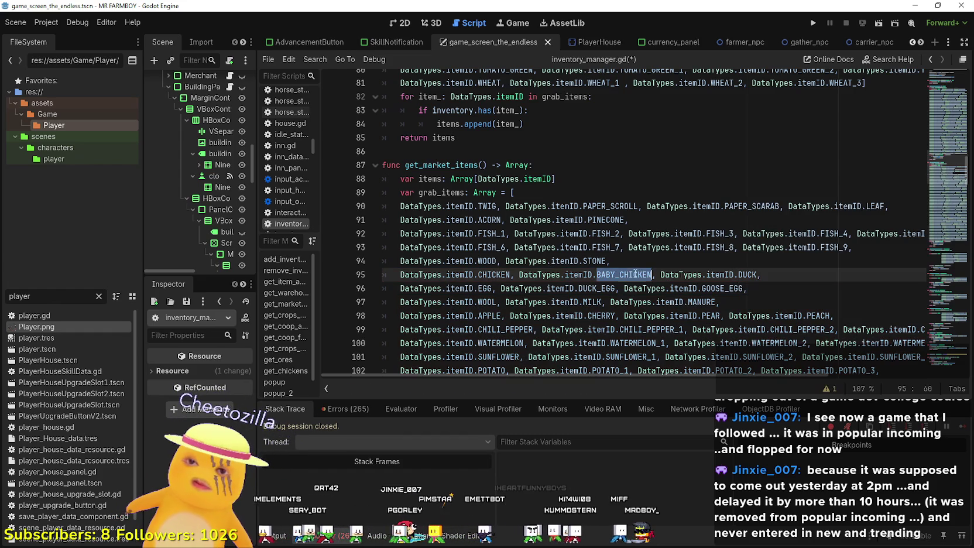
drag(635, 273, 520, 274)
key(BackSpace)
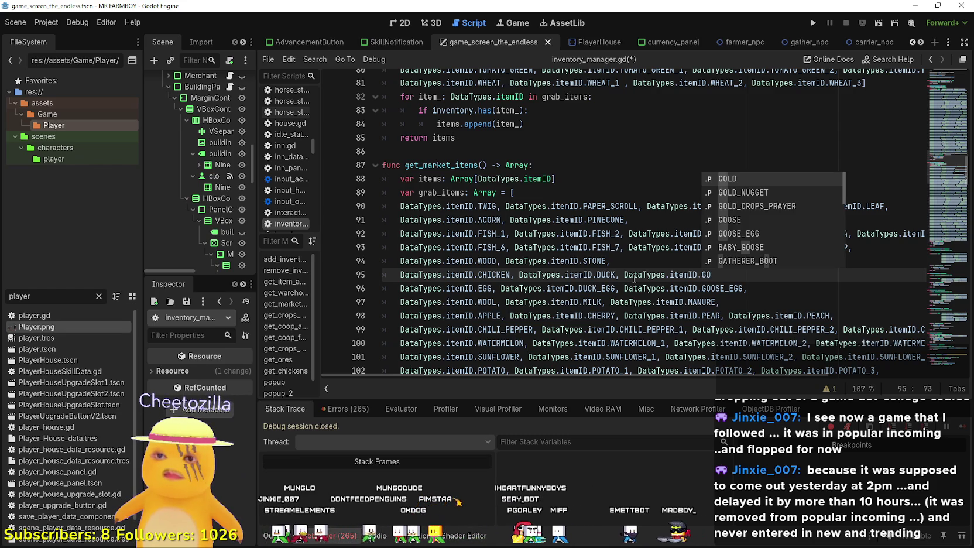
text(OSE)
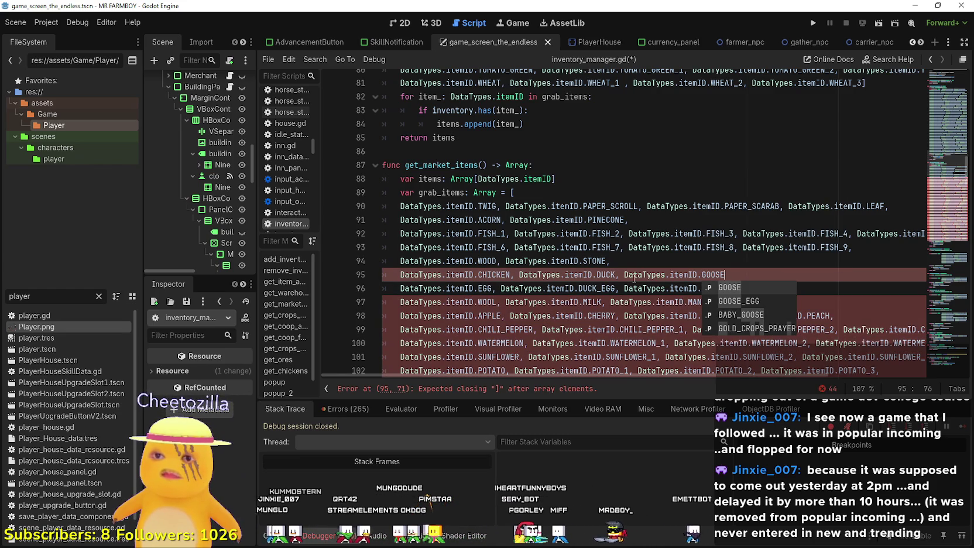
key(Escape)
text(add)
key(Return)
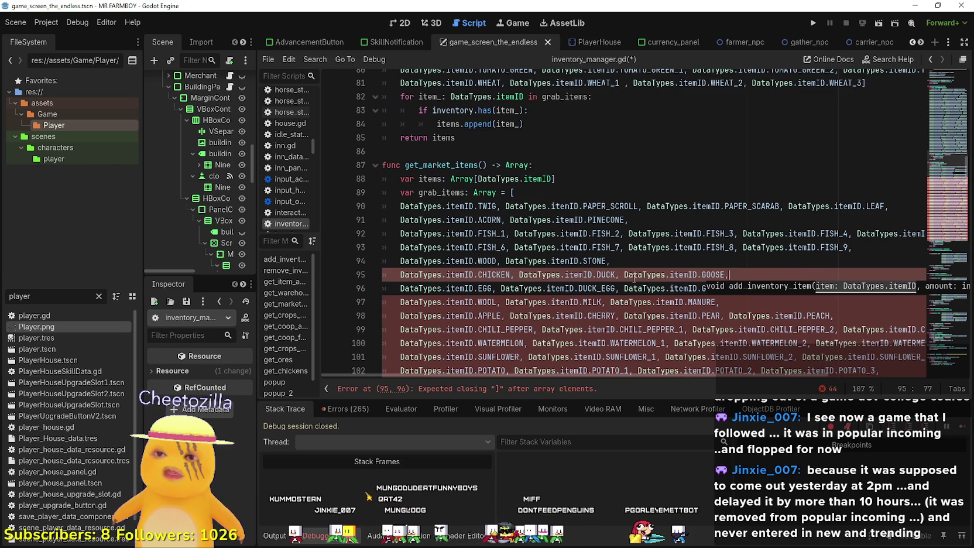
key(Return)
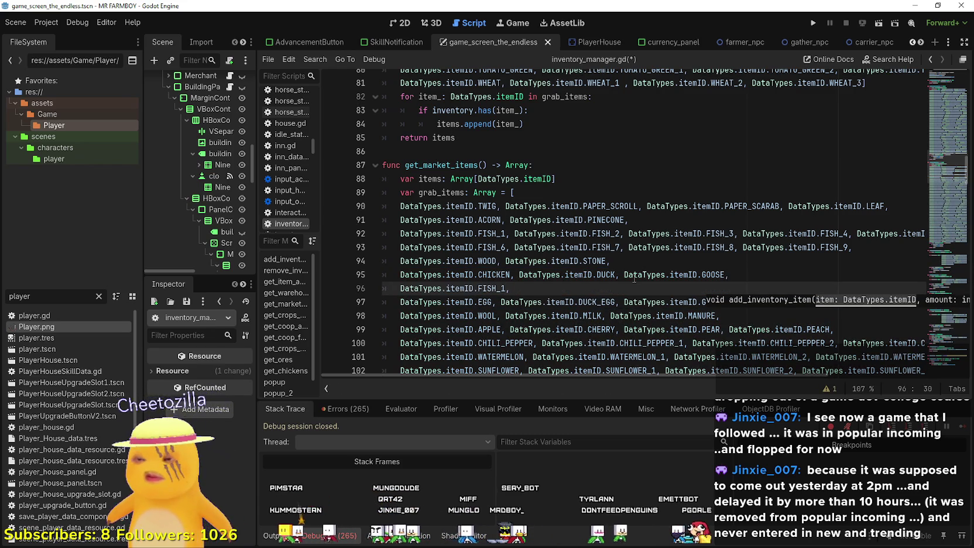
Replace the three FISH_1 entries on line 96 with SHEEP, COW and PIG, then save the script.
double_click(492, 288)
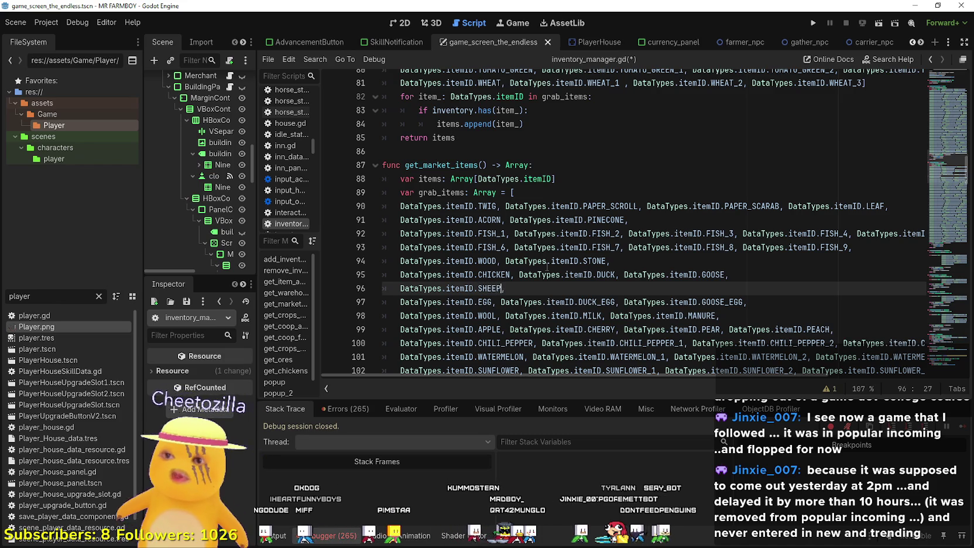
text(, DataTypes.itemID.FISH_1,)
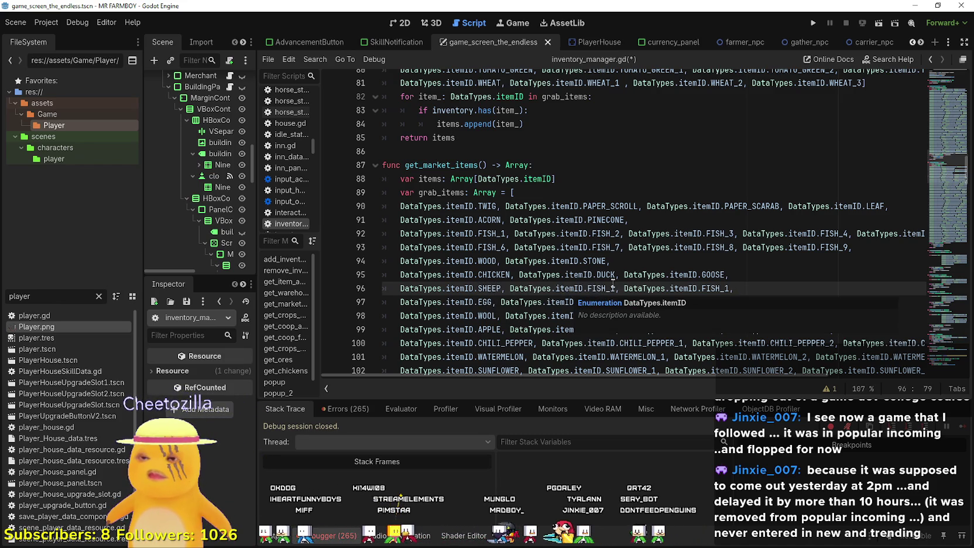
click(608, 288)
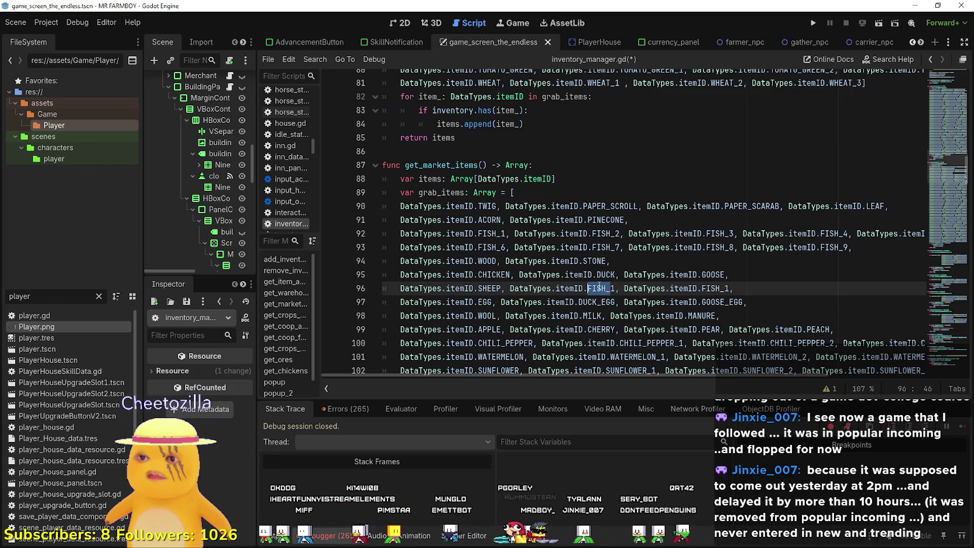
text(COW)
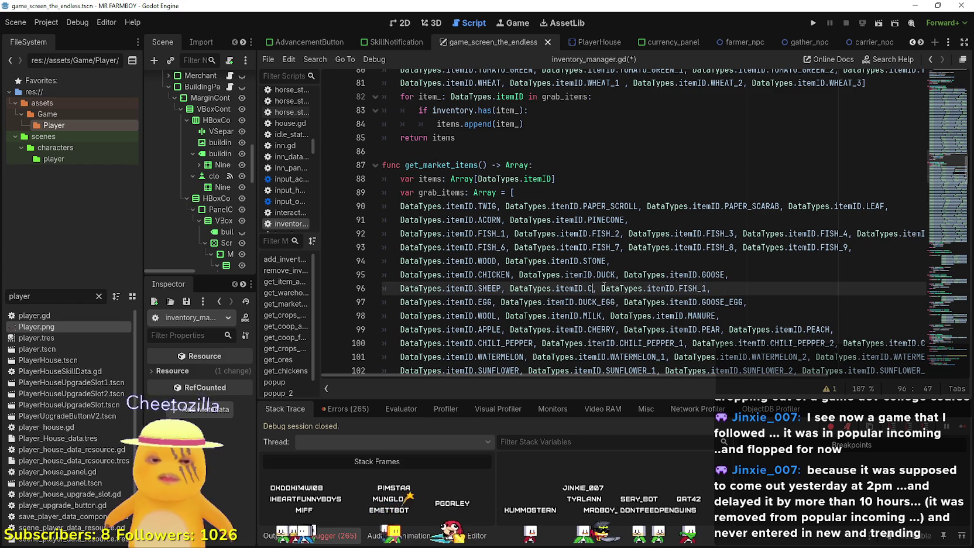
click(720, 288)
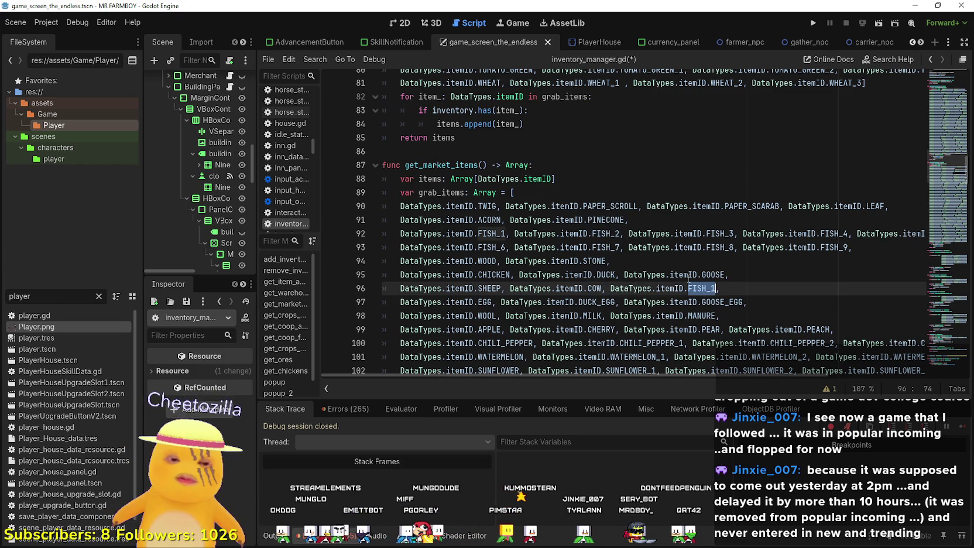
text(IG)
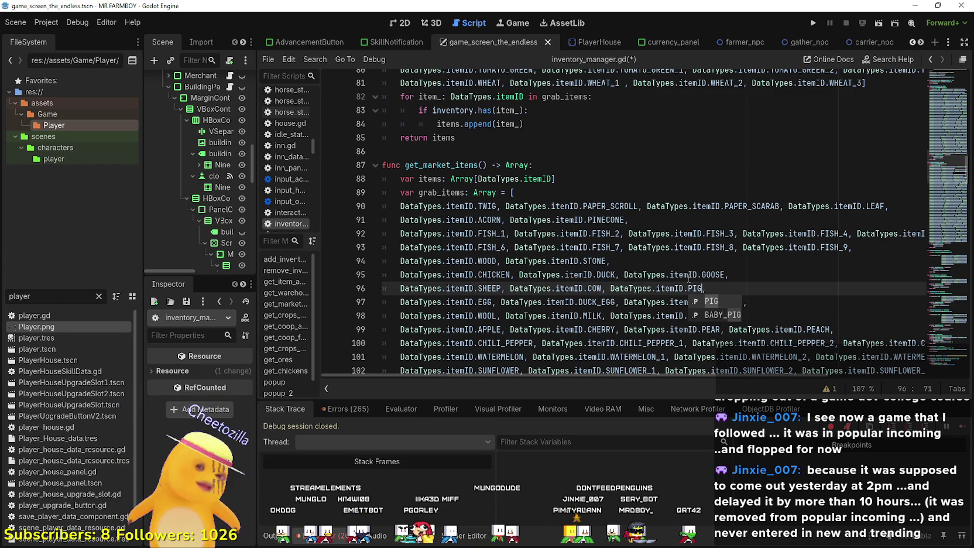
click(715, 258)
key(ctrl+s)
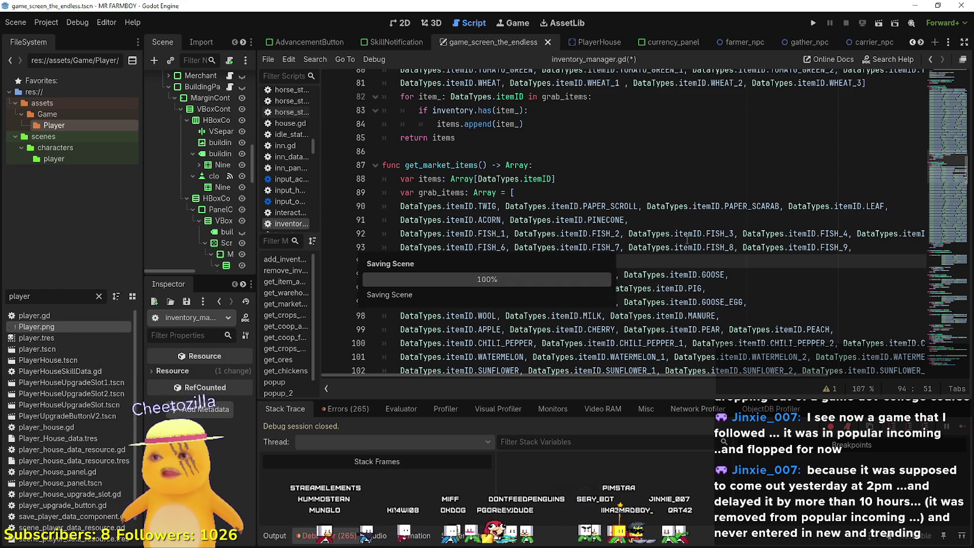
Widen the Scene dock, return to building_panel_endless.gd, and run the project with F5.
scroll(675, 199, up, 5)
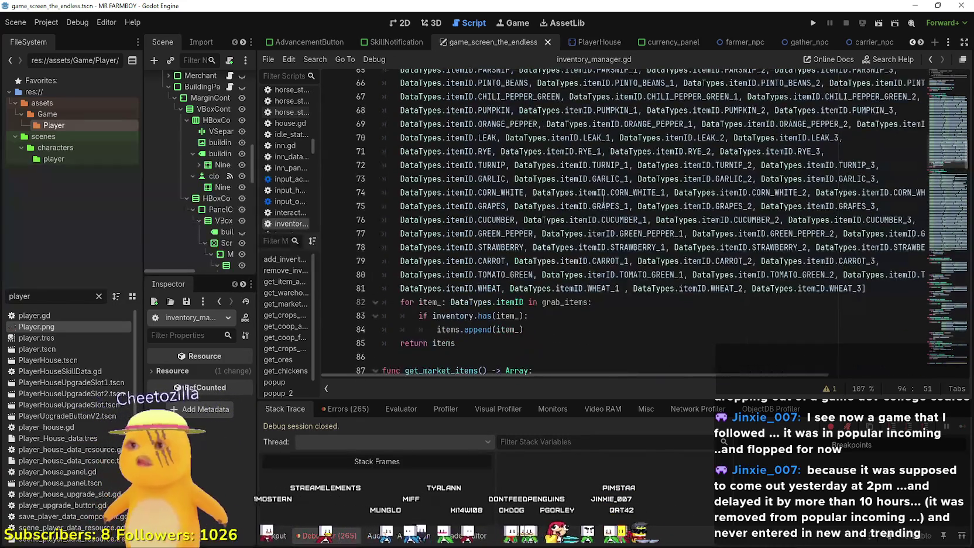
scroll(570, 238, up, 3)
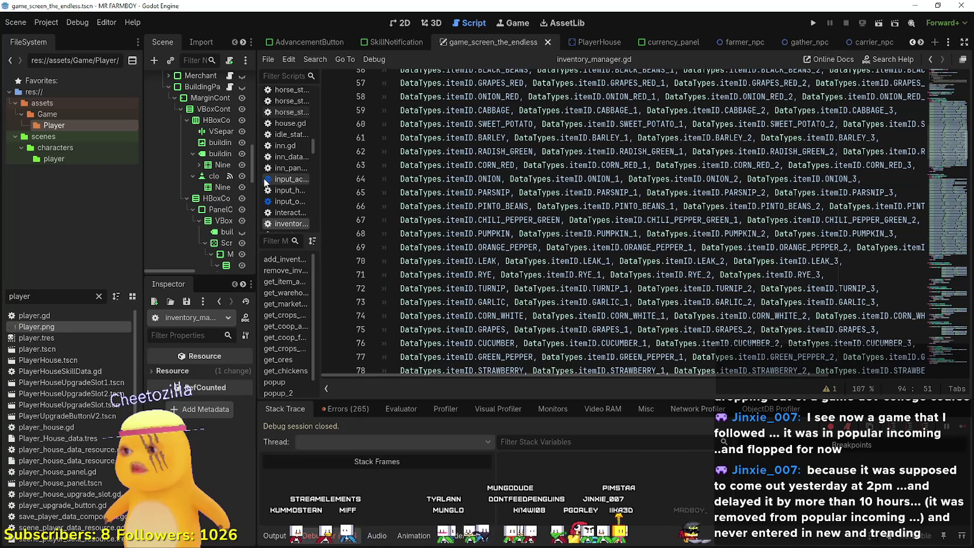
drag(256, 184, 403, 183)
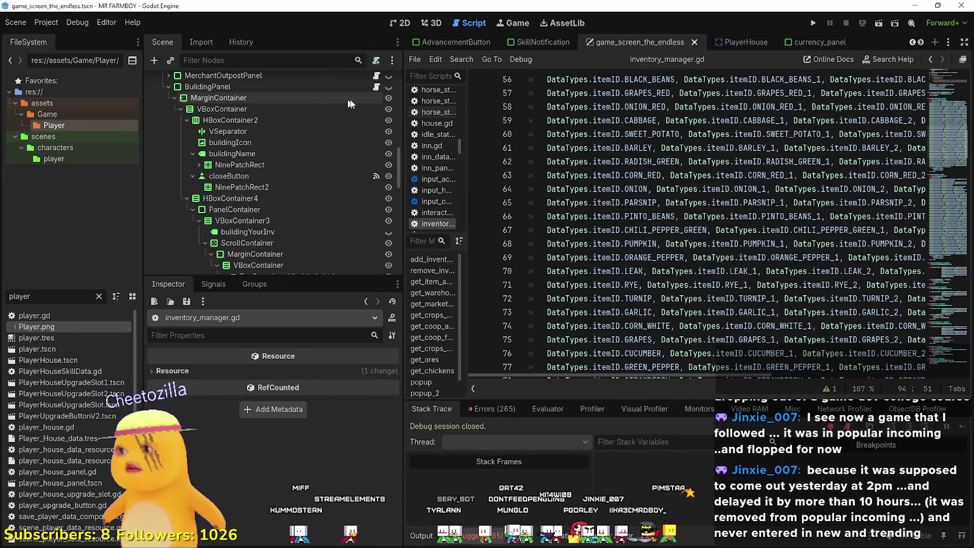
key(alt+Left)
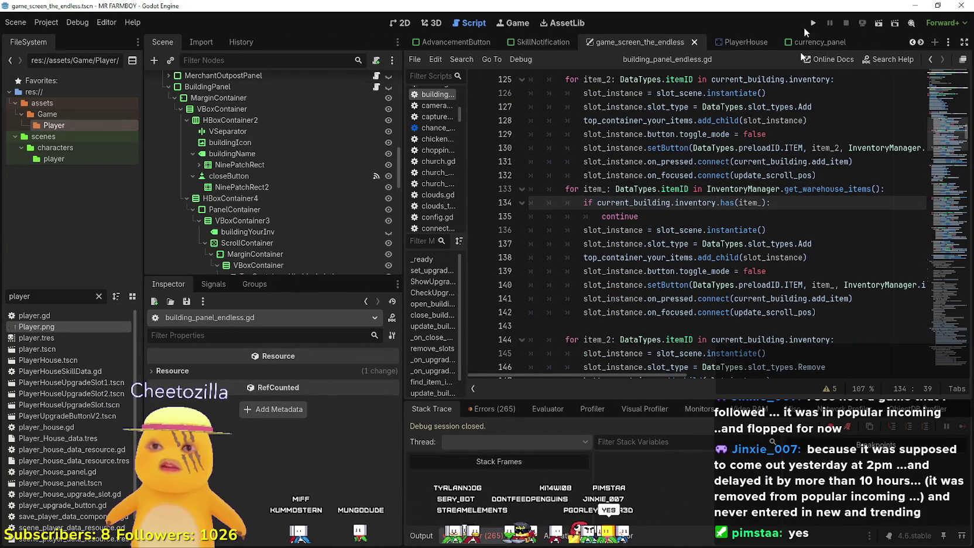
key(F5)
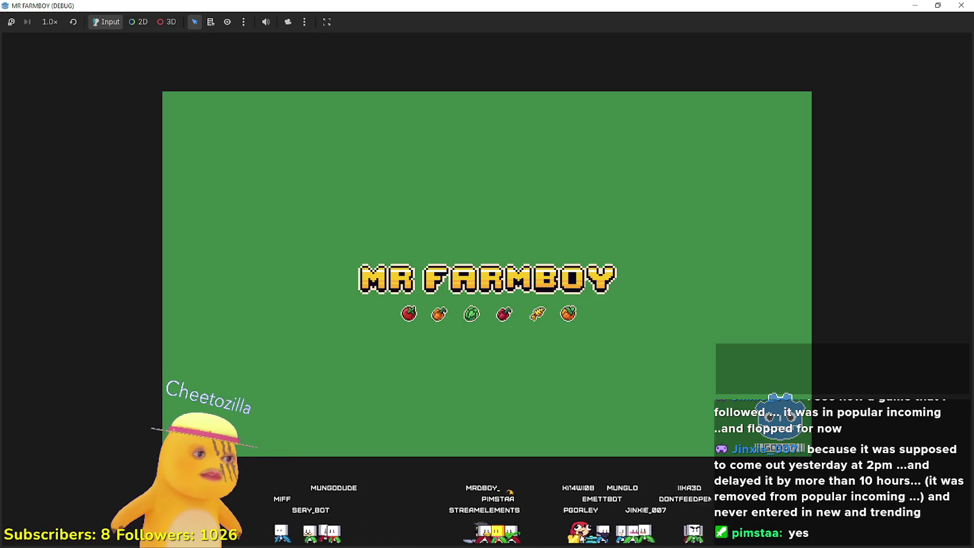
Choose Continue on the MR FARMBOY title screen and load the Save 4 game.
click(961, 5)
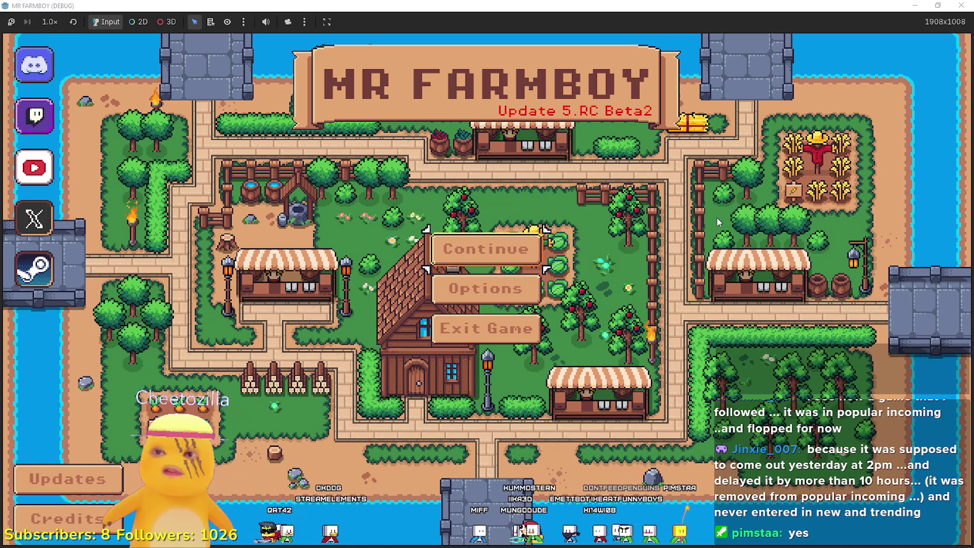
click(529, 238)
scroll(574, 244, down, 2)
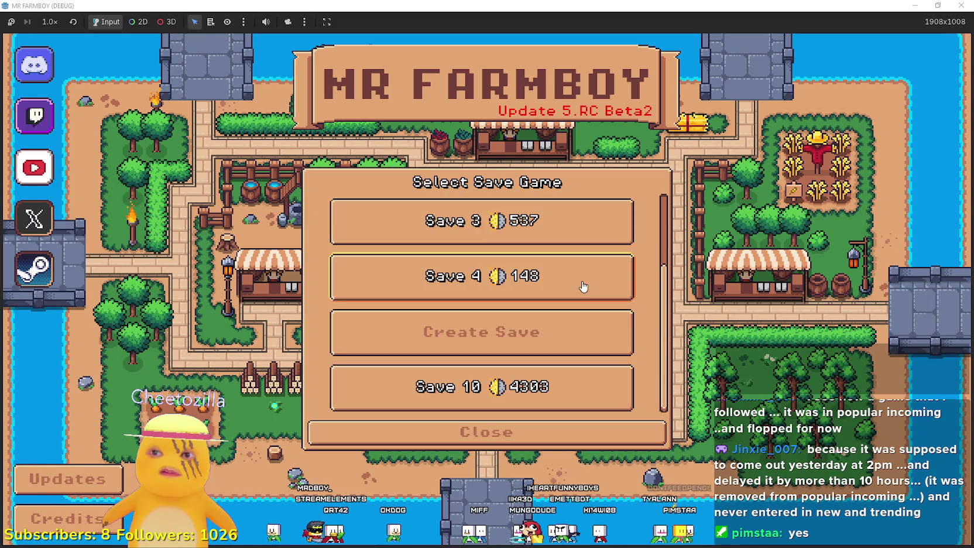
click(571, 300)
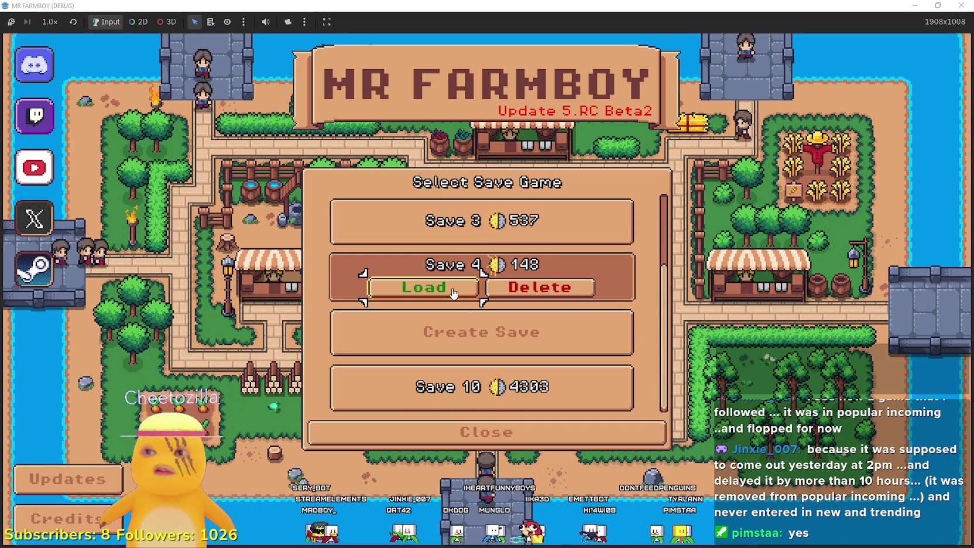
click(387, 290)
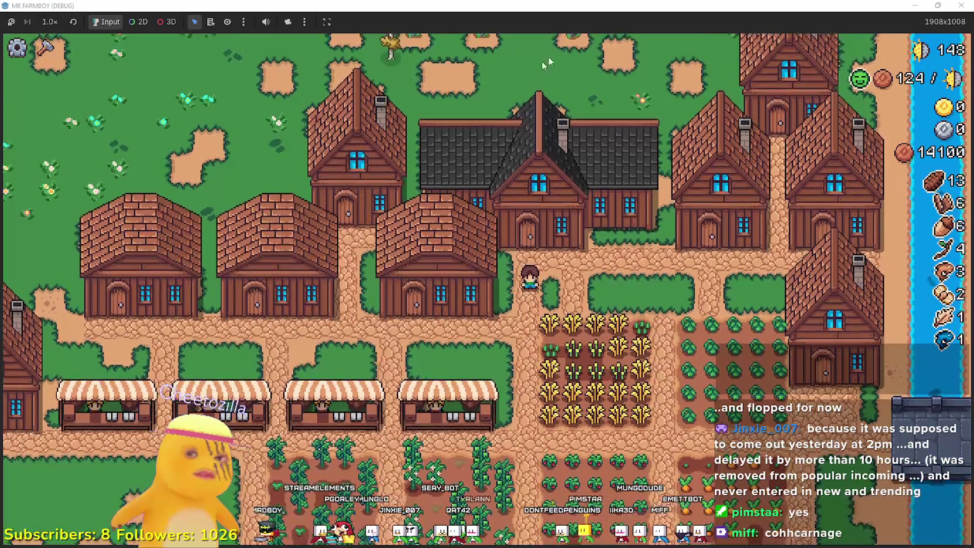
Maximize the game window, walk the player to the coop, check it, then walk back down.
drag(545, 6, 550, 37)
double_click(550, 37)
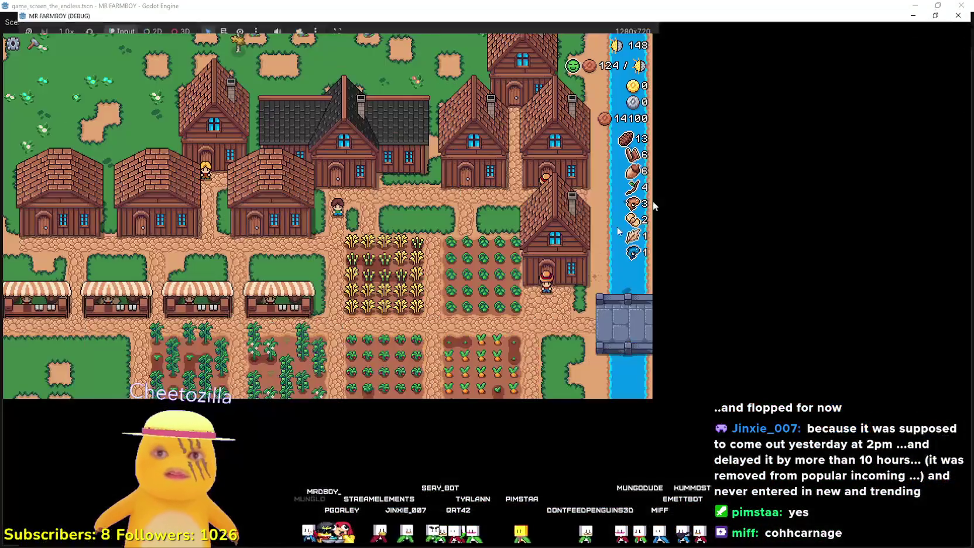
key(Left)
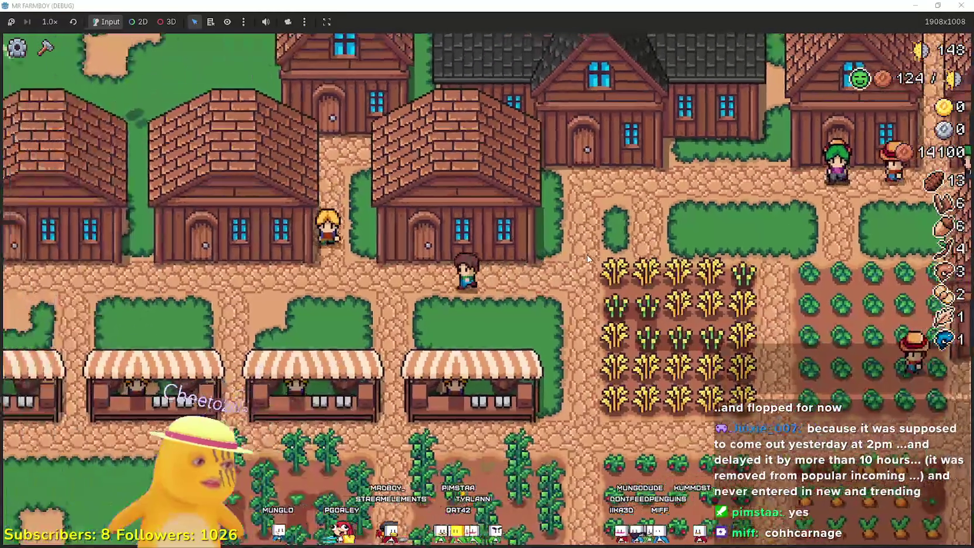
key(Left)
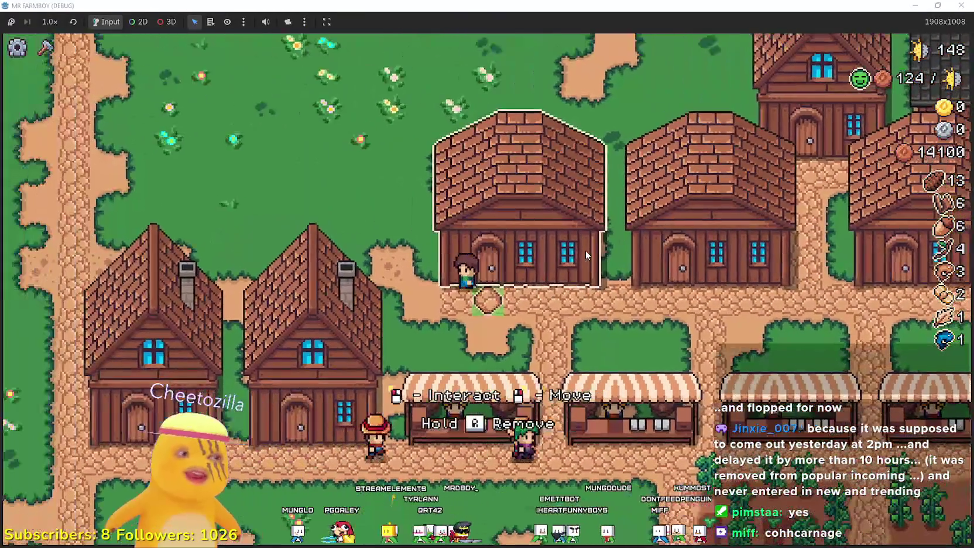
key(Up)
key(Left)
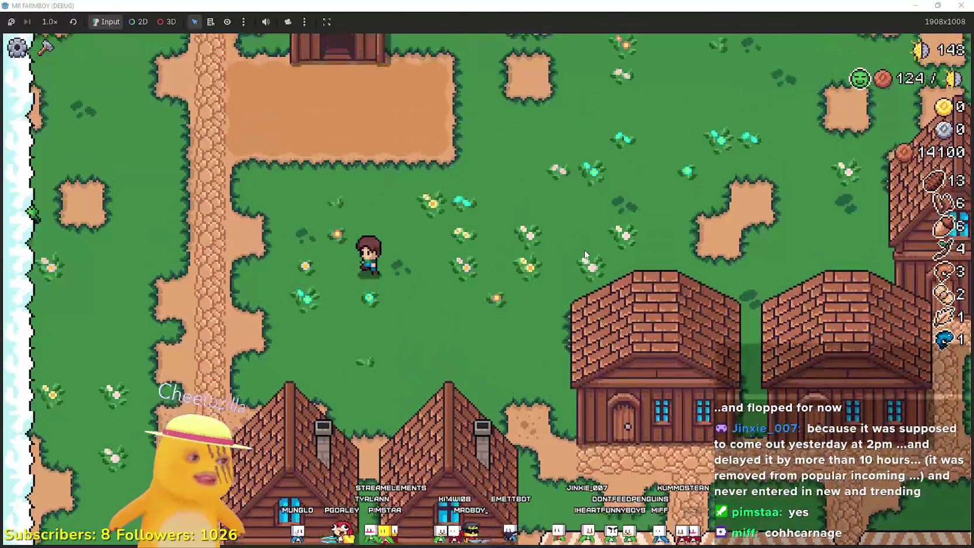
key(Up)
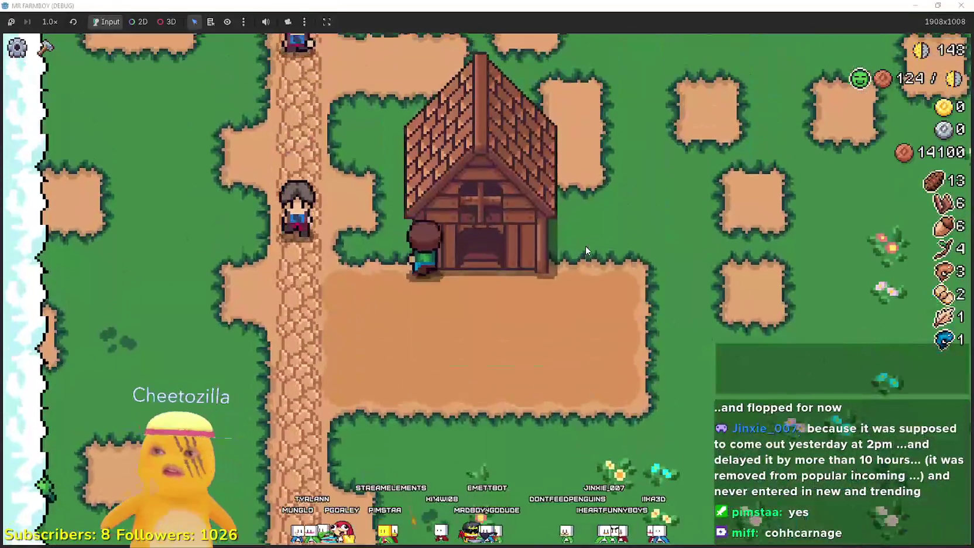
key(e)
key(Escape)
key(Down)
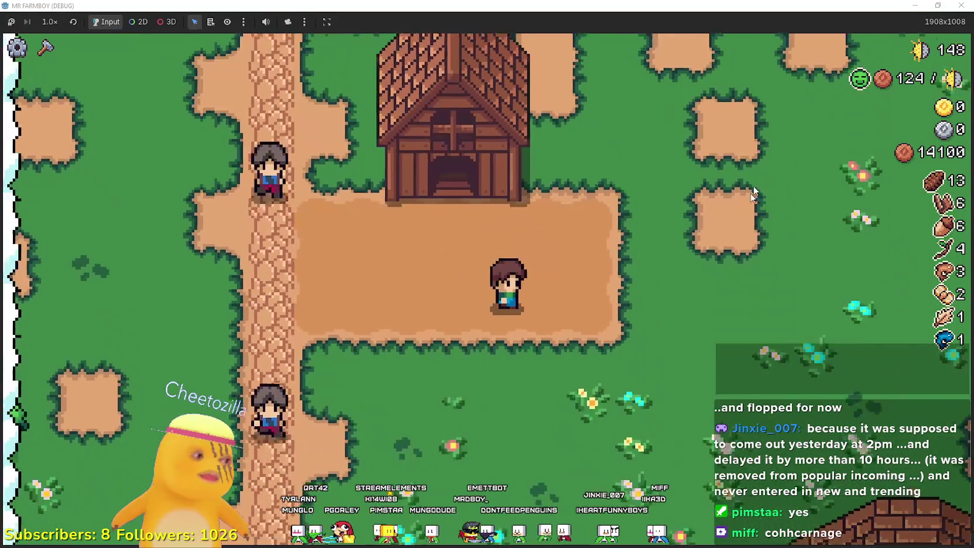
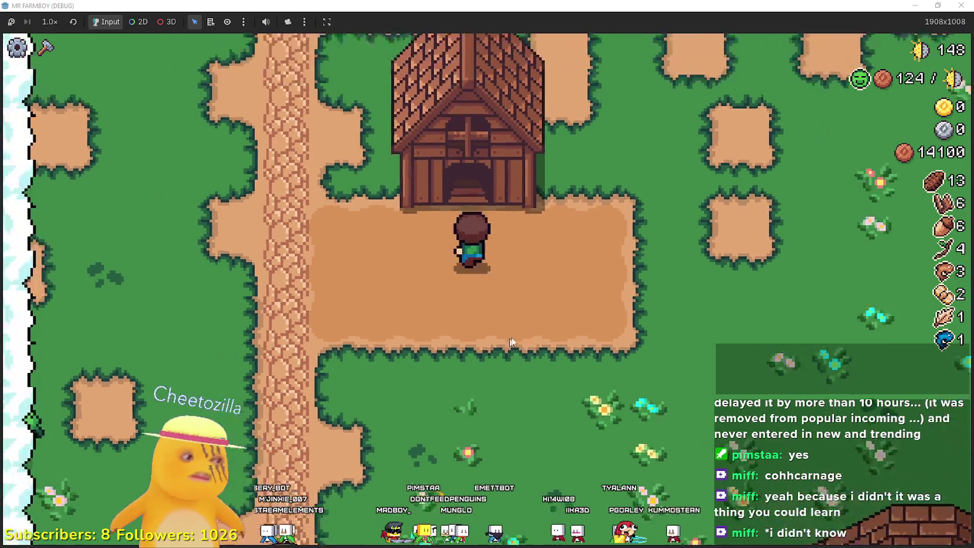
Check the shop panel, then walk from the barn through the village to the pepper field.
key(b)
key(Escape)
key(s)
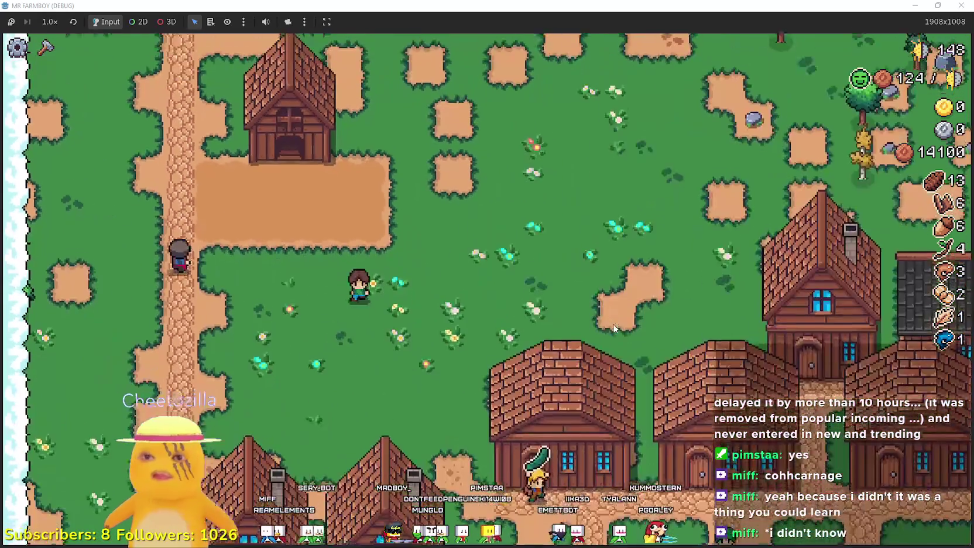
key(d)
key(s)
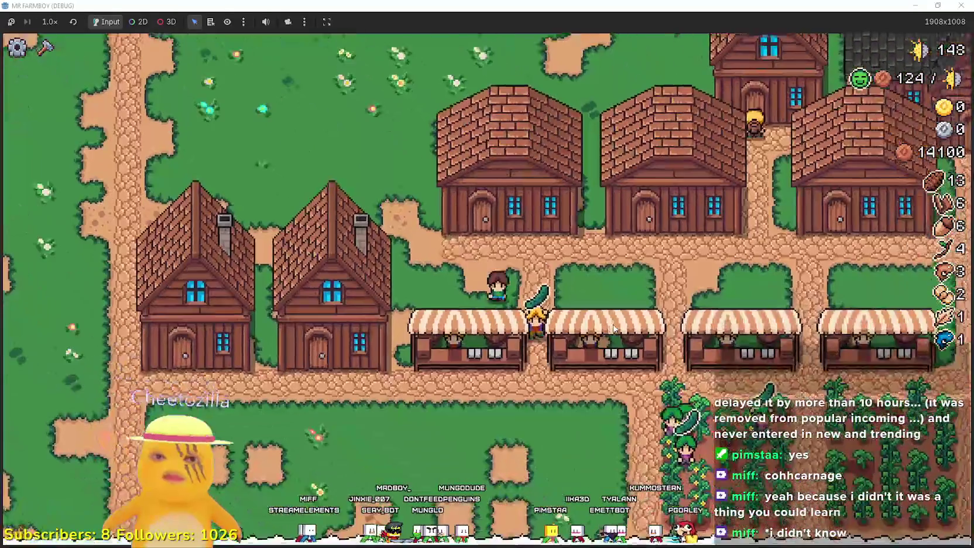
key(d)
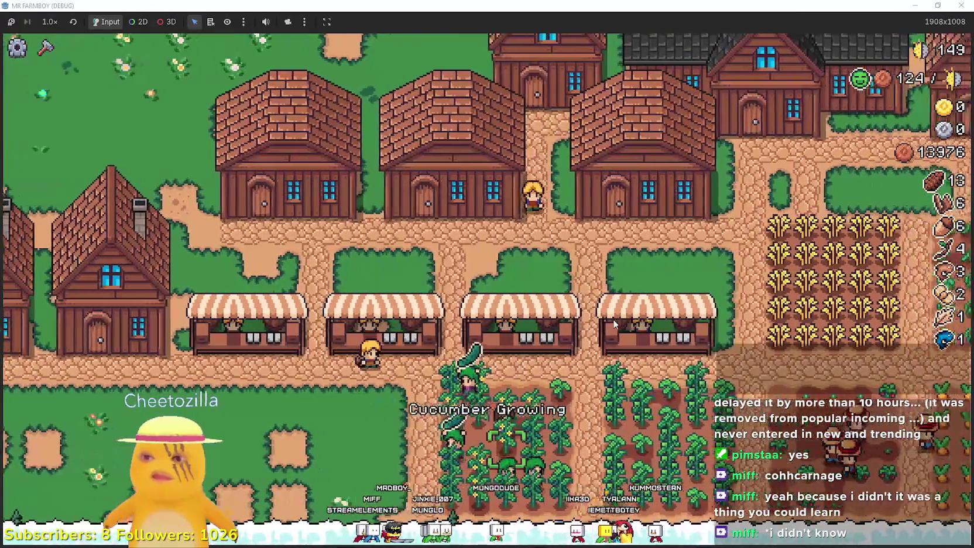
key(w)
key(s)
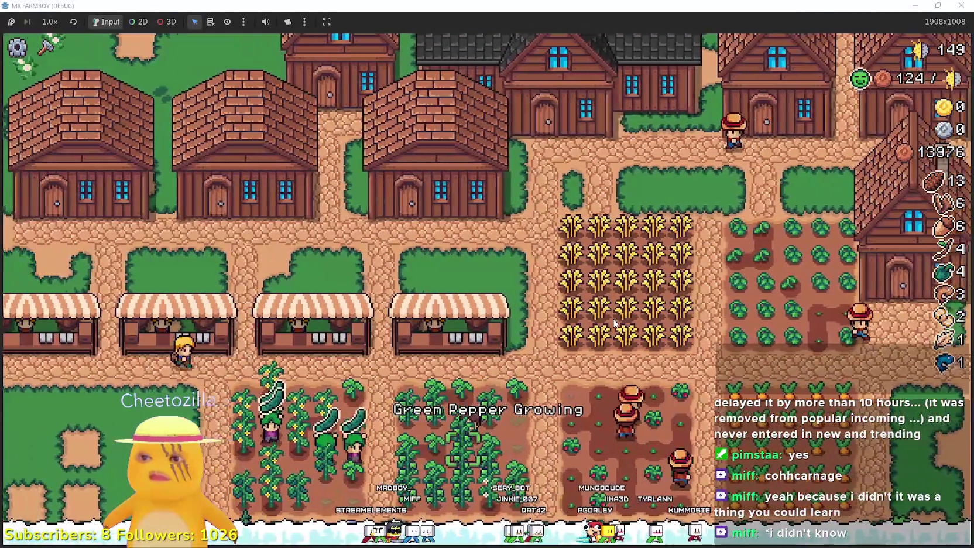
Harvest every wheat row, bottom to top, bringing the wheat count to 15.
key(d)
key(w)
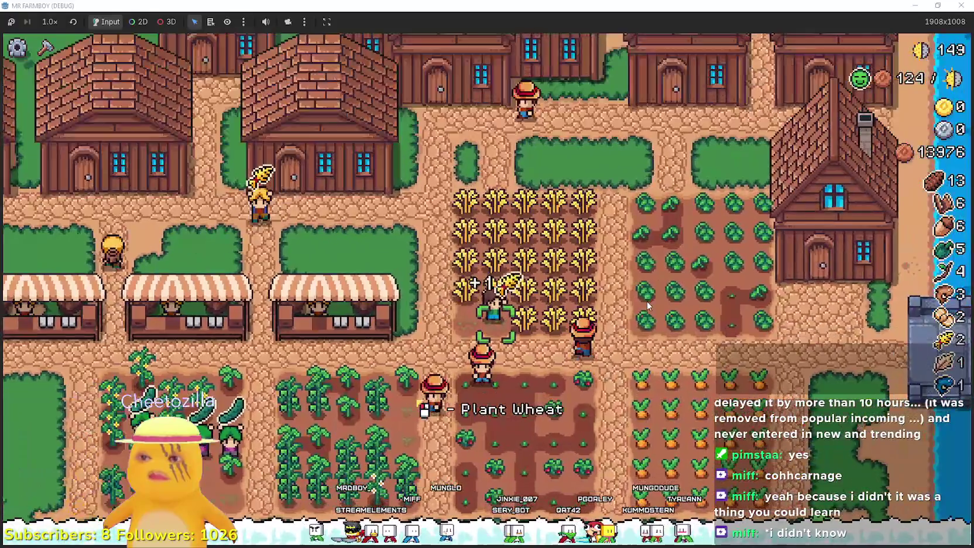
key(d)
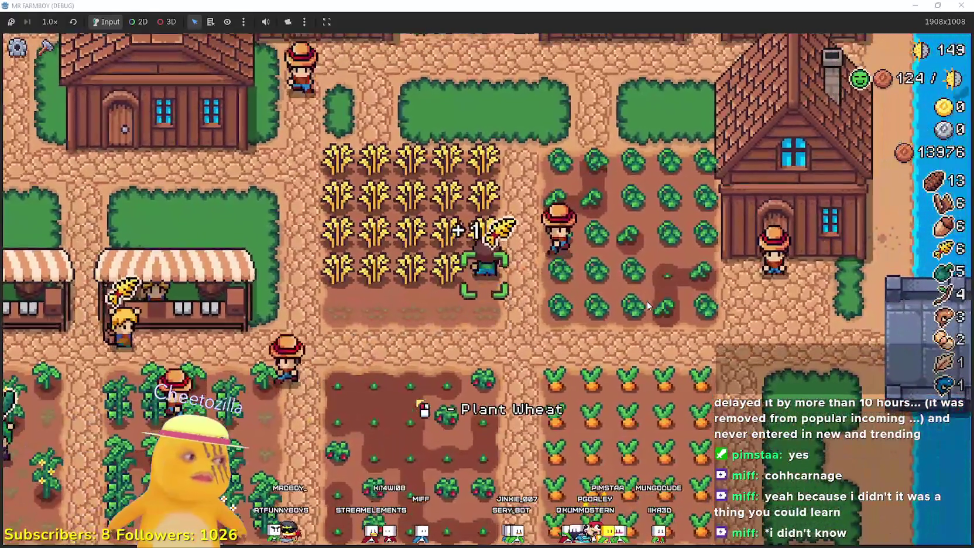
key(a)
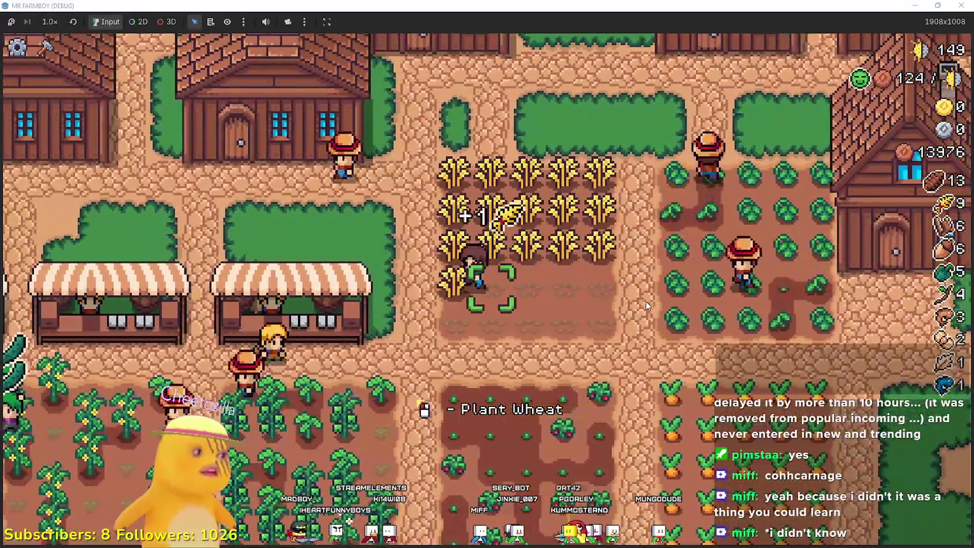
key(w)
key(d)
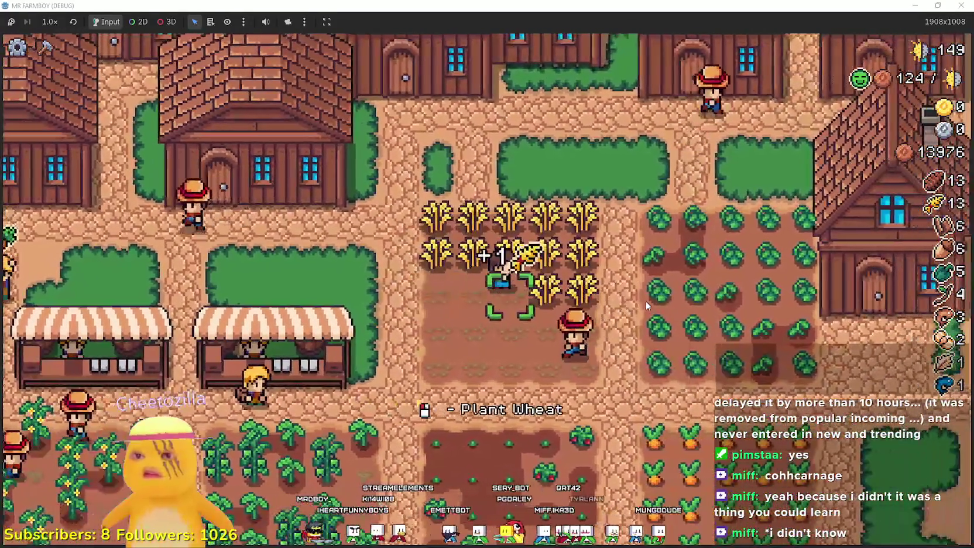
key(a)
scroll(645, 301, down, 3)
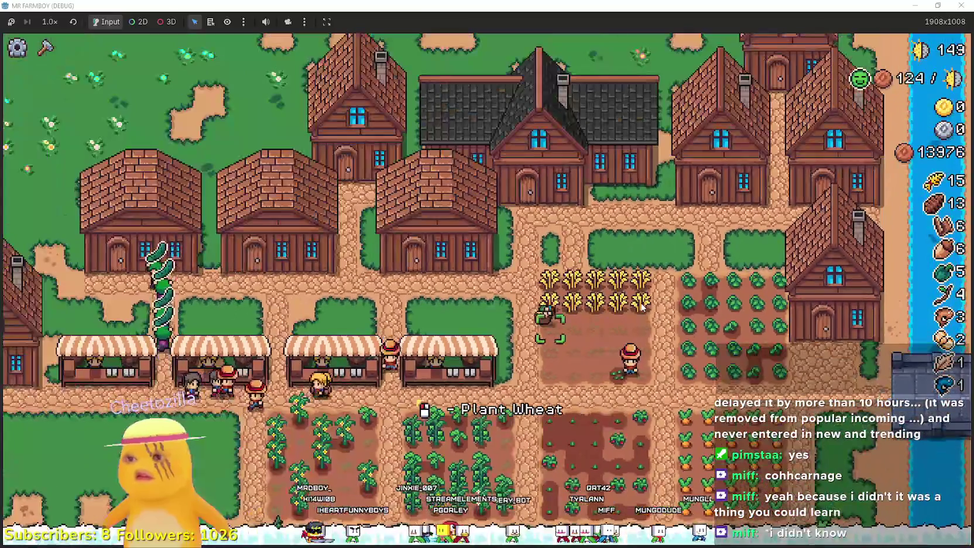
Walk to the warehouse and check its inventory twice.
key(a)
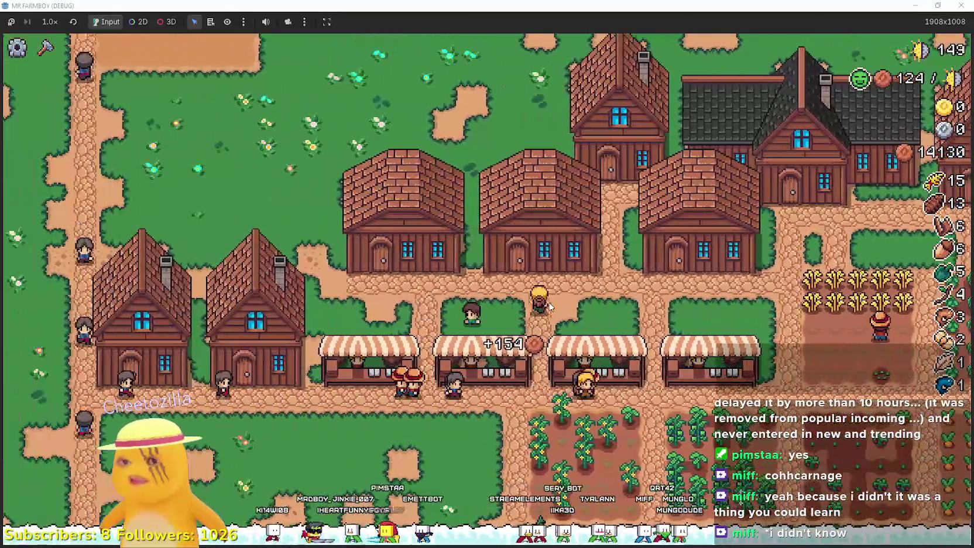
key(a)
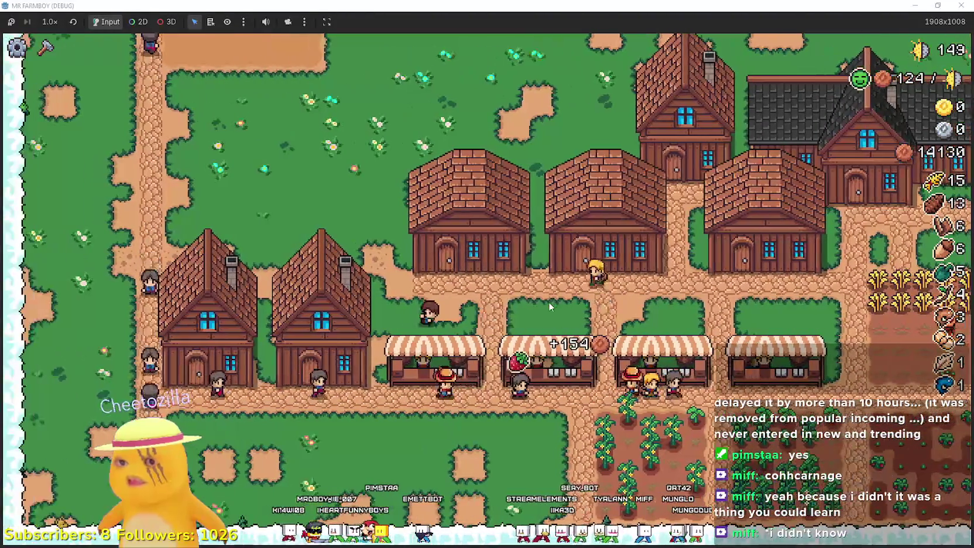
key(e)
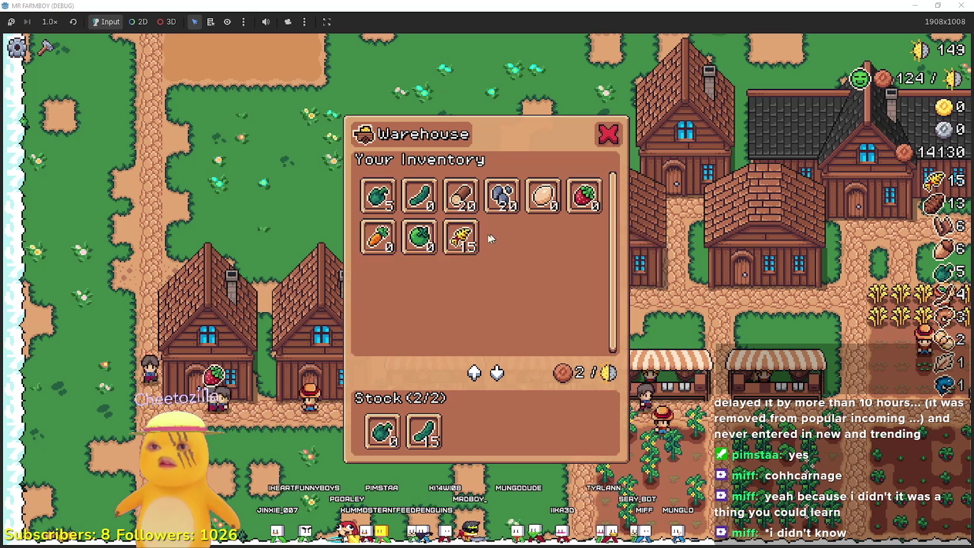
key(Escape)
key(d)
key(d)
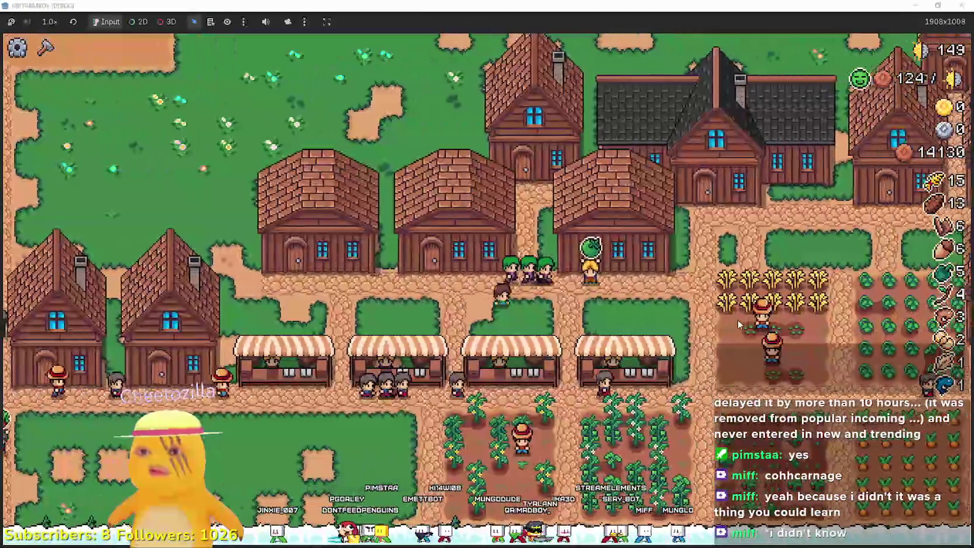
key(e)
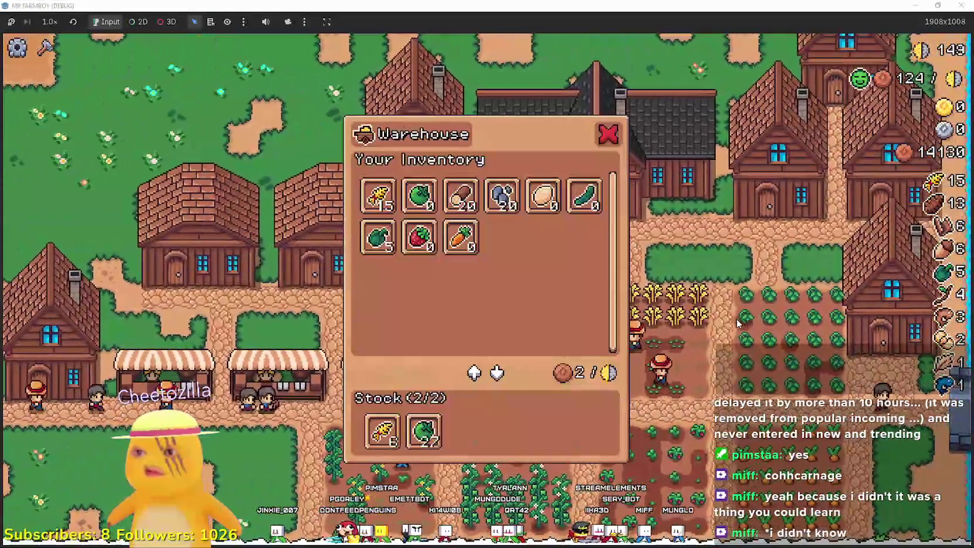
key(Escape)
Walk north past the player's house, check the crafting panel, and return to the village.
key(a)
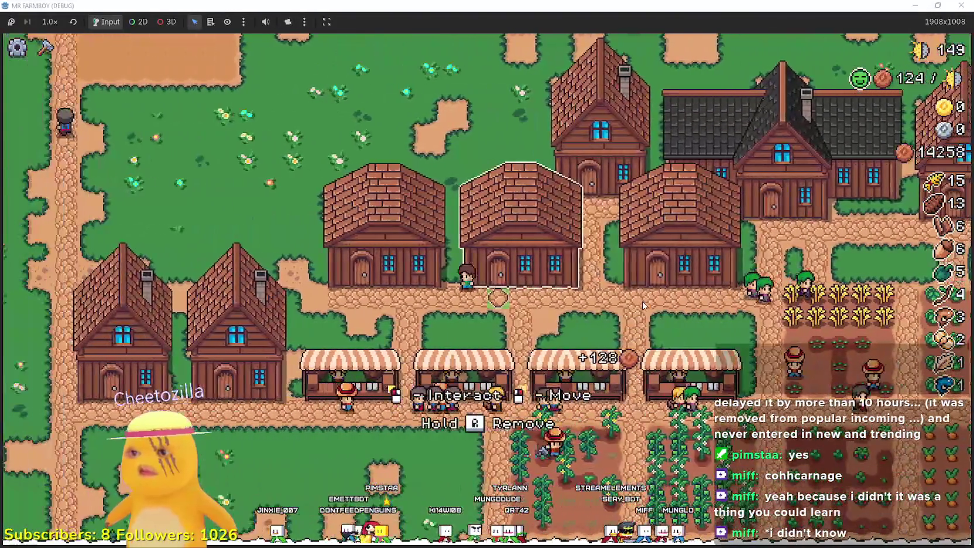
key(w)
key(c)
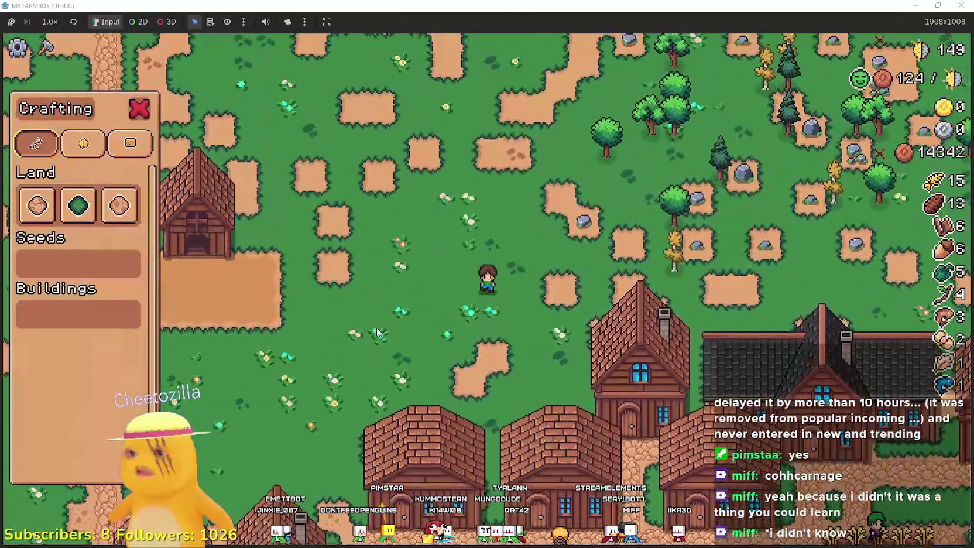
key(Escape)
key(s)
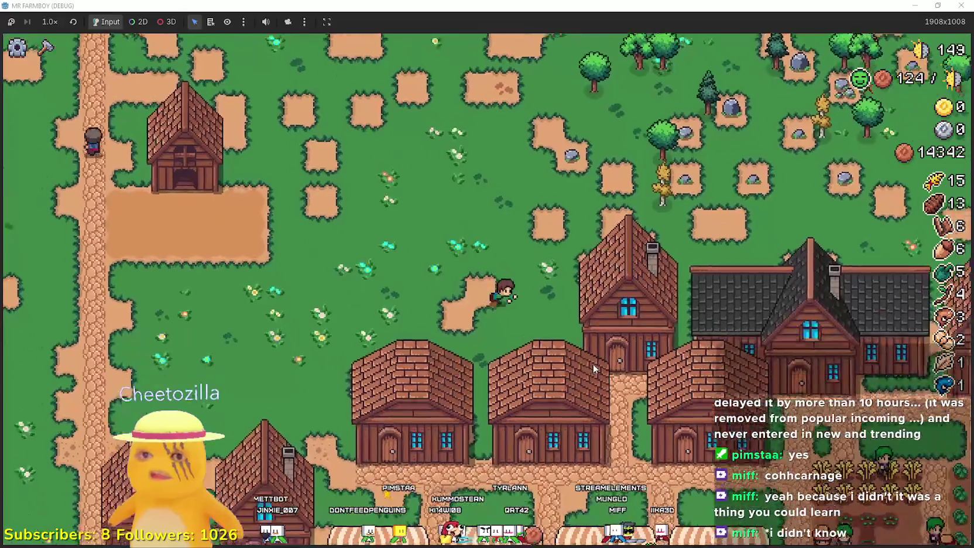
key(d)
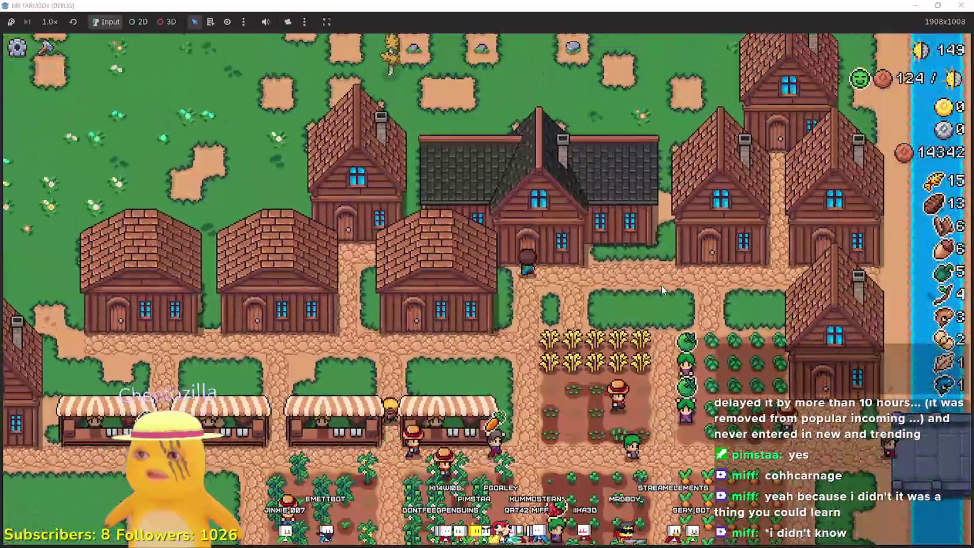
In the Player House skill tree, unlock Market, House, Upkeep, Warehouse, Farmers, Gatherers, Carriers and Bridge.
key(e)
click(165, 237)
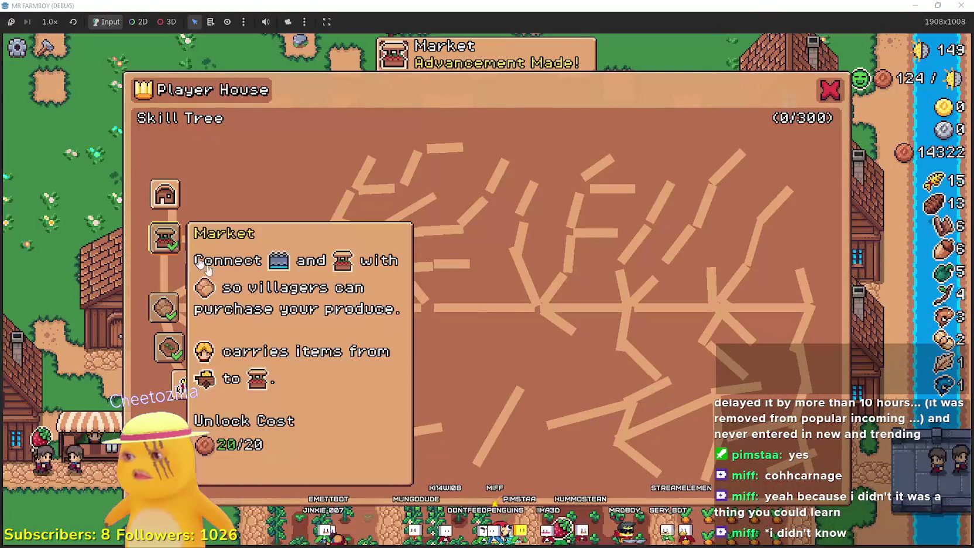
click(165, 193)
click(205, 238)
click(178, 157)
click(217, 157)
click(252, 157)
click(297, 159)
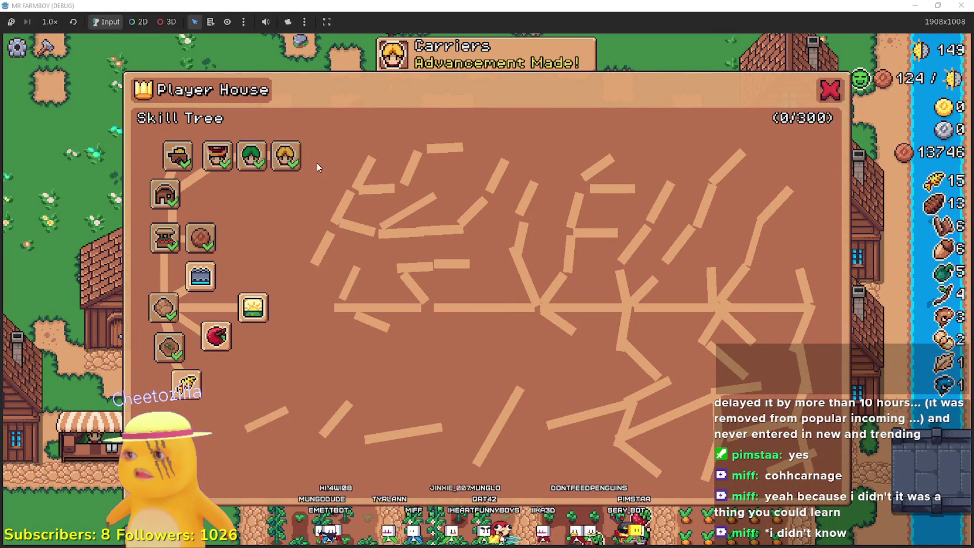
click(200, 276)
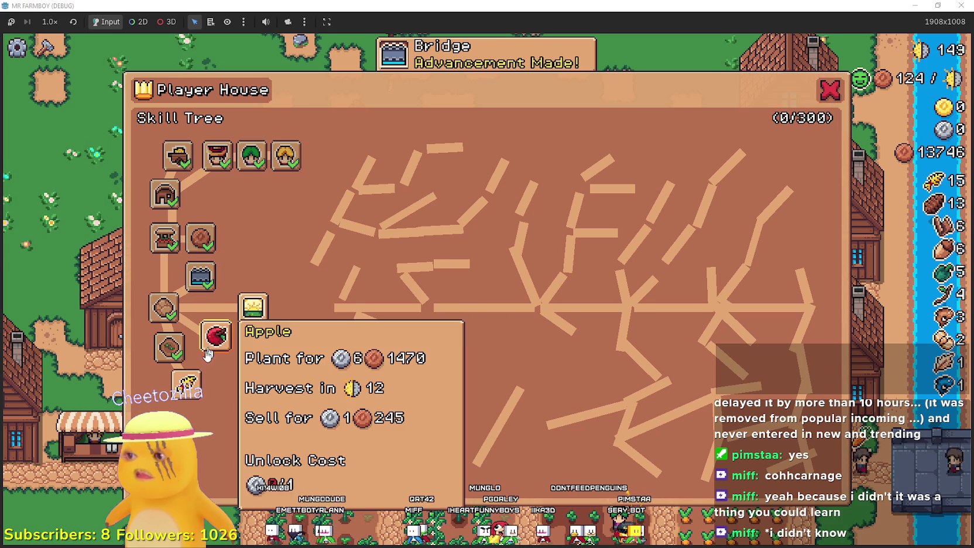
Unlock Wheat, Green Tomato, Carrot, Strawberry, Green Pepper and Grapes crops plus neighbouring tile skills.
click(196, 383)
click(202, 420)
click(176, 463)
click(228, 464)
click(246, 426)
click(294, 401)
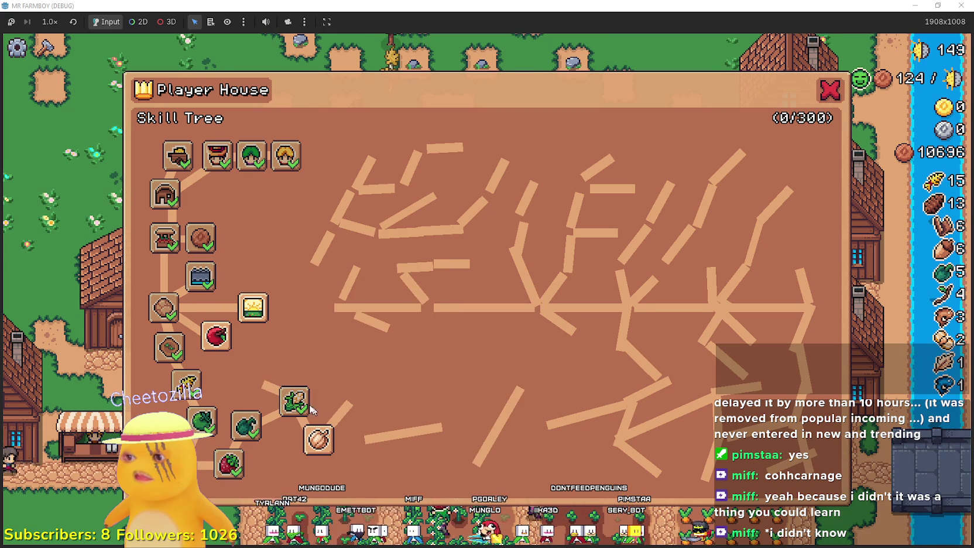
click(253, 307)
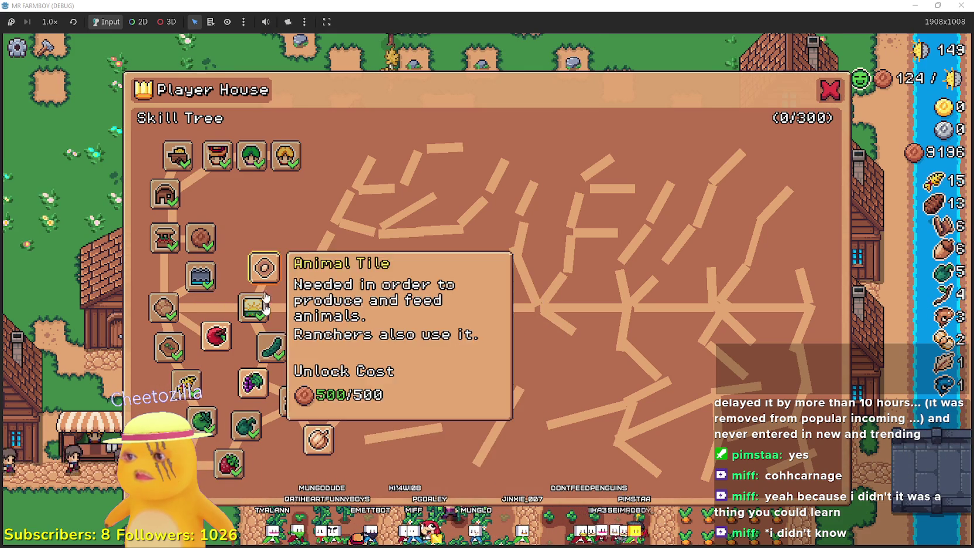
click(262, 382)
Unlock Coop, Chickens and Ranchers, then close the skill tree and head for the field.
click(264, 268)
click(224, 201)
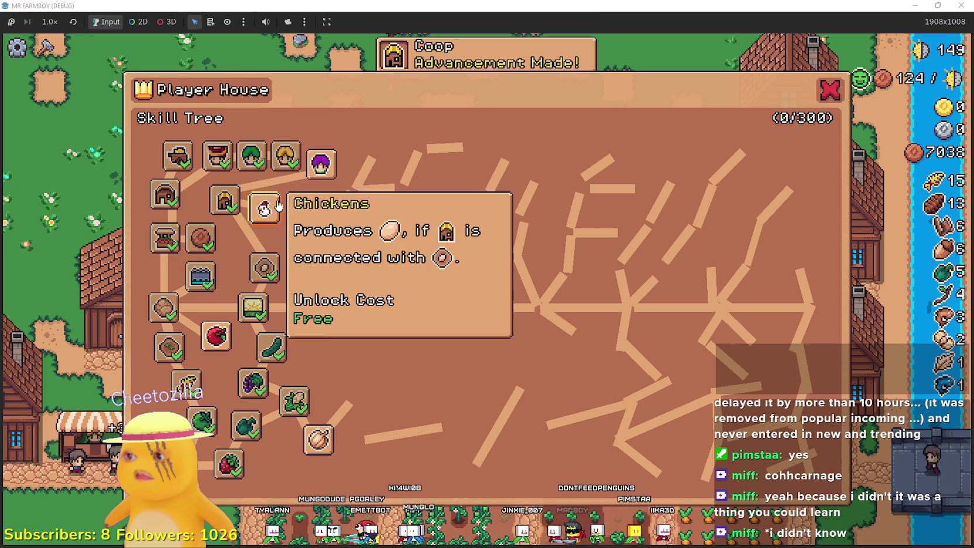
click(271, 208)
click(321, 164)
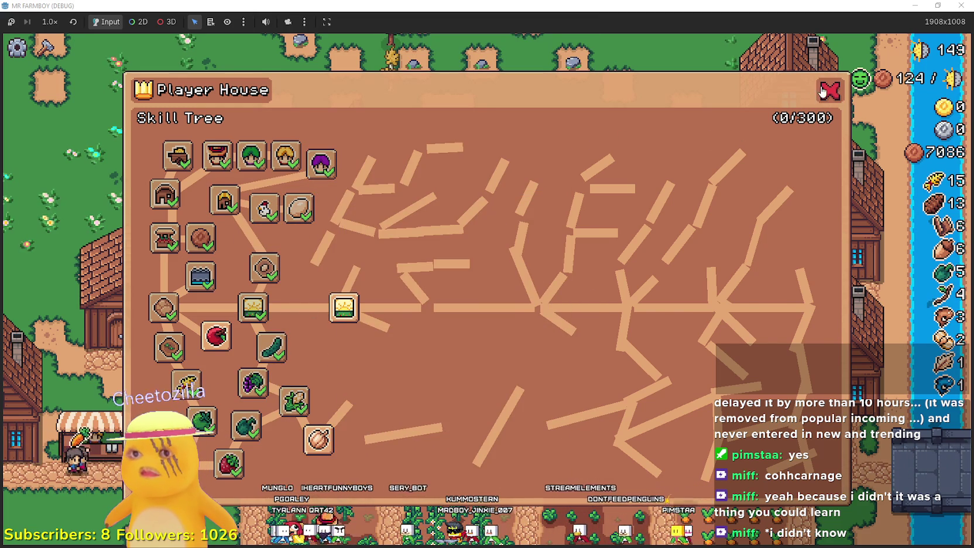
key(Escape)
right_click(460, 296)
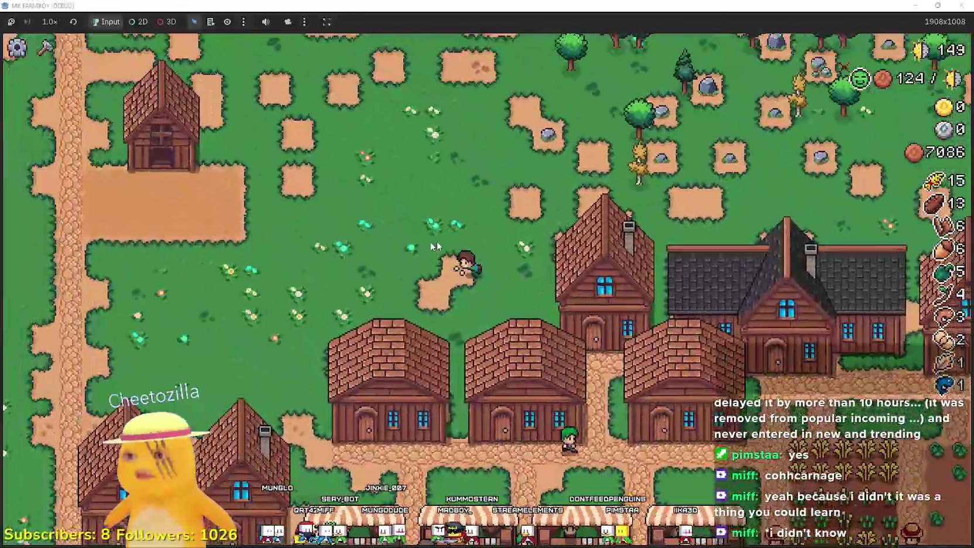
Build a Warehouse from the crafting panel and place it in the open field.
key(c)
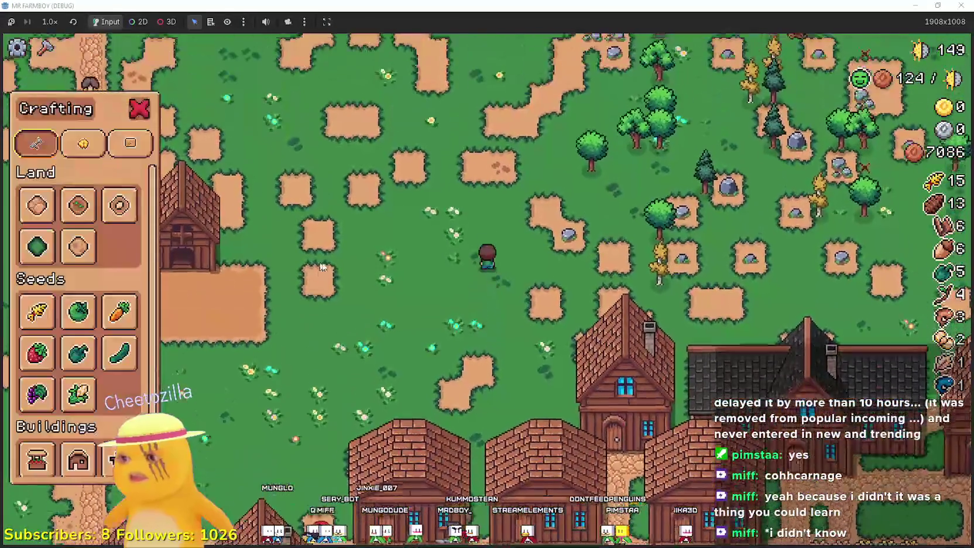
key(c)
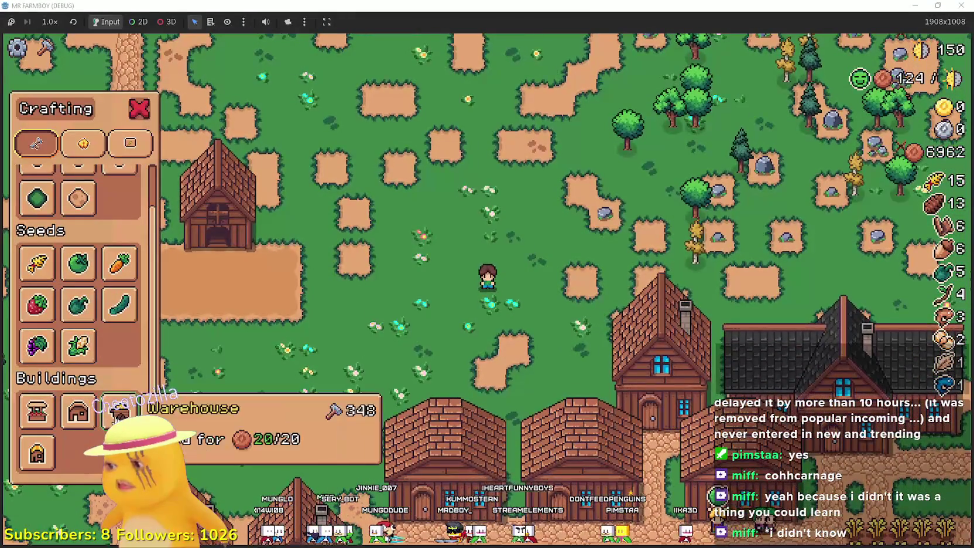
click(120, 411)
click(646, 333)
Check sell prices for the new Warehouse's 20 logs, 20 stone and 15 wheat.
click(646, 332)
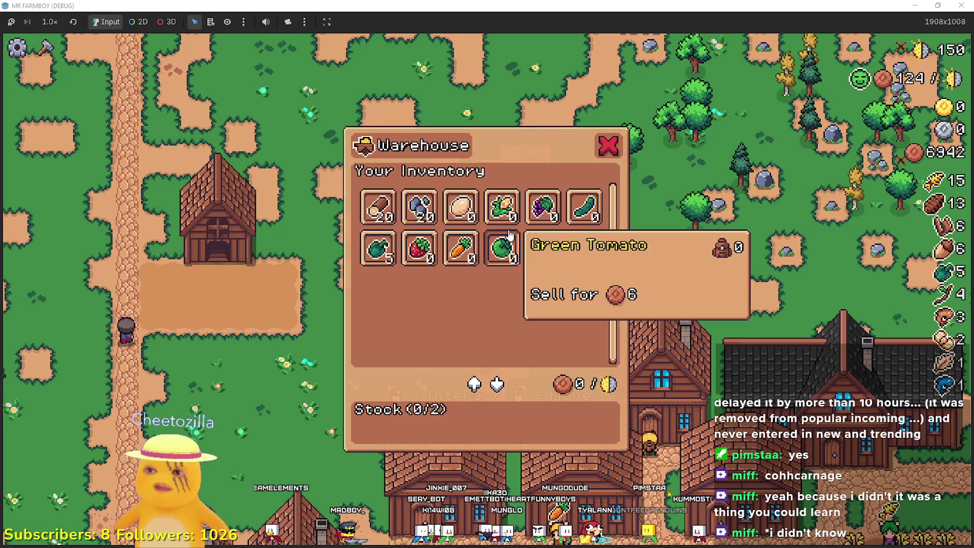
mouse_move(539, 248)
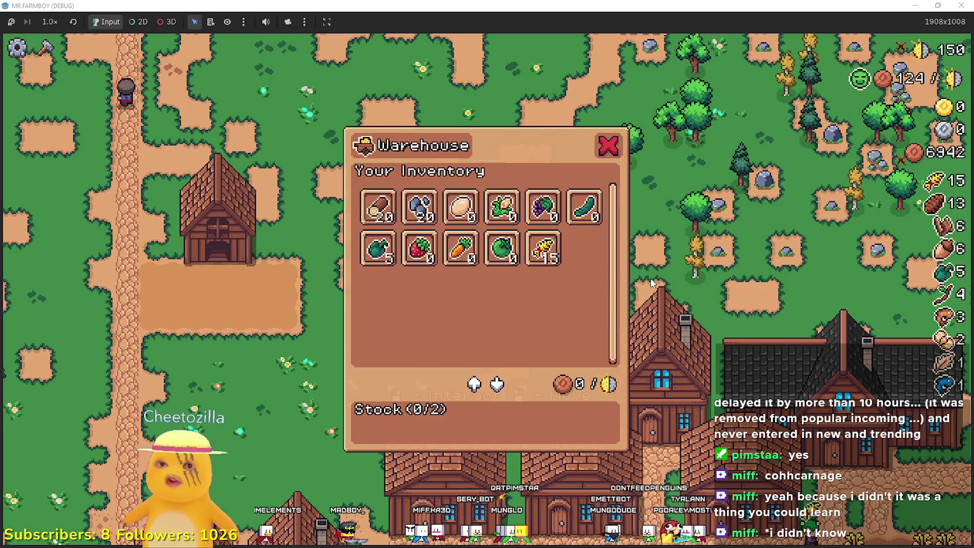
mouse_move(447, 257)
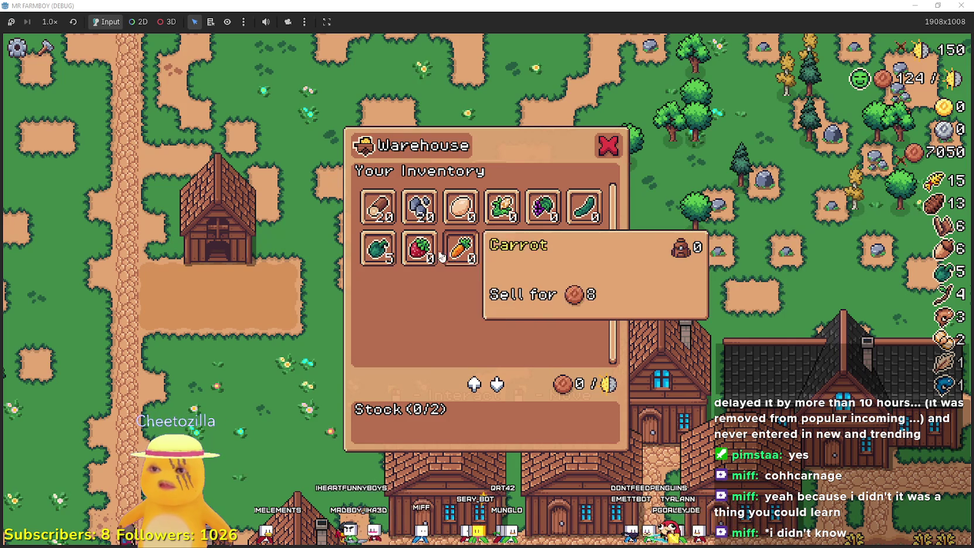
mouse_move(583, 214)
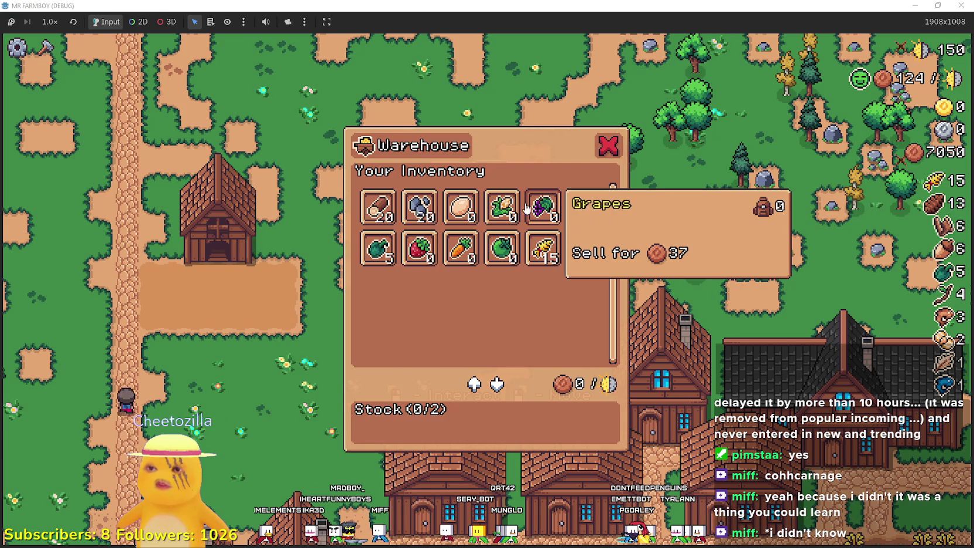
mouse_move(533, 215)
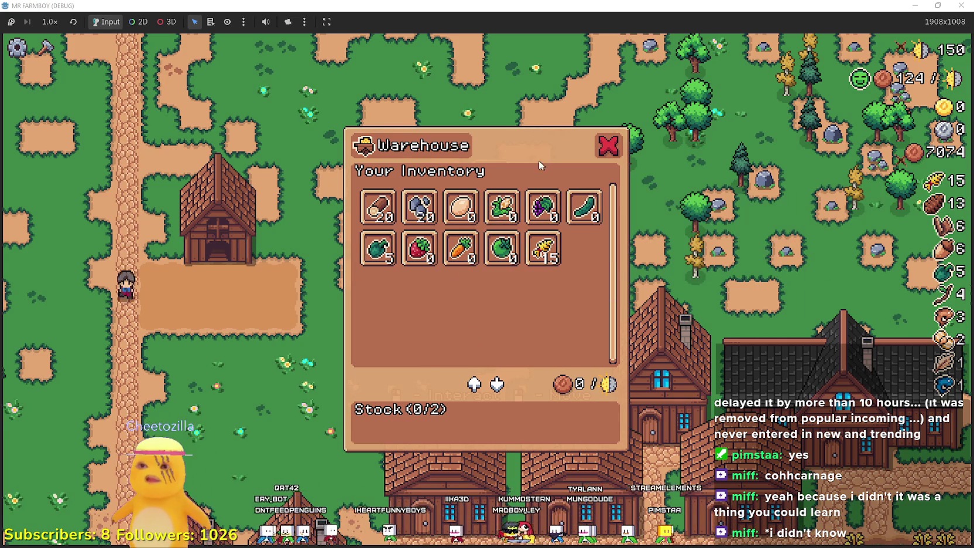
Close the Warehouse inventory, reopen it briefly, and close it again.
click(619, 153)
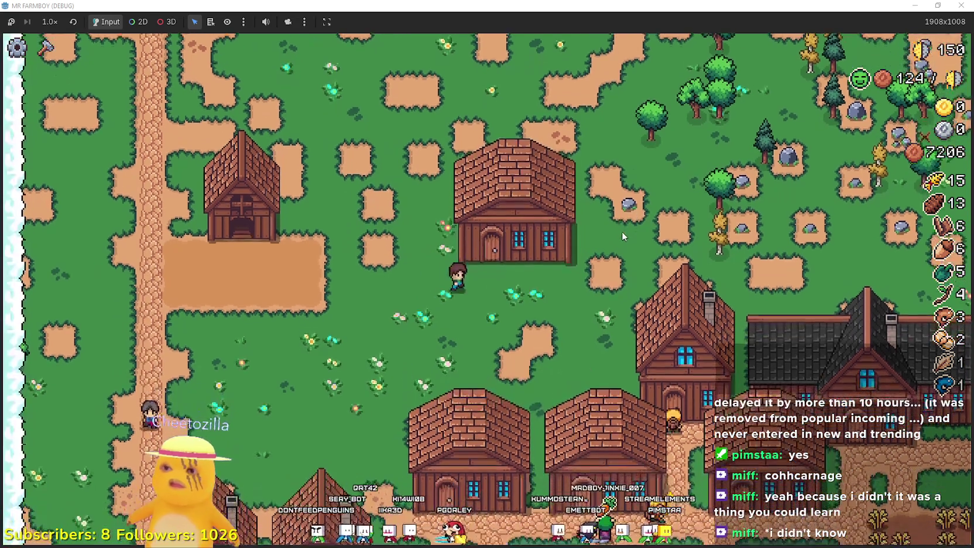
click(622, 231)
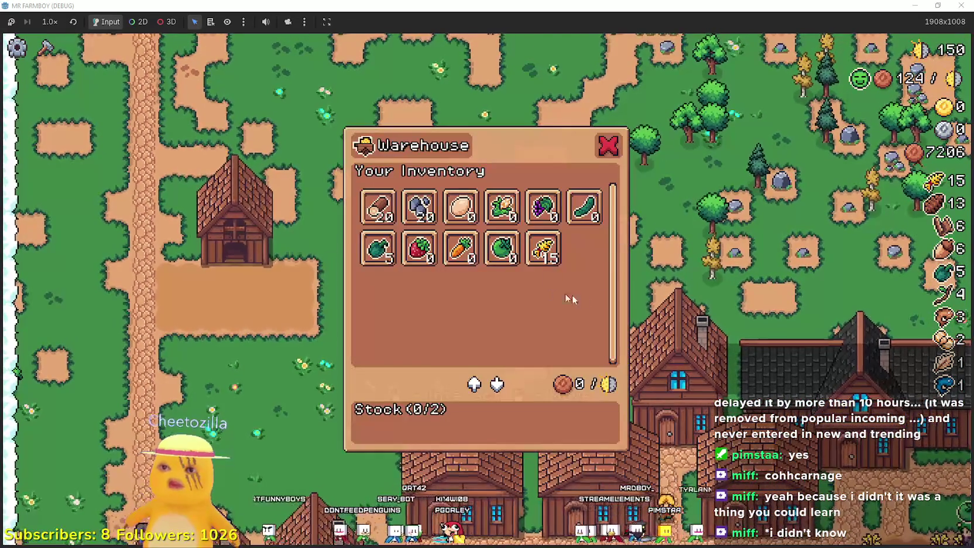
click(644, 276)
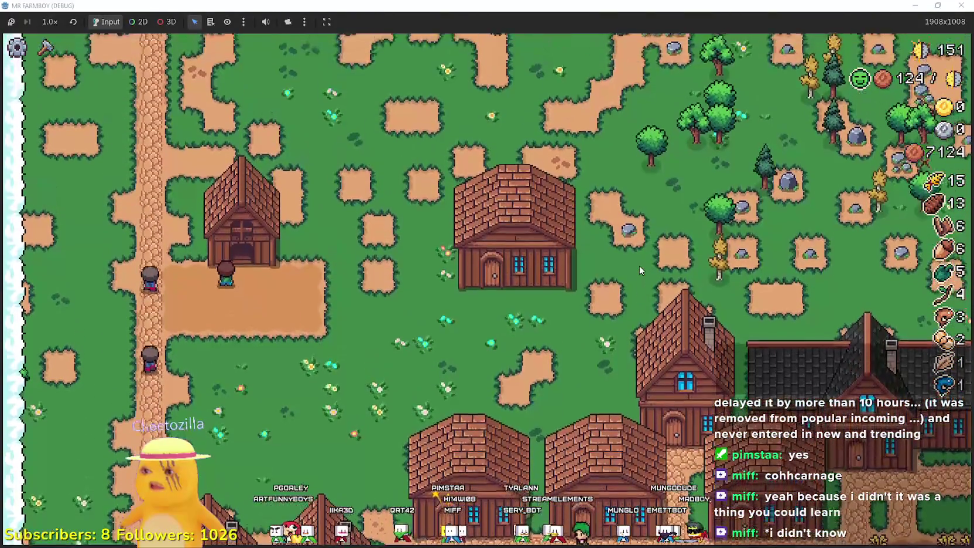
Scroll the Coop crop list and check White Corn and Grapes with their sell prices.
scroll(574, 247, down, 1)
scroll(576, 249, up, 1)
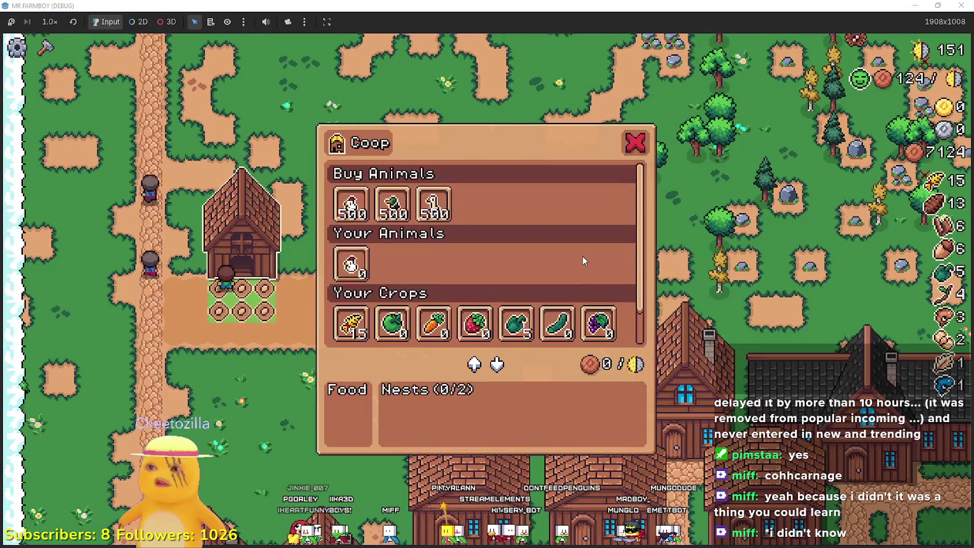
scroll(584, 261, down, 1)
mouse_move(343, 344)
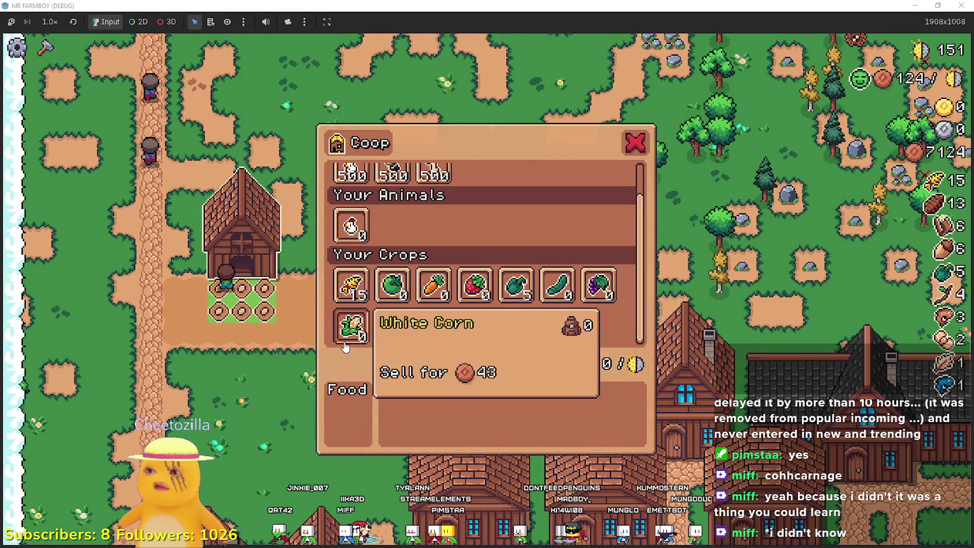
mouse_move(608, 294)
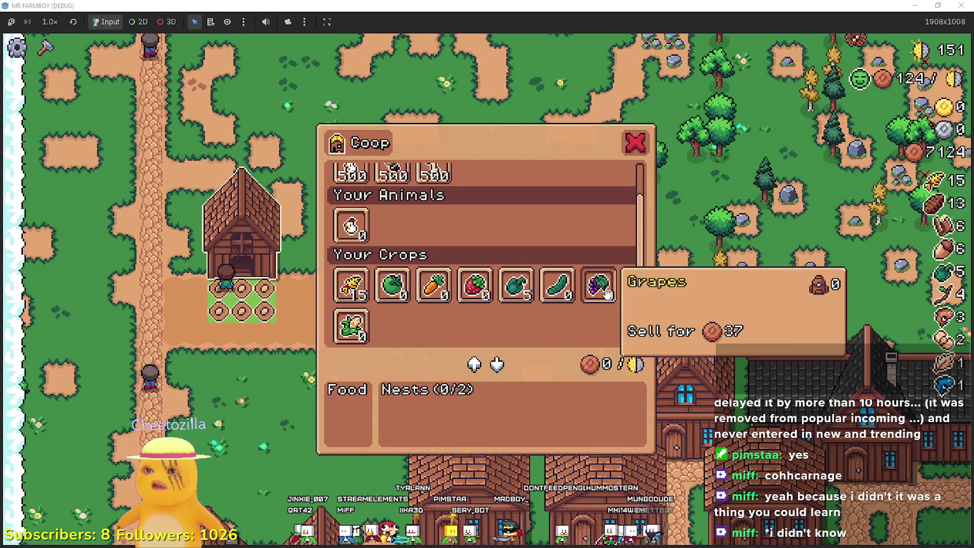
mouse_move(354, 324)
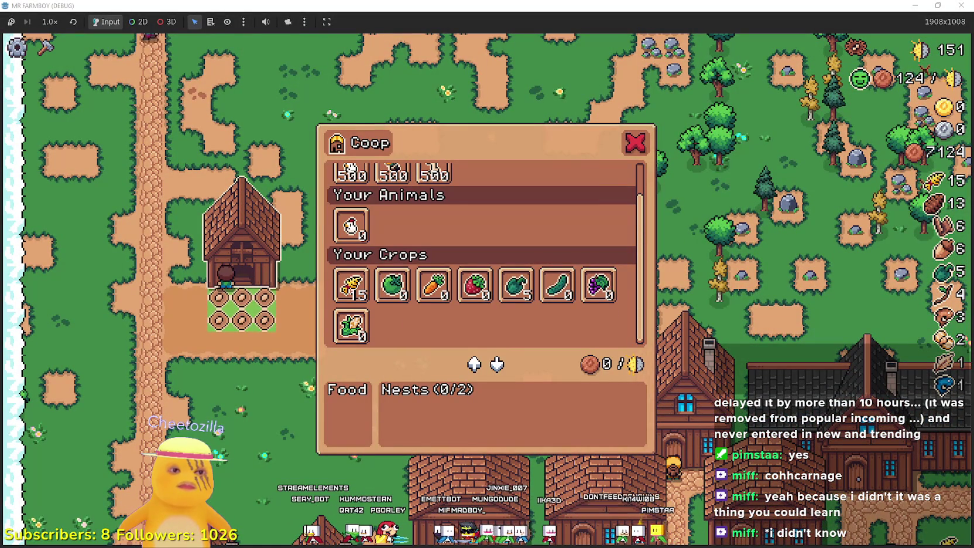
key(alt+Tab)
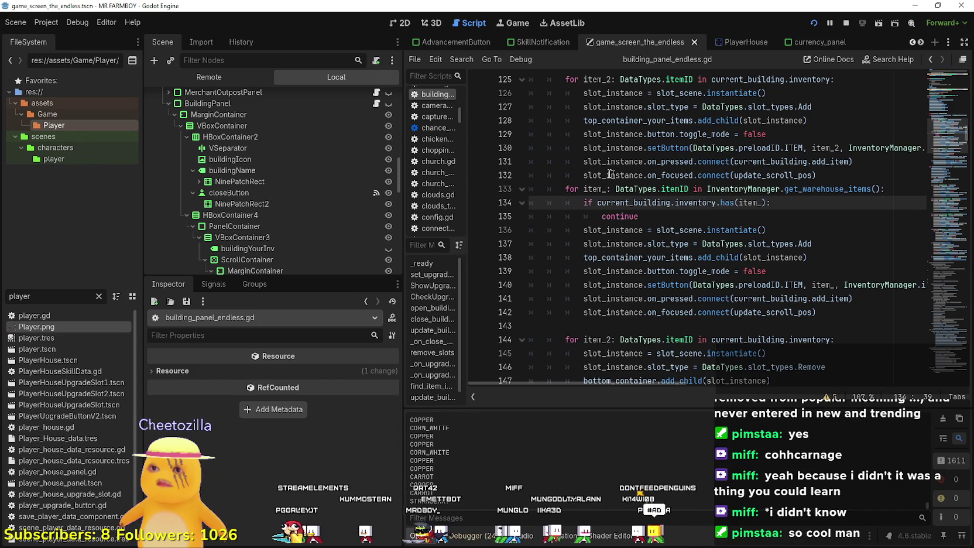
Use Lookup Symbol on the InventoryManager call at line 130, then scroll to get_coop_food.
click(696, 177)
scroll(702, 182, up, 3)
scroll(863, 186, down, 3)
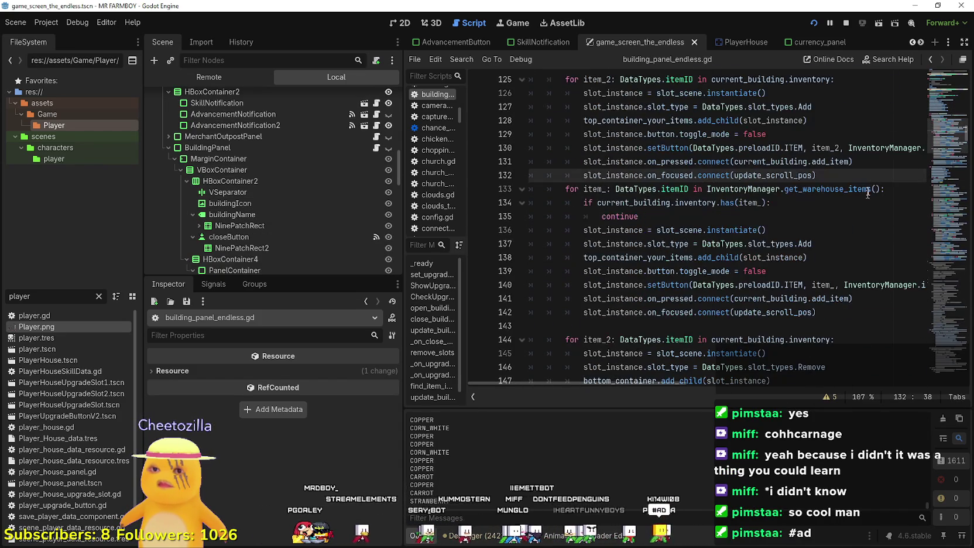
right_click(876, 151)
click(869, 309)
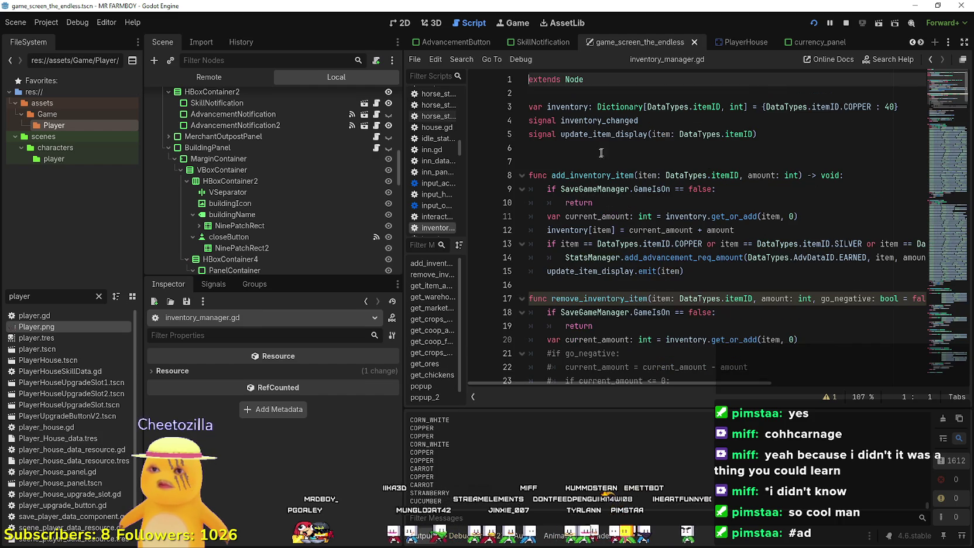
scroll(738, 361, down, 3)
drag(944, 141, 941, 267)
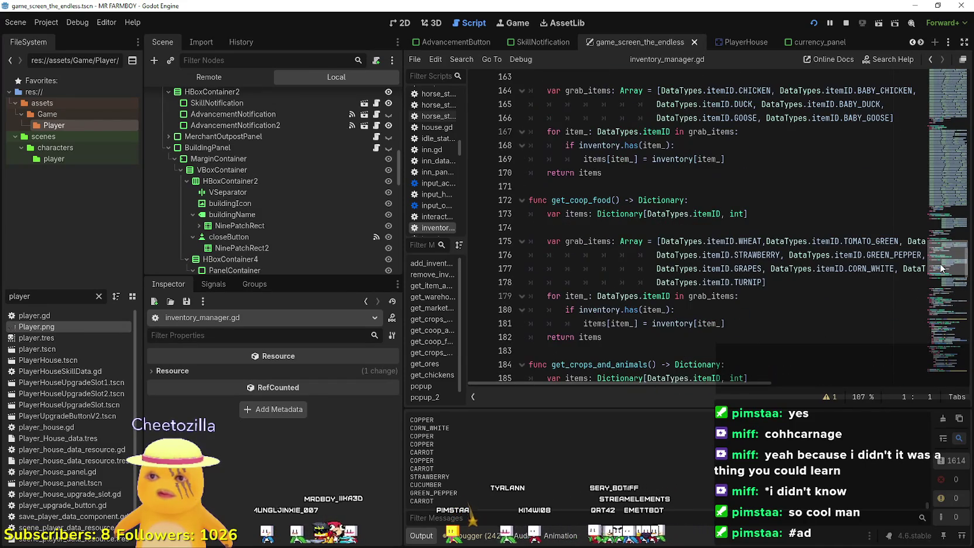
mouse_move(653, 383)
mouse_down()
mouse_move(771, 386)
mouse_move(622, 372)
mouse_up()
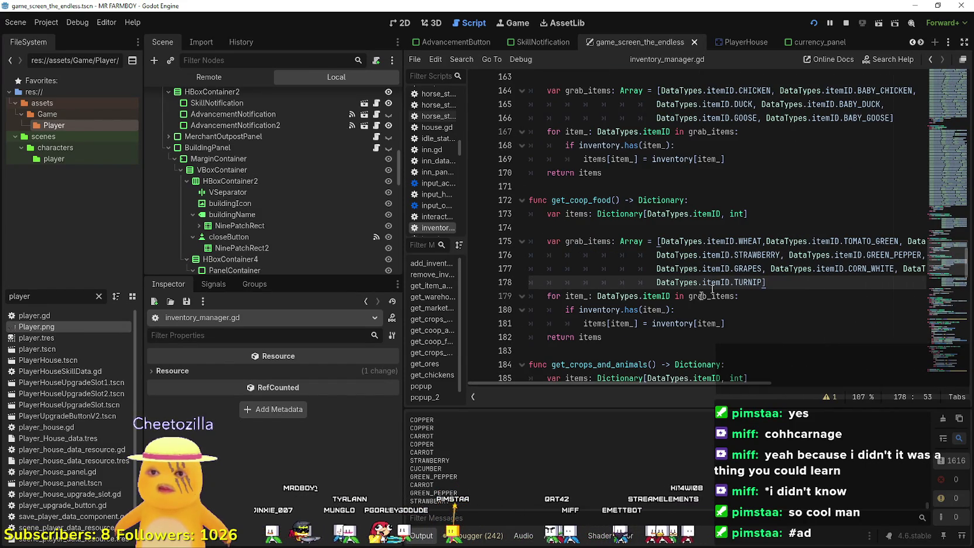
mouse_move(644, 383)
mouse_down()
mouse_move(757, 386)
mouse_move(666, 387)
mouse_move(741, 383)
mouse_move(677, 378)
mouse_up()
Back in the game, scroll through the Coop crop list and inspect an item.
key(alt+Tab)
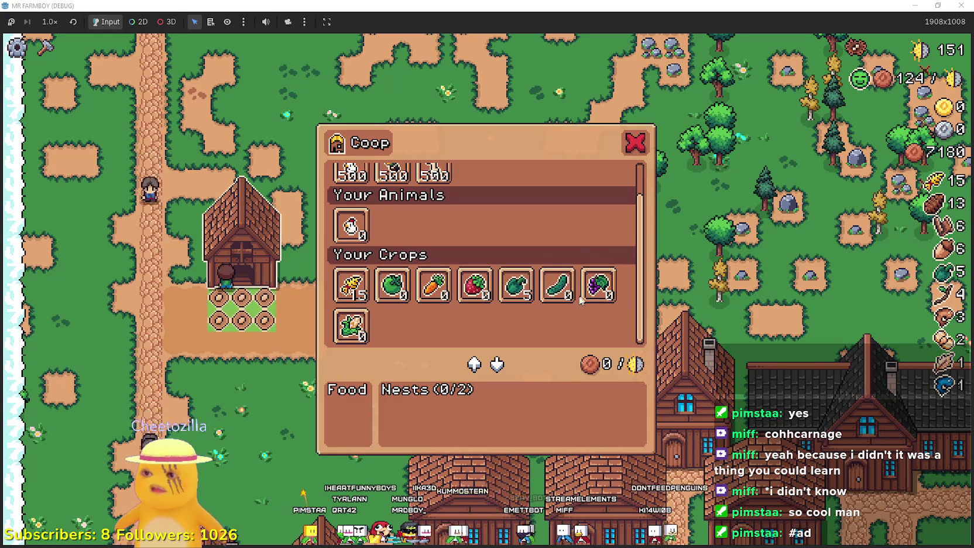
scroll(581, 300, up, 2)
scroll(591, 240, down, 2)
scroll(592, 240, up, 2)
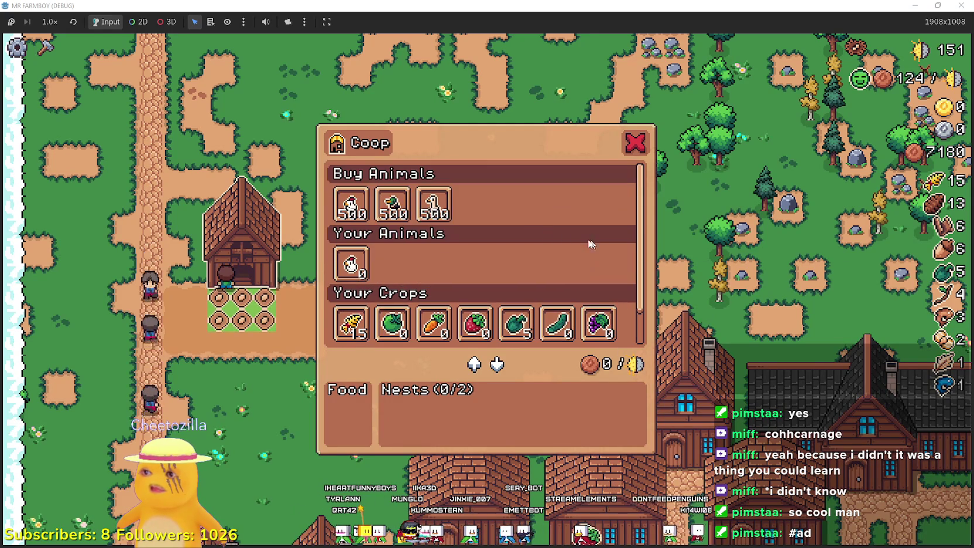
scroll(448, 254, down, 1)
mouse_move(349, 239)
scroll(354, 275, down, 1)
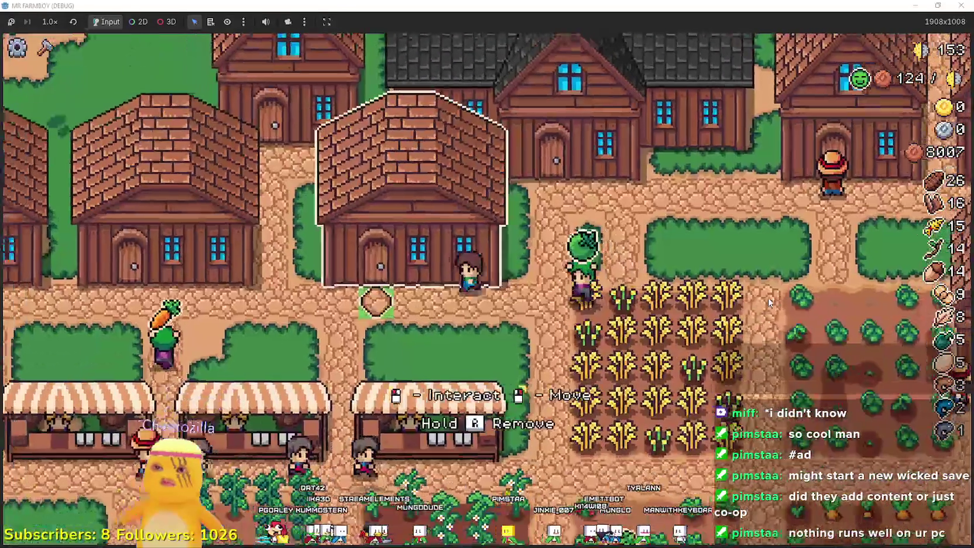
Walk around the warehouse, opening and closing its inventory several times.
key(e)
key(Escape)
key(s)
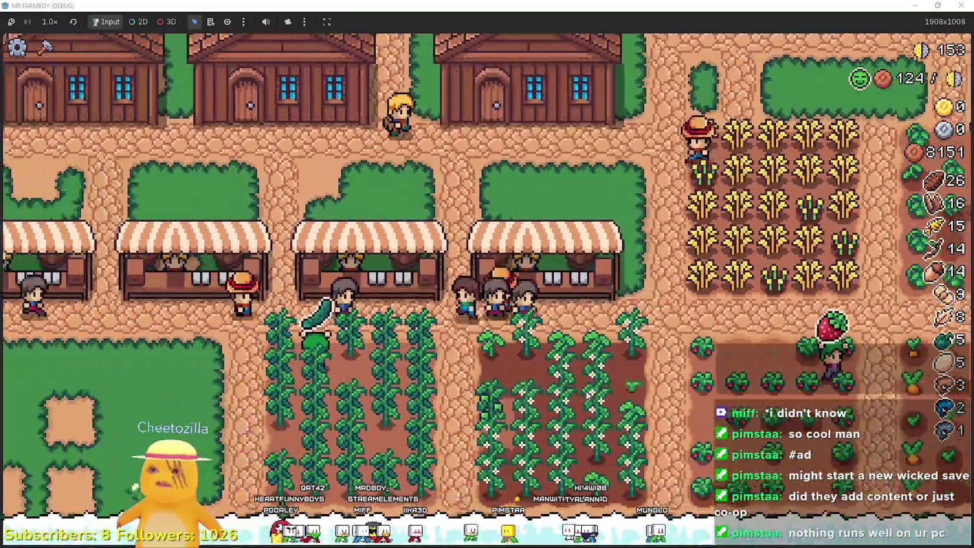
key(w)
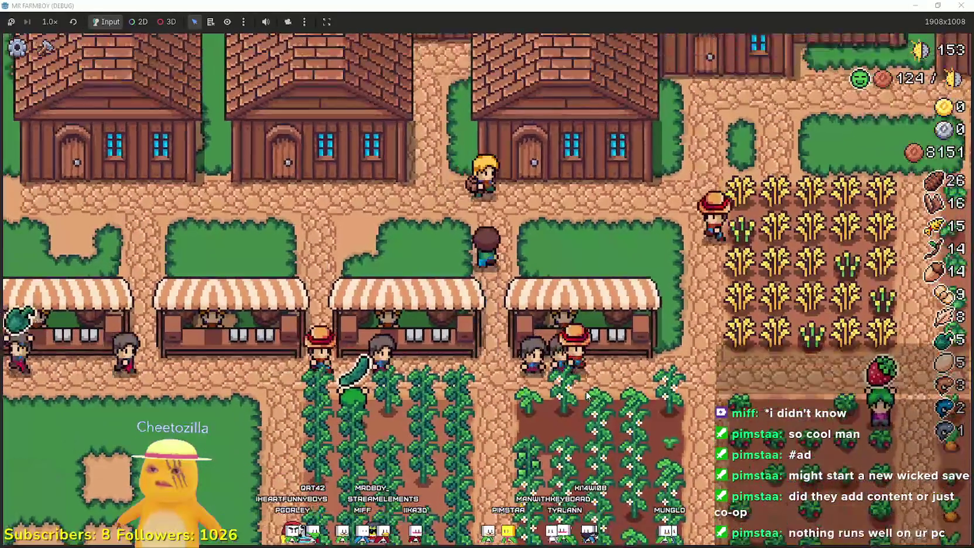
key(e)
key(Escape)
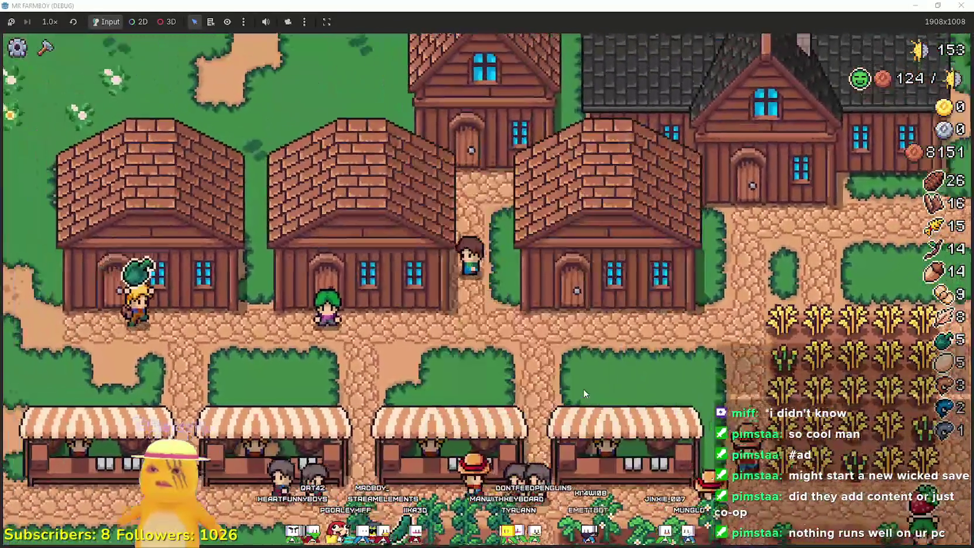
key(w)
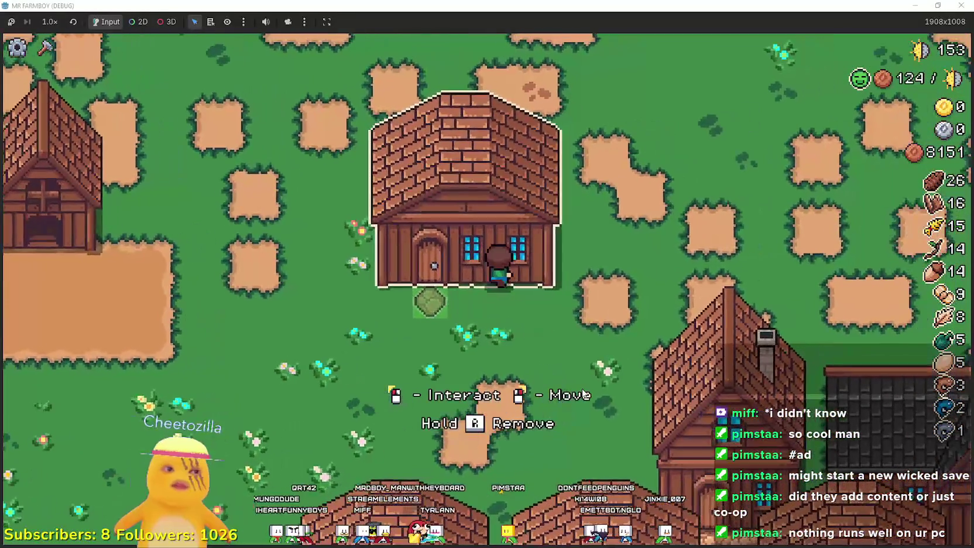
key(e)
key(Escape)
Walk left to the coop, scroll its panel, close it, and return to the script editor.
key(a)
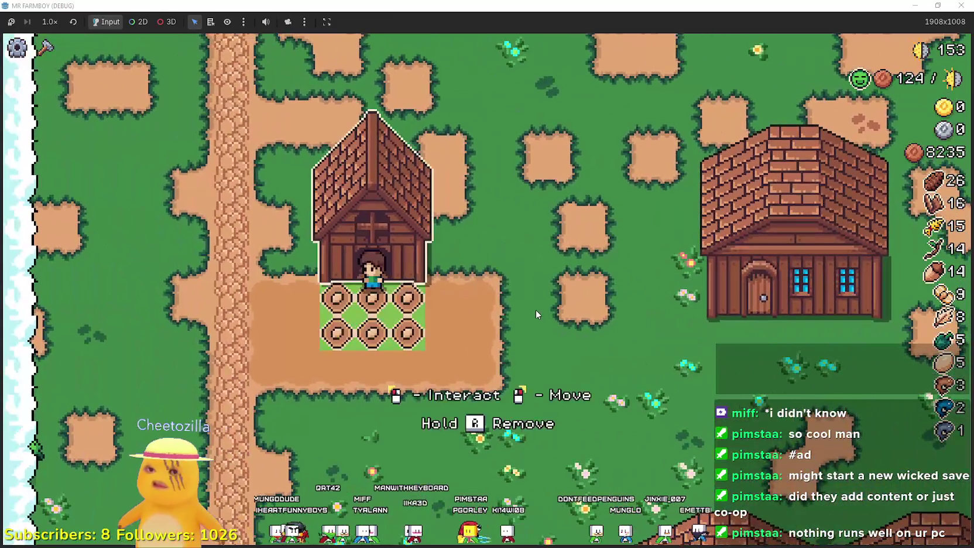
key(e)
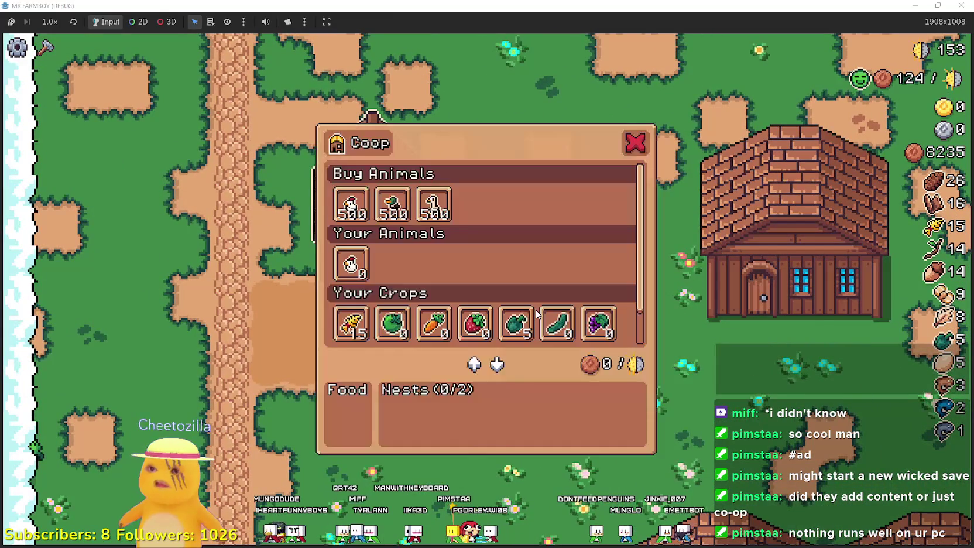
scroll(542, 278, down, 1)
key(Escape)
key(s)
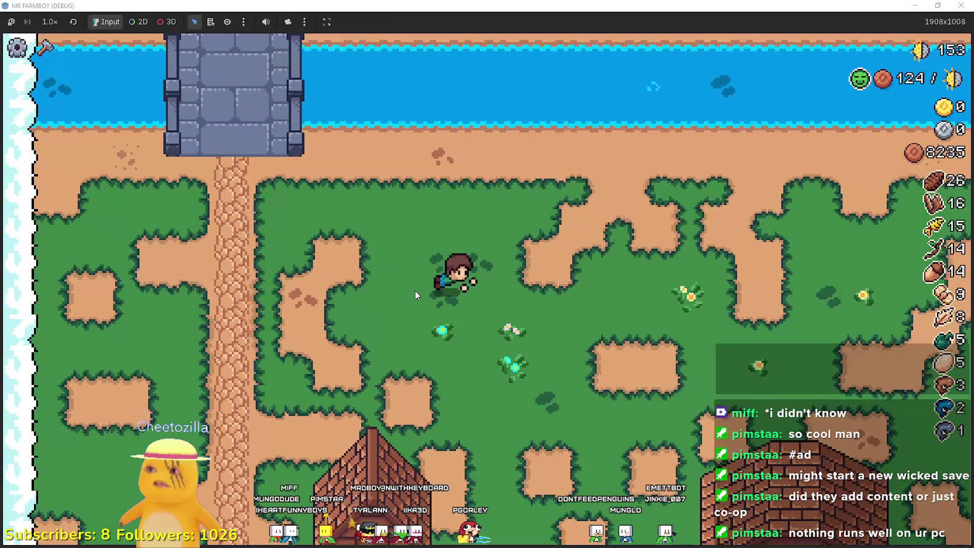
scroll(415, 290, down, 3)
key(F8)
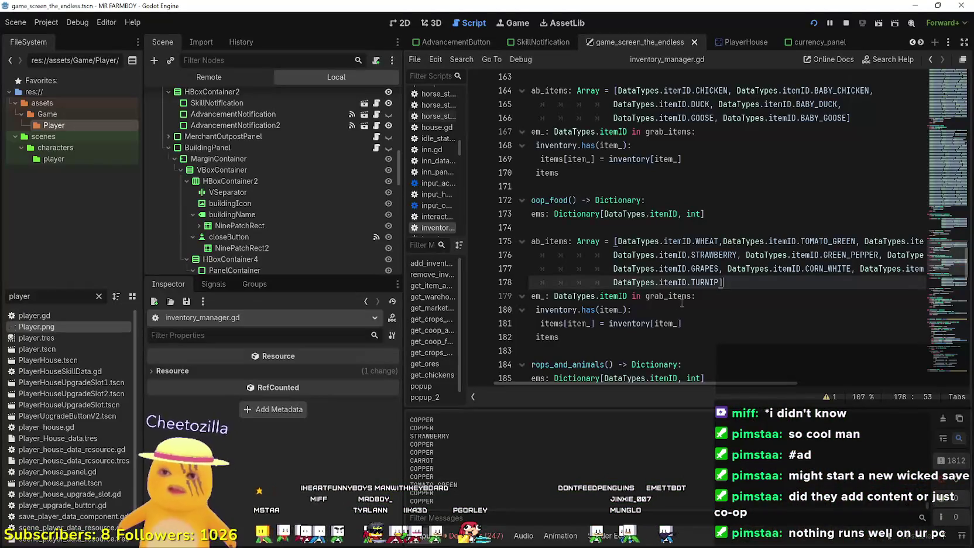
Select lines 177–179, then review lines 133 and 137 of building_panel_endless.gd's warehouse loop.
drag(695, 296, 503, 269)
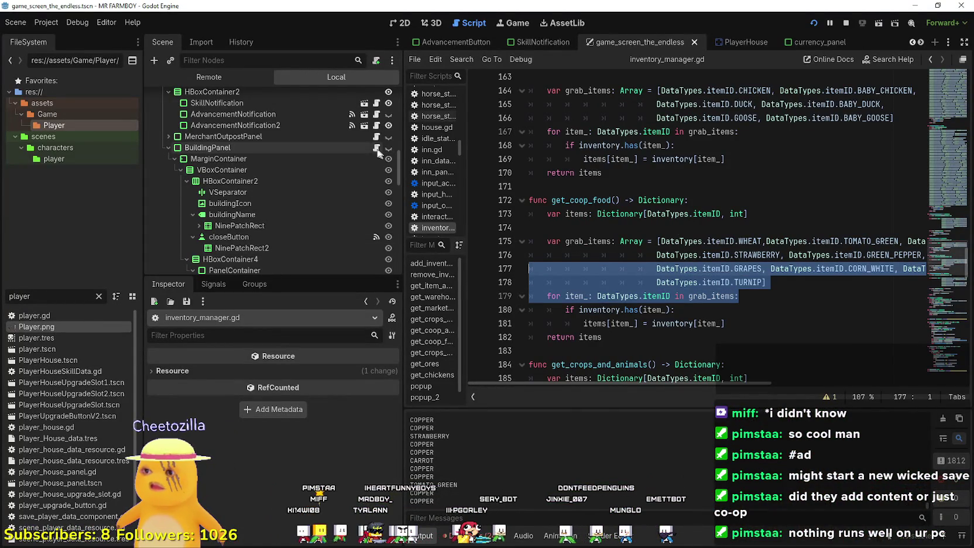
key(alt+Left)
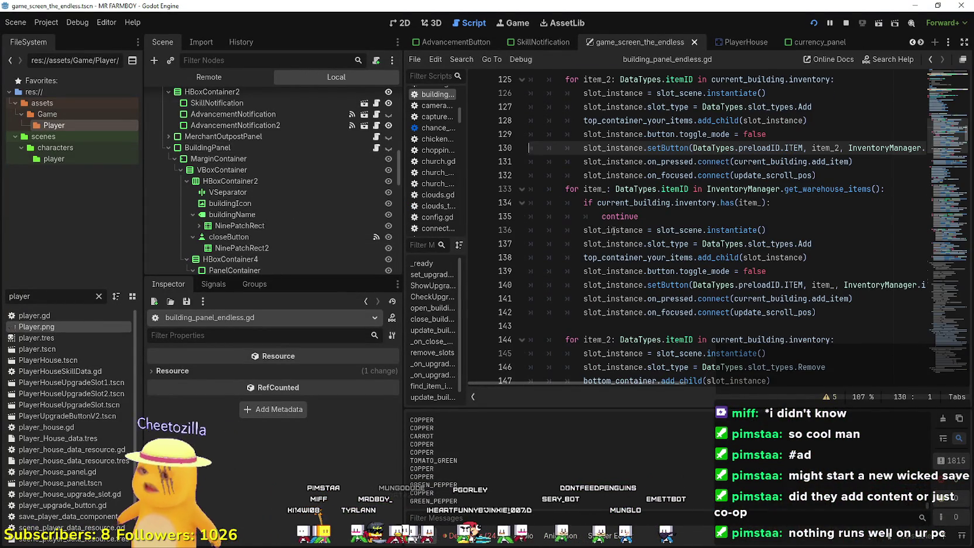
scroll(613, 230, up, 1)
click(918, 225)
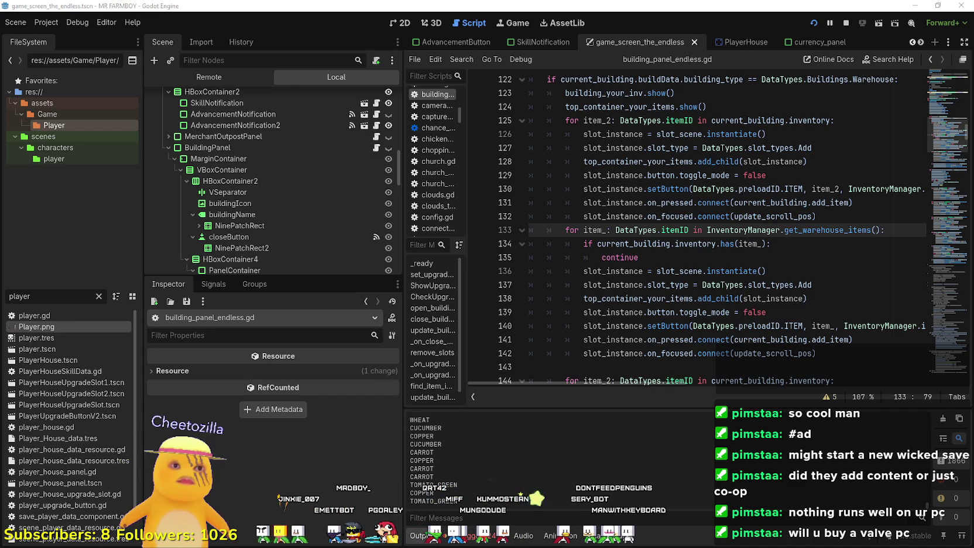
click(805, 283)
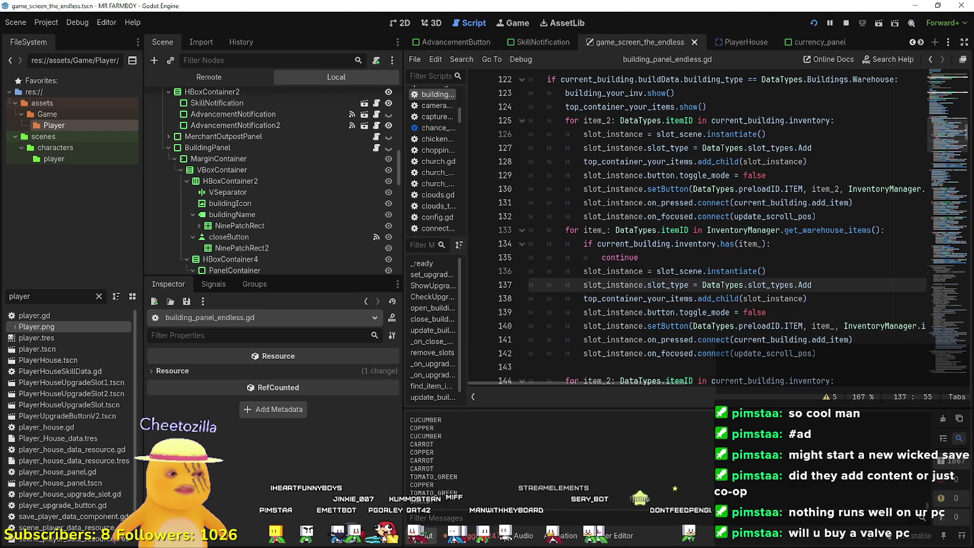
key(F5)
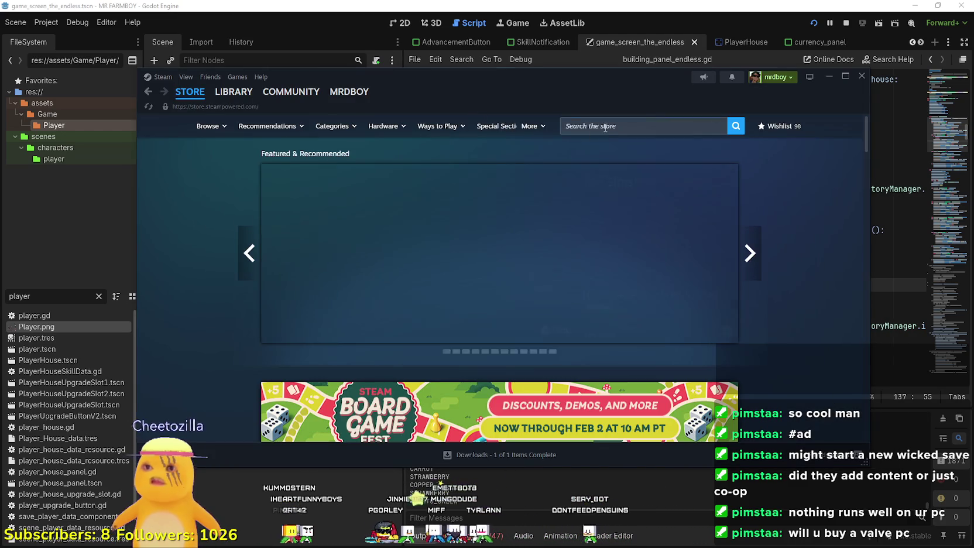
Search the Steam store for 'Steam' and maximize the Steam window.
click(636, 126)
text(Steam fra)
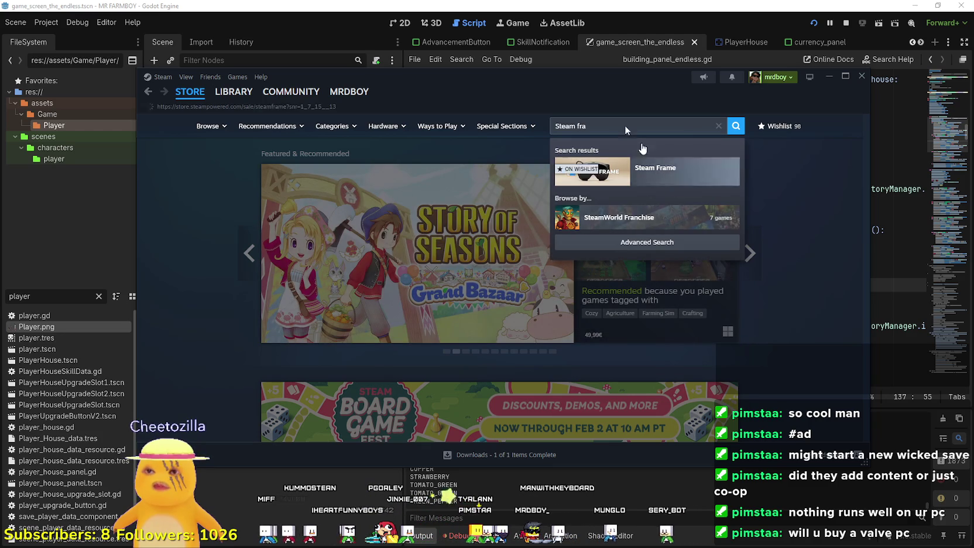
drag(599, 80, 616, 39)
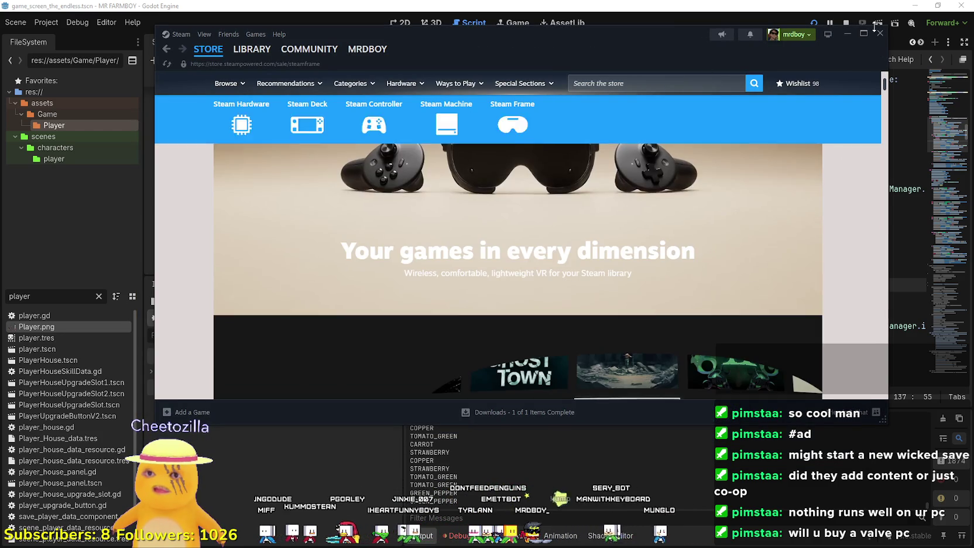
click(864, 33)
Read down the Steam Frame page and specs, then open Steam Machine from the hardware bar.
scroll(485, 312, down, 10)
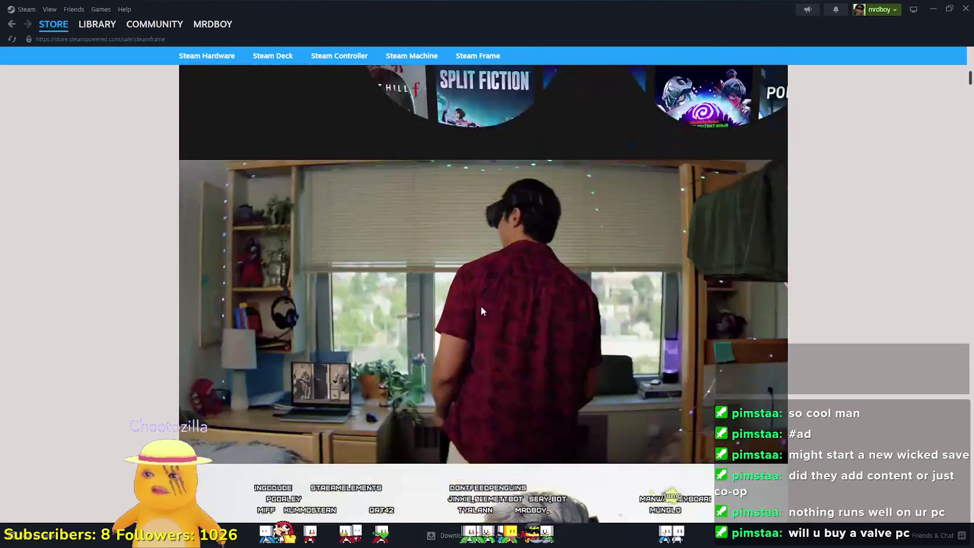
scroll(486, 308, down, 8)
scroll(490, 304, up, 10)
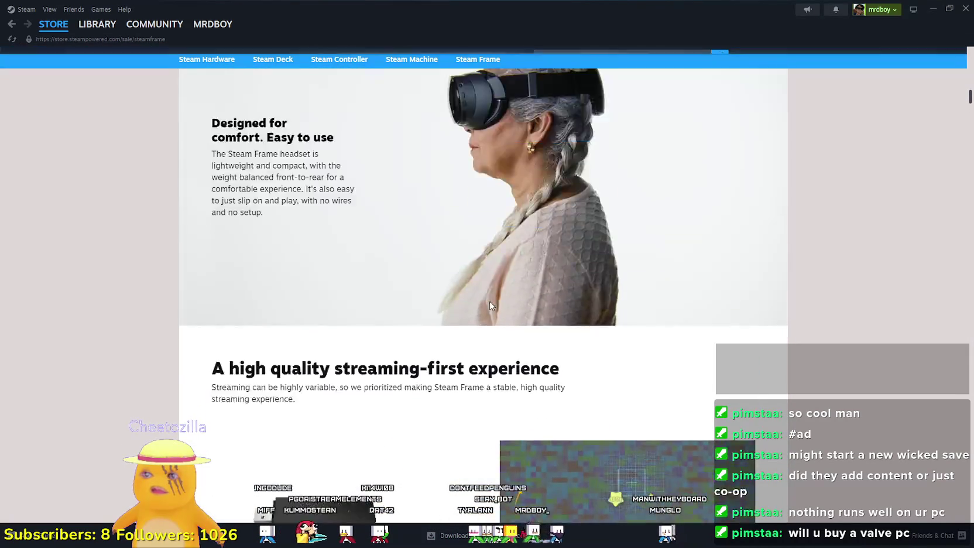
scroll(490, 301, up, 10)
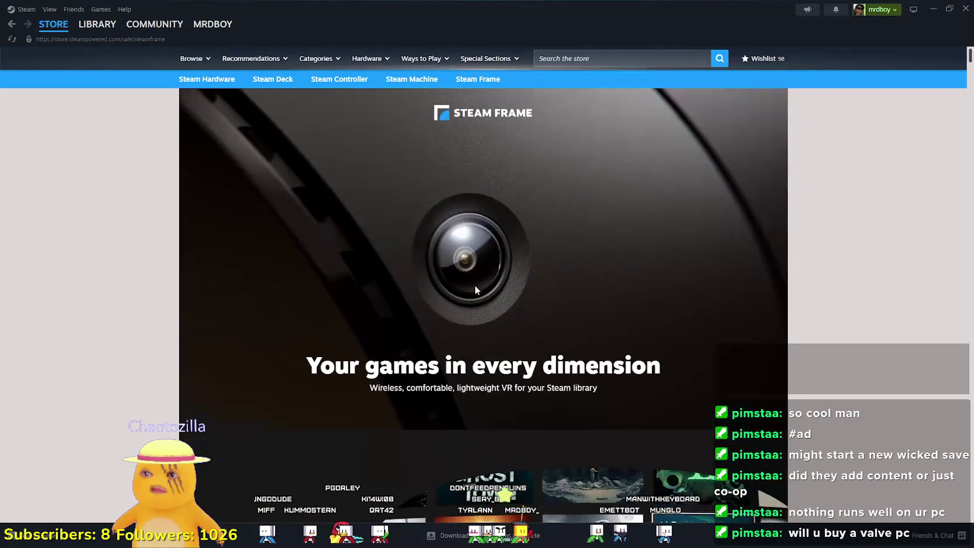
scroll(474, 278, down, 15)
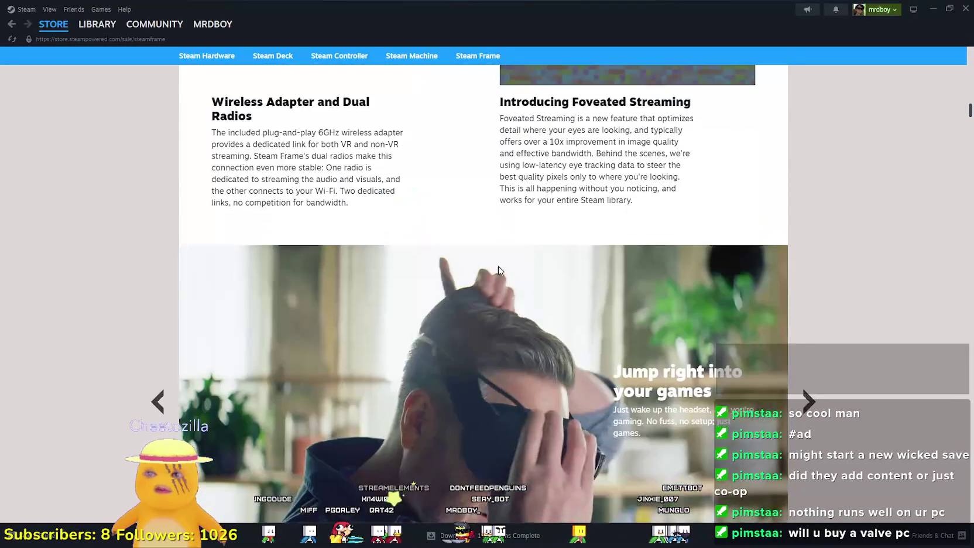
scroll(506, 271, down, 10)
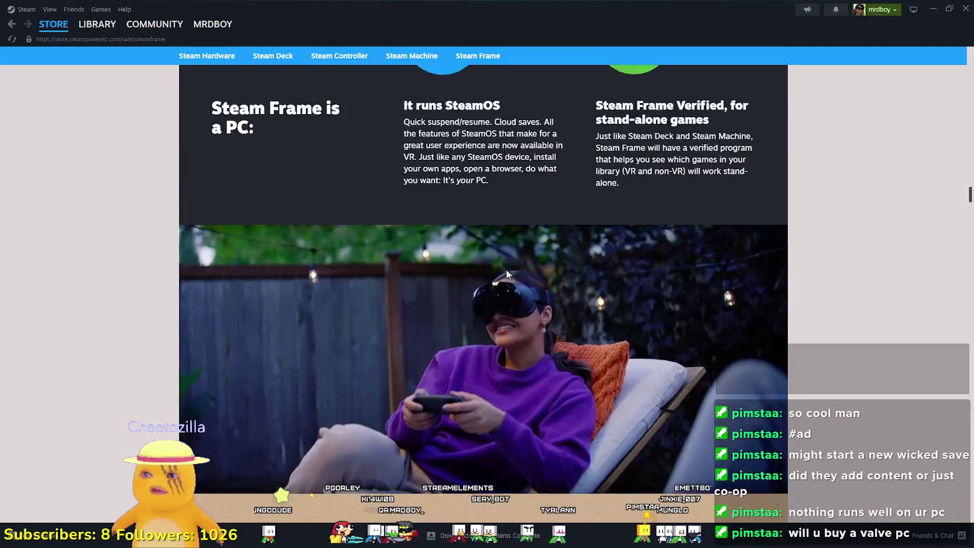
scroll(505, 270, down, 15)
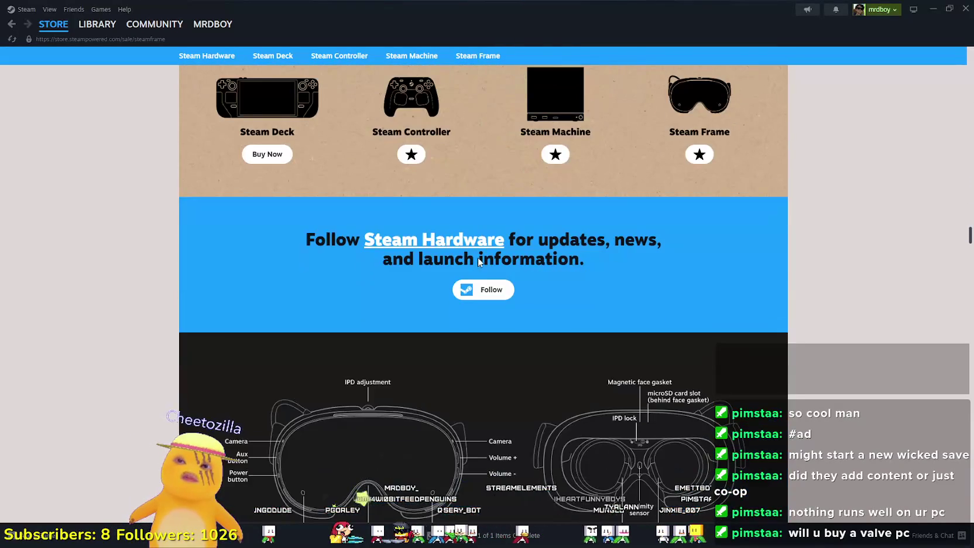
scroll(468, 276, down, 5)
scroll(469, 275, down, 10)
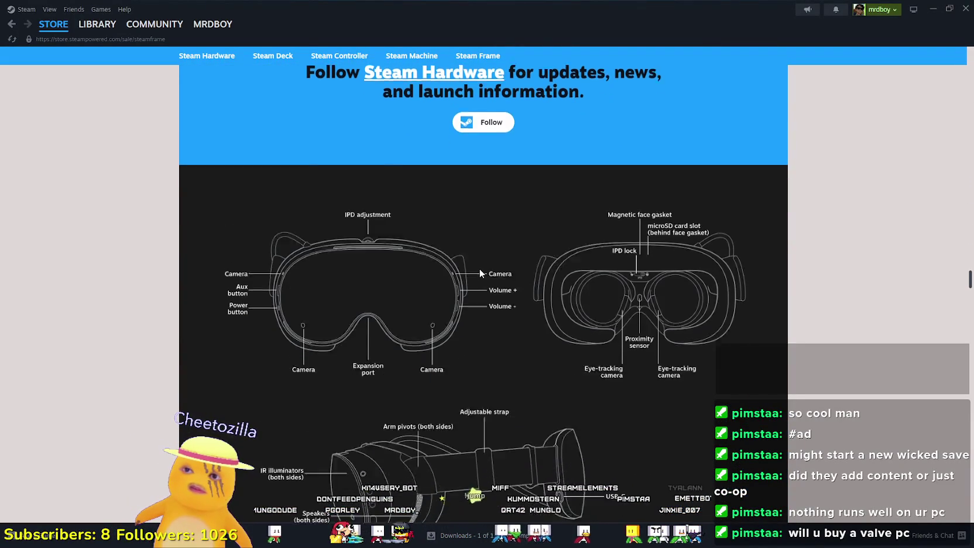
scroll(471, 263, down, 10)
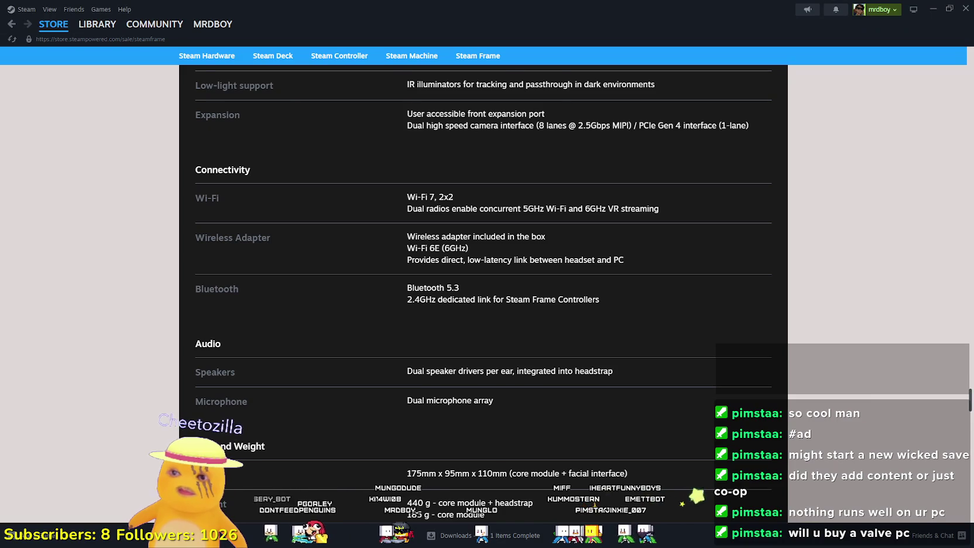
scroll(959, 404, down, 15)
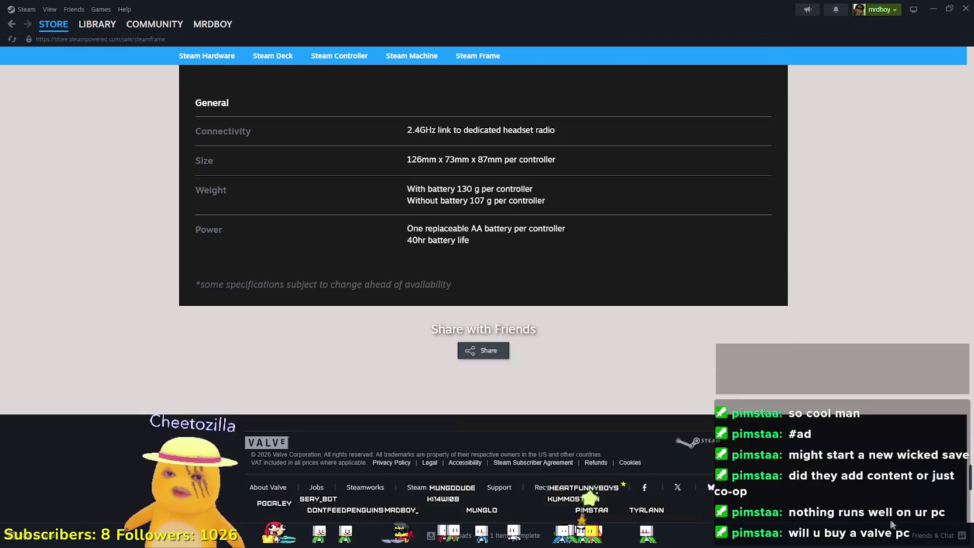
mouse_move(970, 509)
mouse_down()
mouse_move(949, 218)
mouse_move(949, 55)
mouse_up()
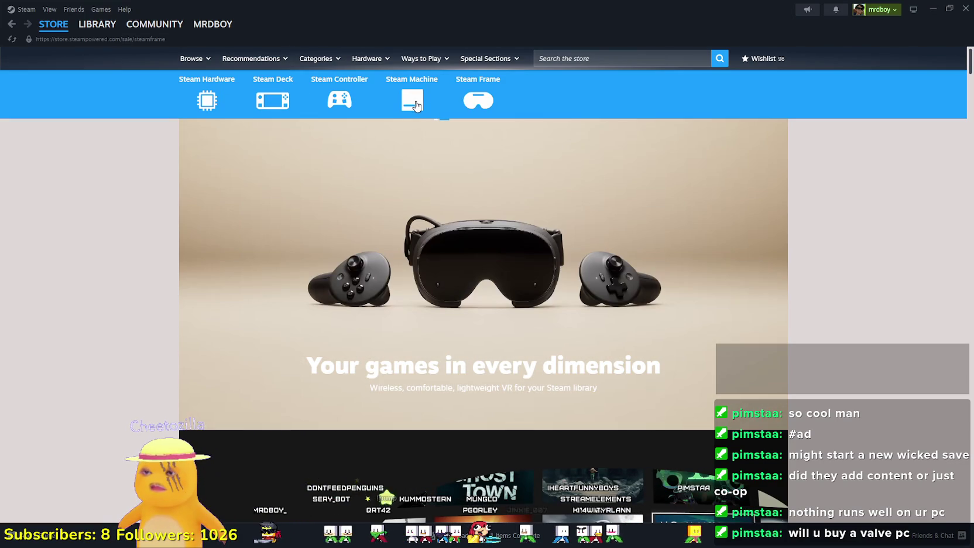
click(416, 104)
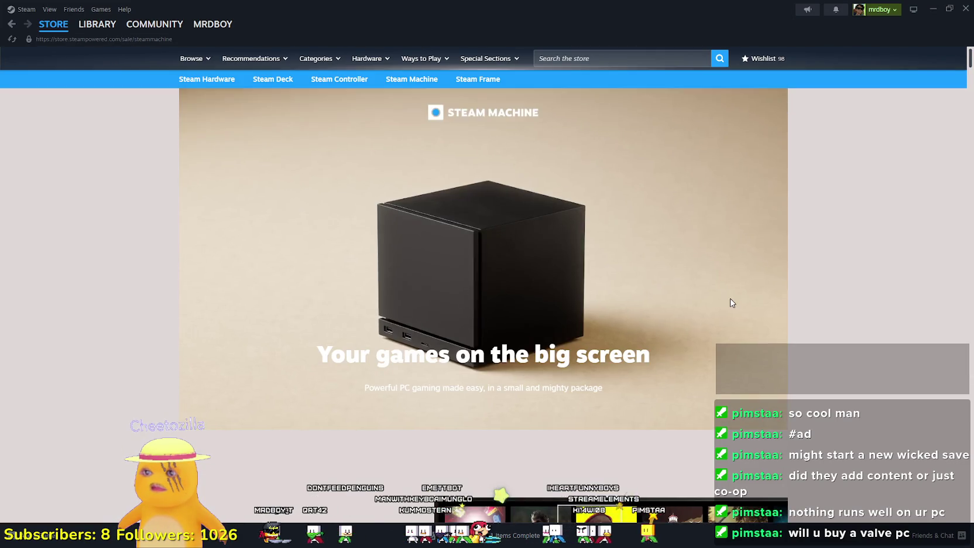
Read through the Steam Machine specs, highlighting the Storage and CPU & GPU descriptions.
scroll(729, 301, down, 15)
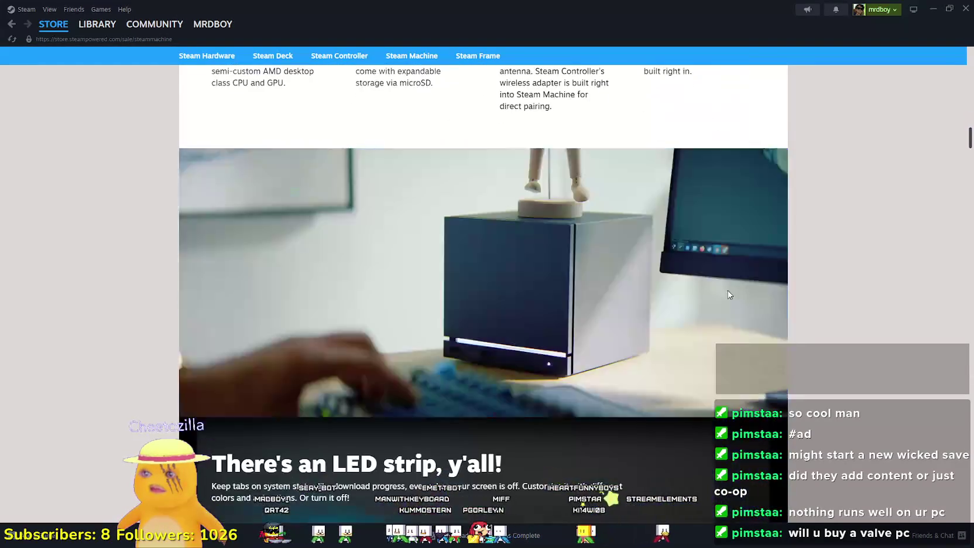
scroll(726, 289, down, 10)
scroll(727, 289, up, 5)
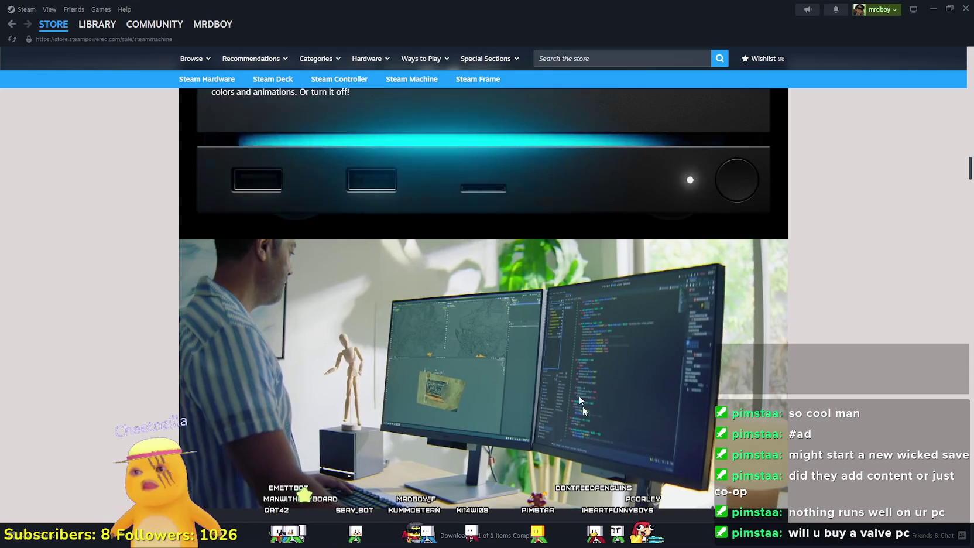
scroll(566, 381, down, 7)
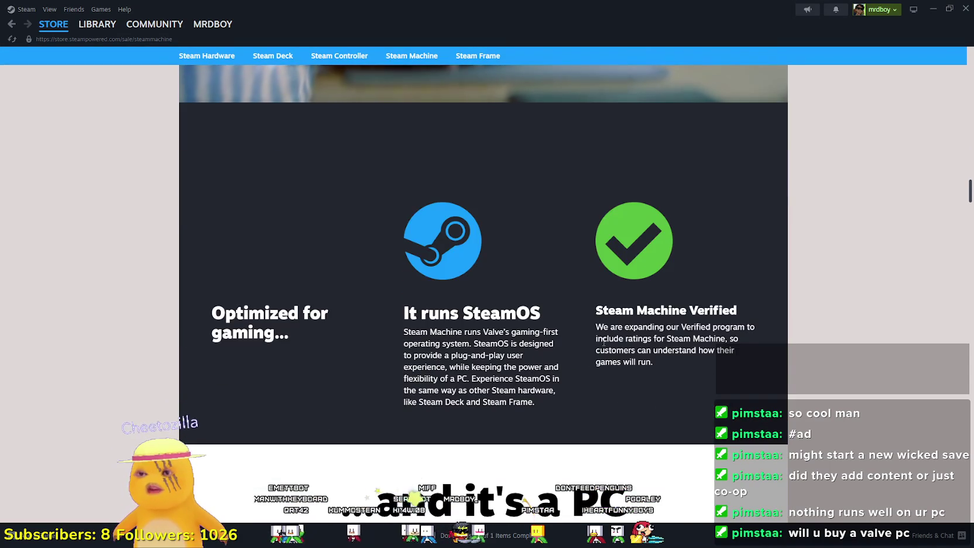
scroll(598, 339, up, 15)
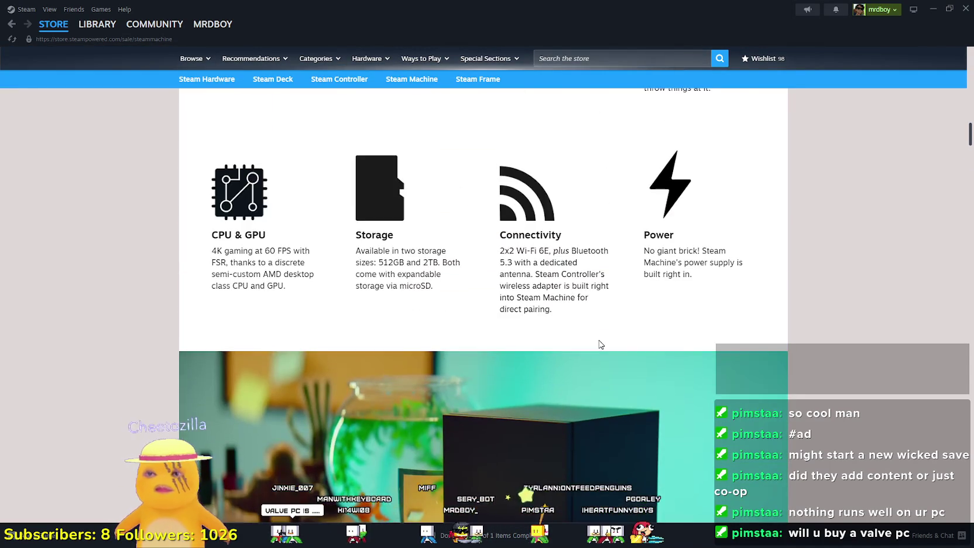
scroll(600, 345, up, 3)
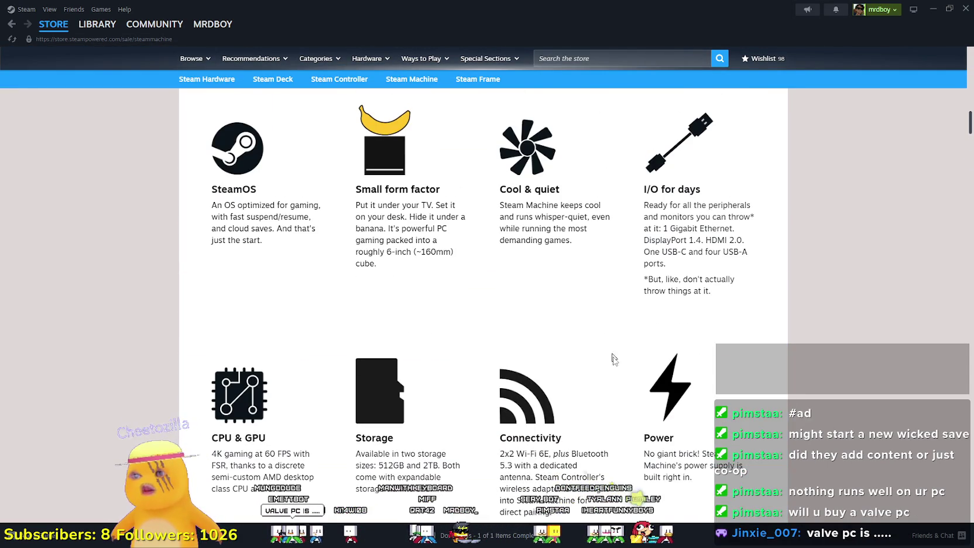
scroll(612, 348, down, 2)
drag(364, 352, 422, 378)
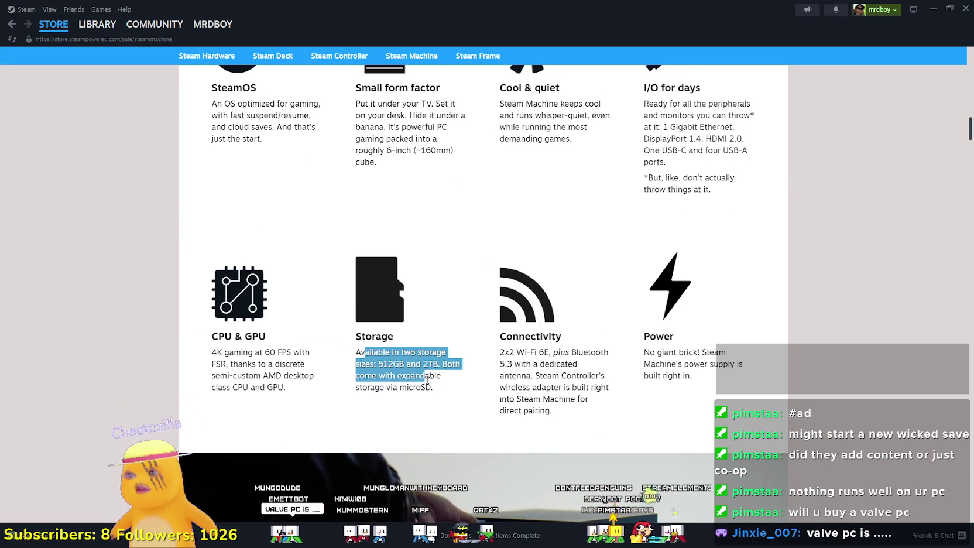
click(467, 396)
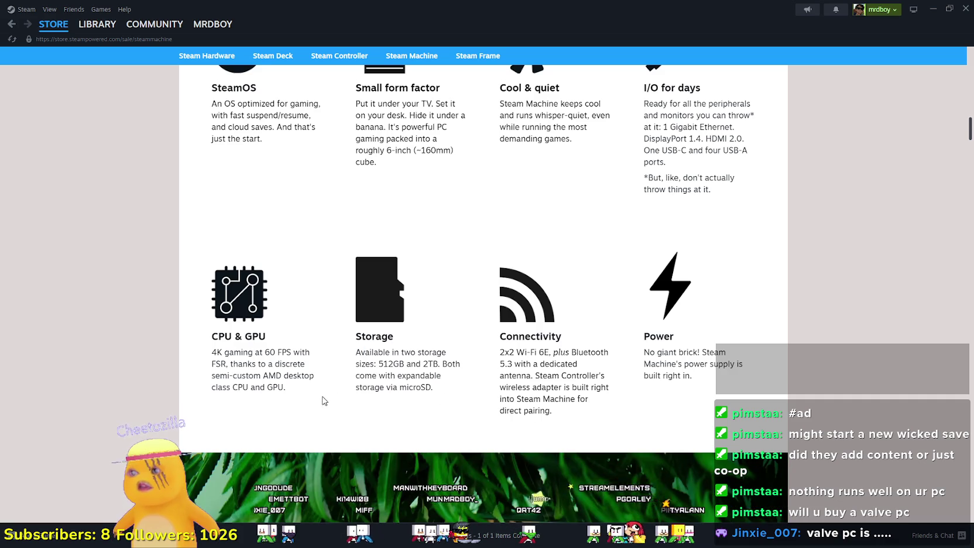
drag(215, 352, 277, 386)
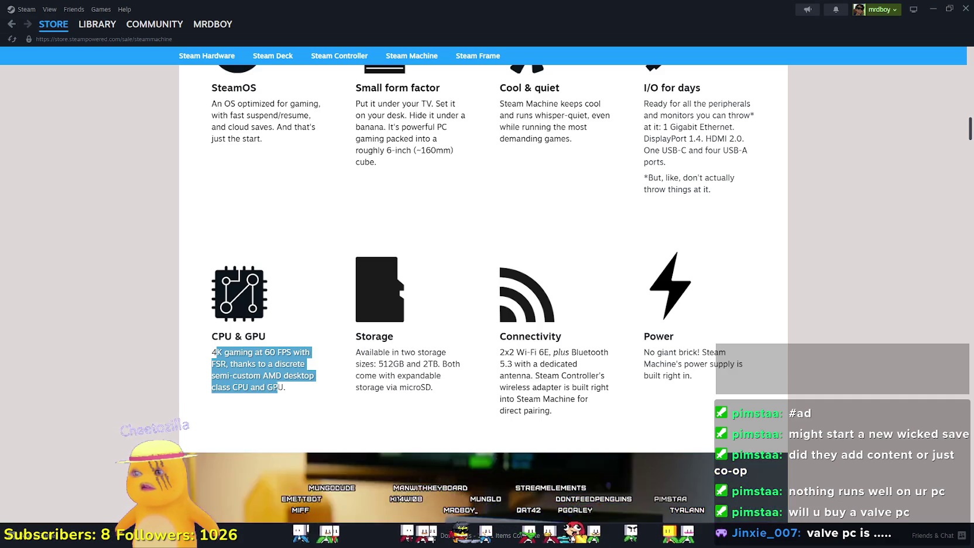
scroll(278, 386, down, 2)
drag(285, 286, 207, 253)
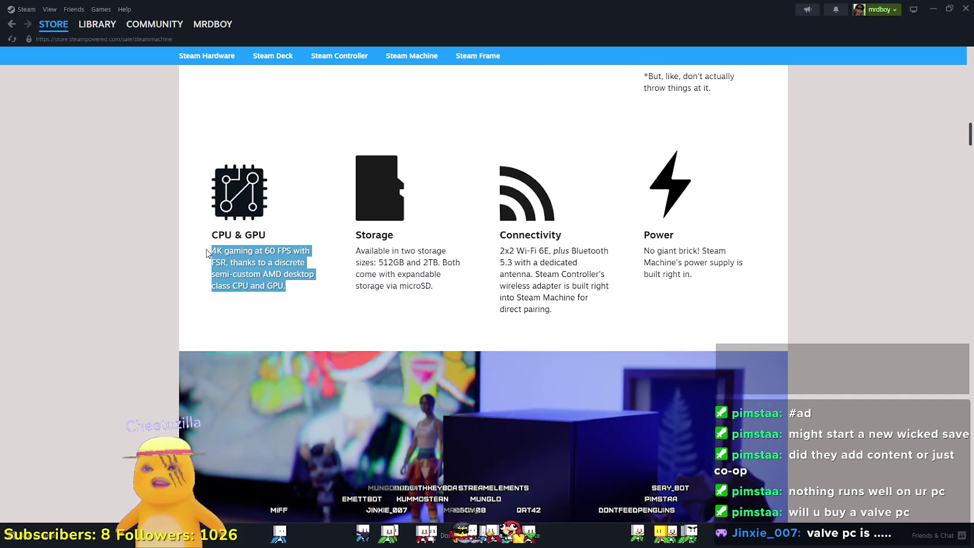
Finish reading the page, return to the Steam store front, and minimize Steam.
scroll(215, 262, down, 1)
scroll(229, 274, up, 4)
scroll(284, 290, down, 2)
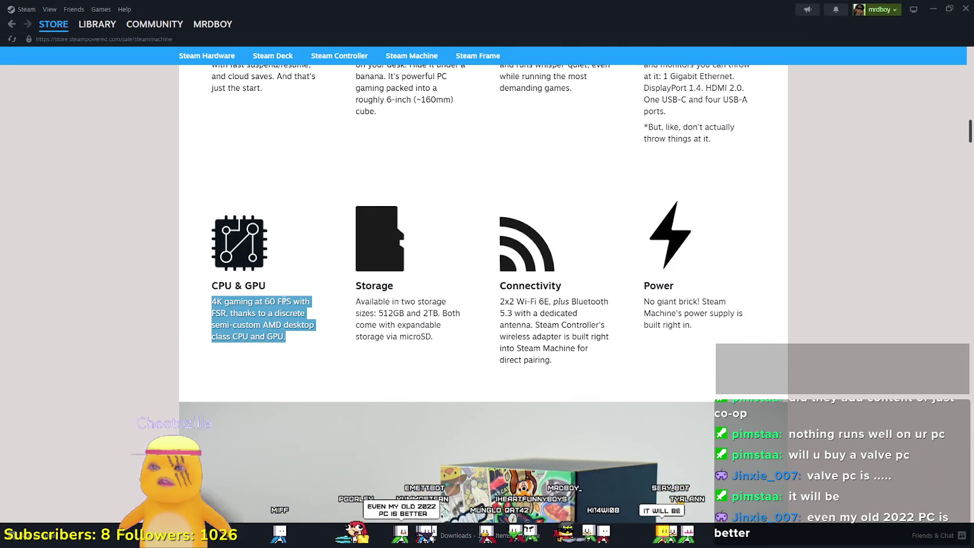
scroll(285, 299, down, 4)
scroll(343, 240, up, 3)
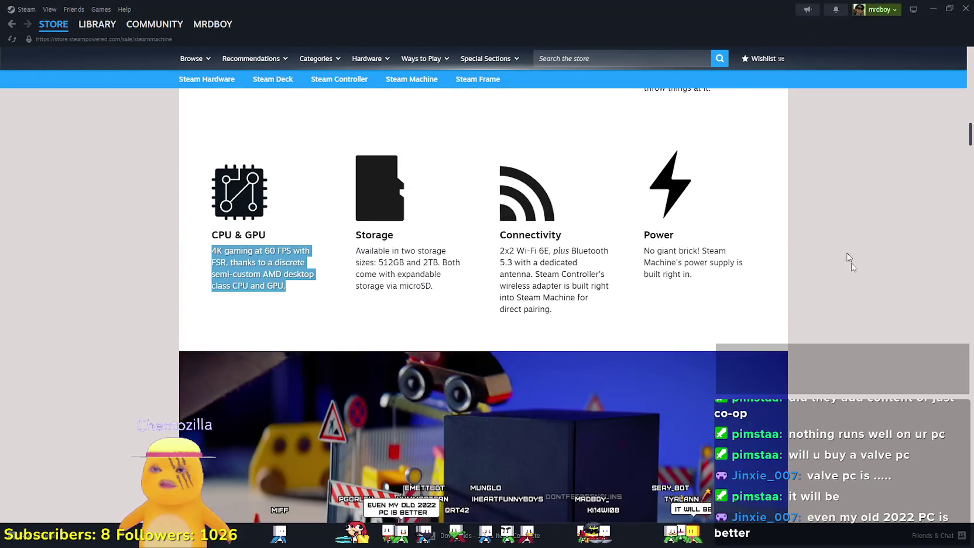
scroll(804, 317, up, 6)
scroll(687, 398, up, 10)
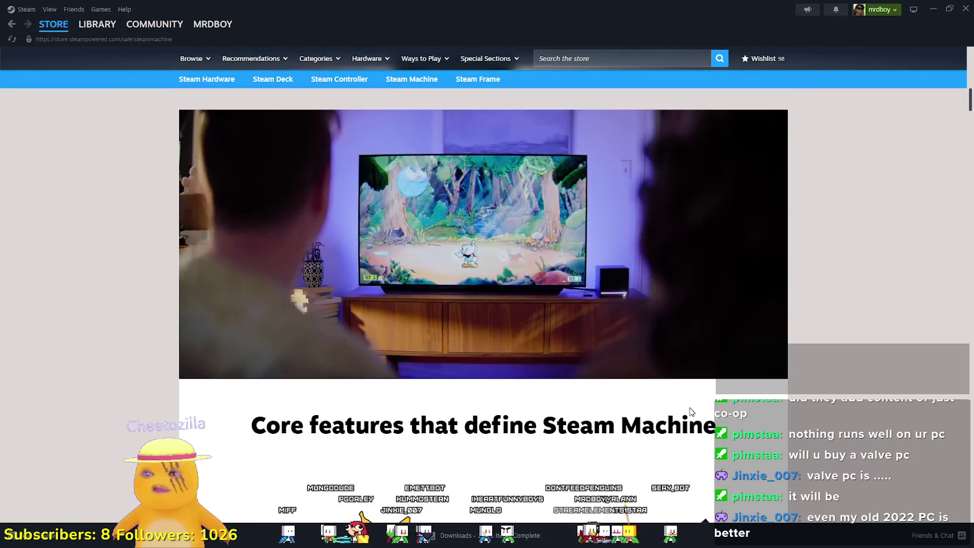
scroll(686, 399, up, 3)
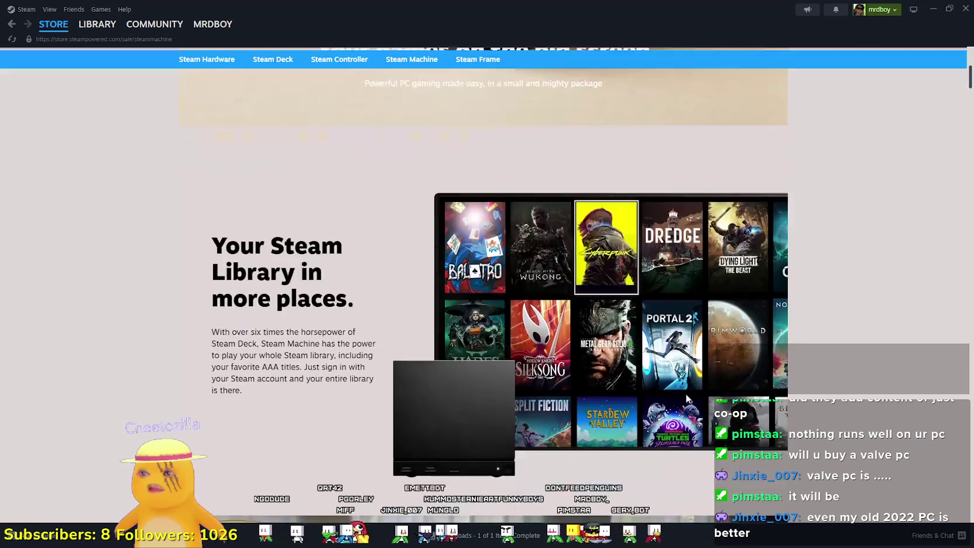
scroll(686, 399, down, 5)
scroll(686, 399, up, 8)
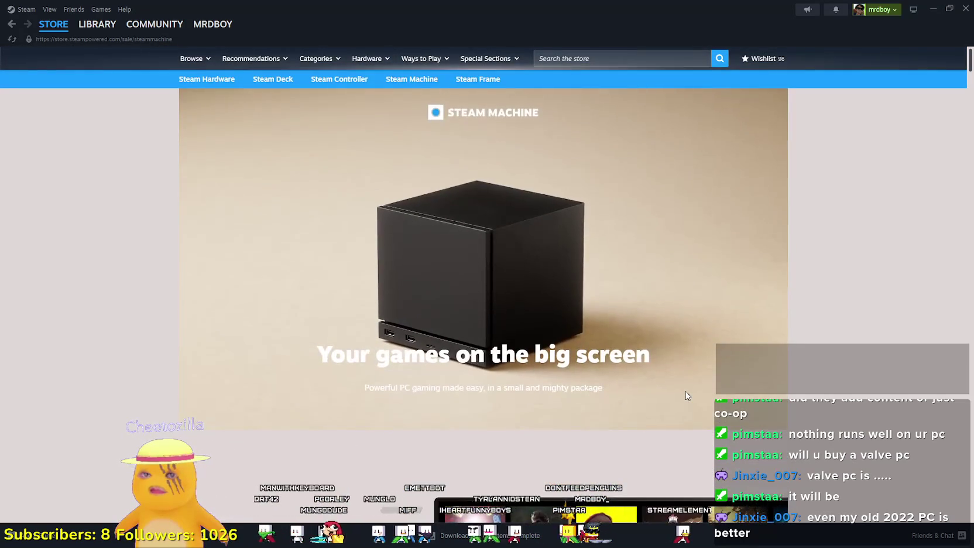
scroll(685, 392, down, 15)
scroll(687, 390, down, 5)
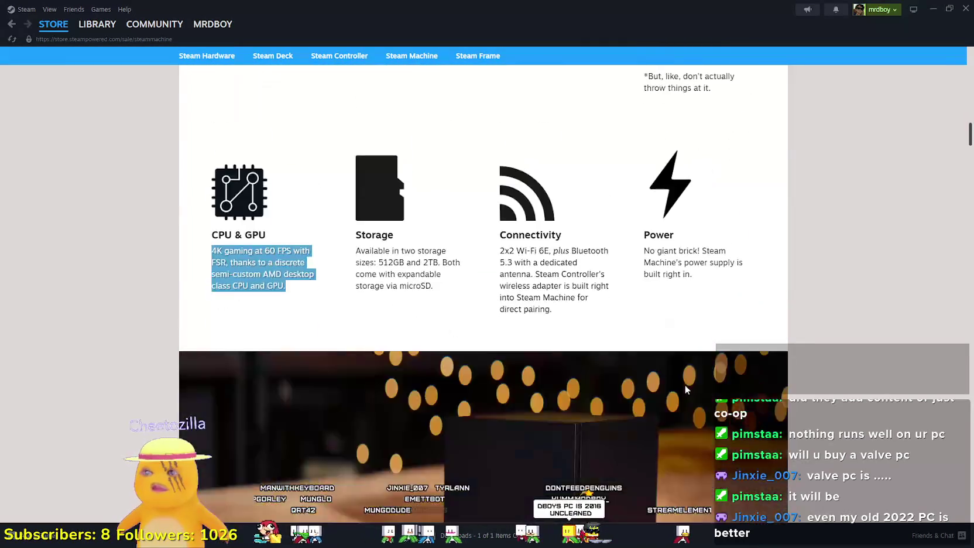
scroll(686, 389, up, 4)
scroll(364, 340, down, 7)
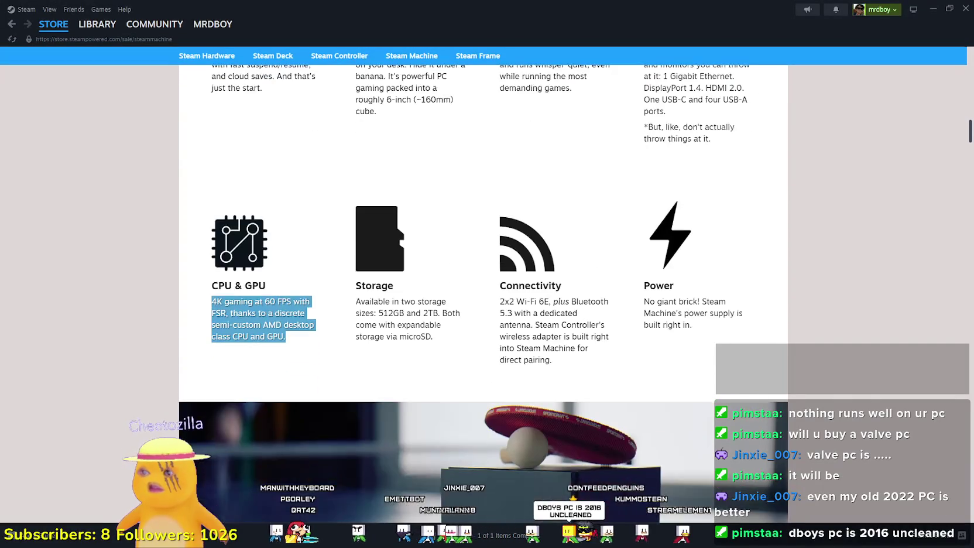
scroll(385, 328, down, 5)
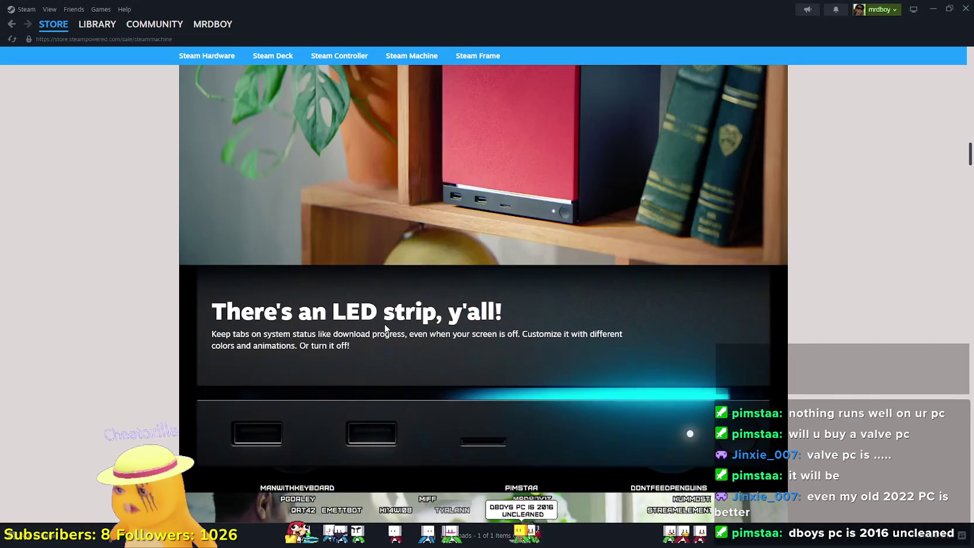
scroll(728, 262, down, 14)
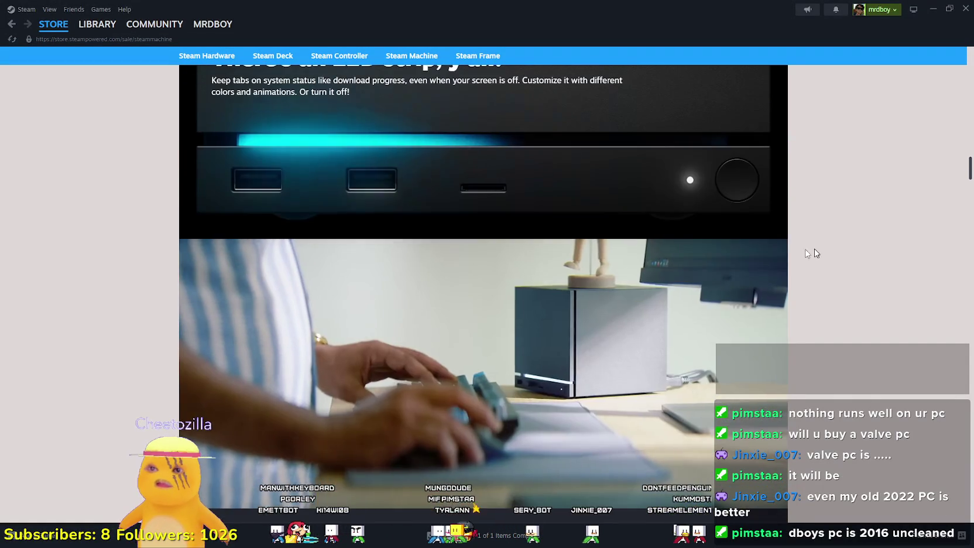
scroll(728, 263, down, 15)
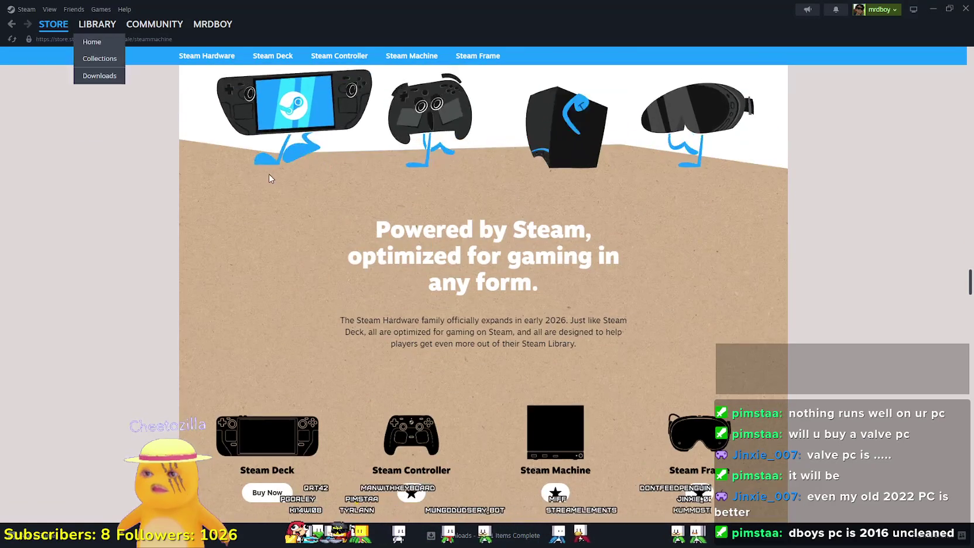
scroll(391, 269, down, 3)
click(53, 24)
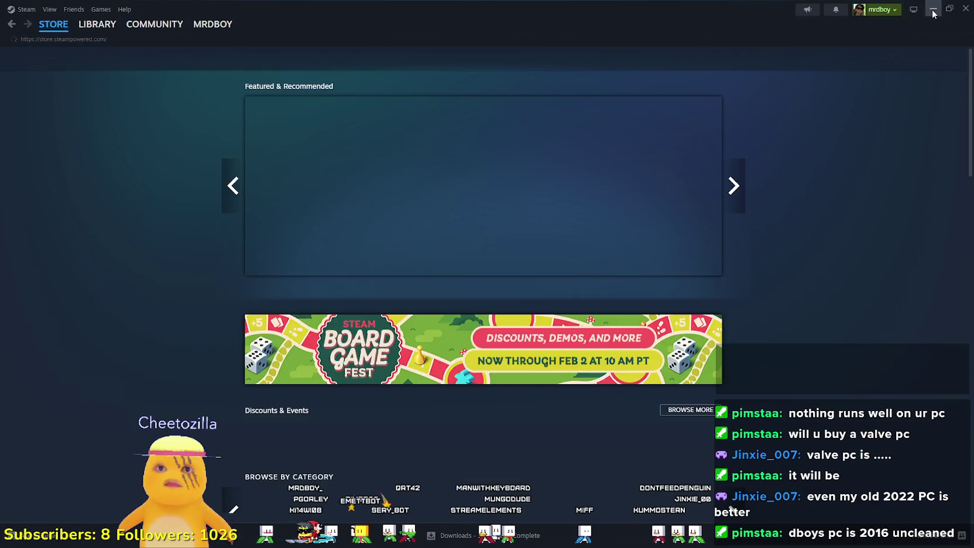
click(933, 10)
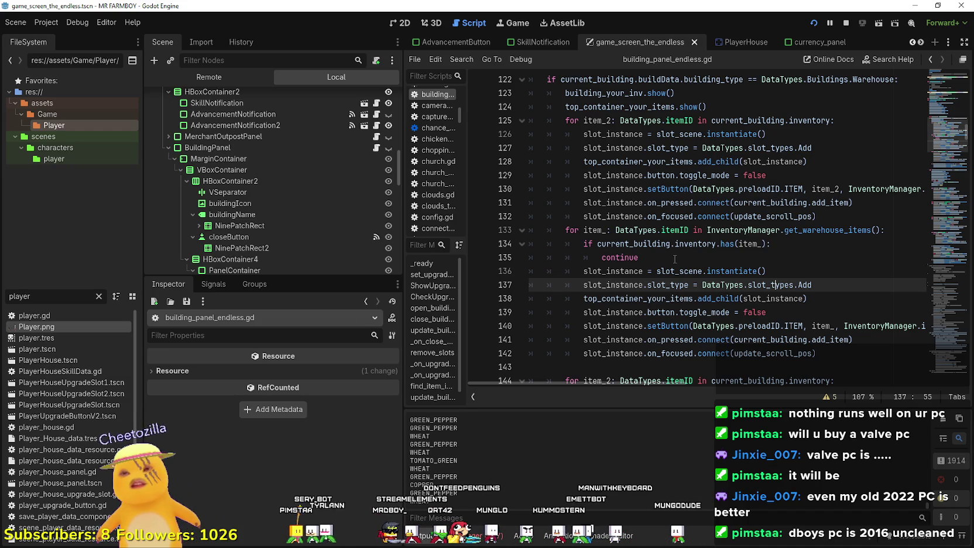
Narrow the Scene dock to widen the script editor while reviewing Warehouse-branch lines 124–135.
click(675, 258)
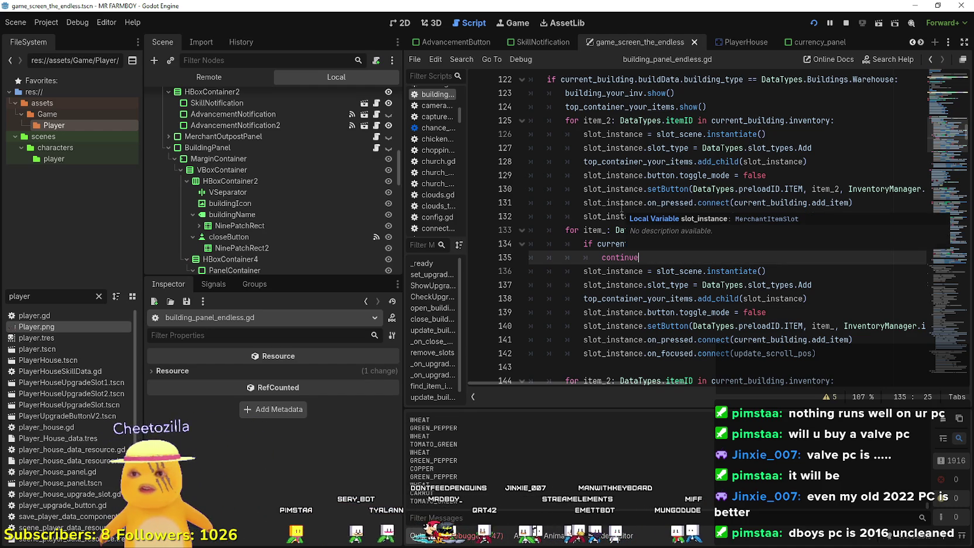
click(692, 202)
scroll(704, 220, up, 1)
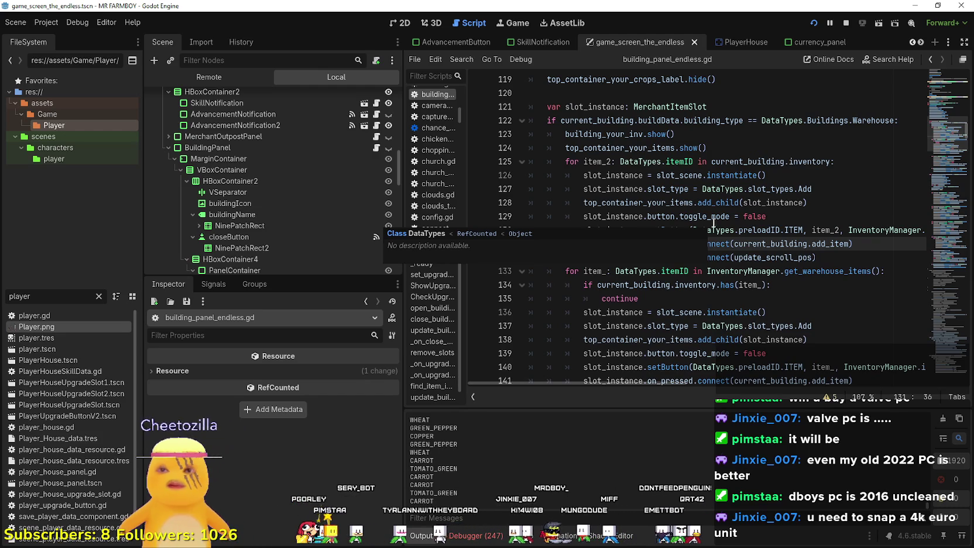
click(849, 230)
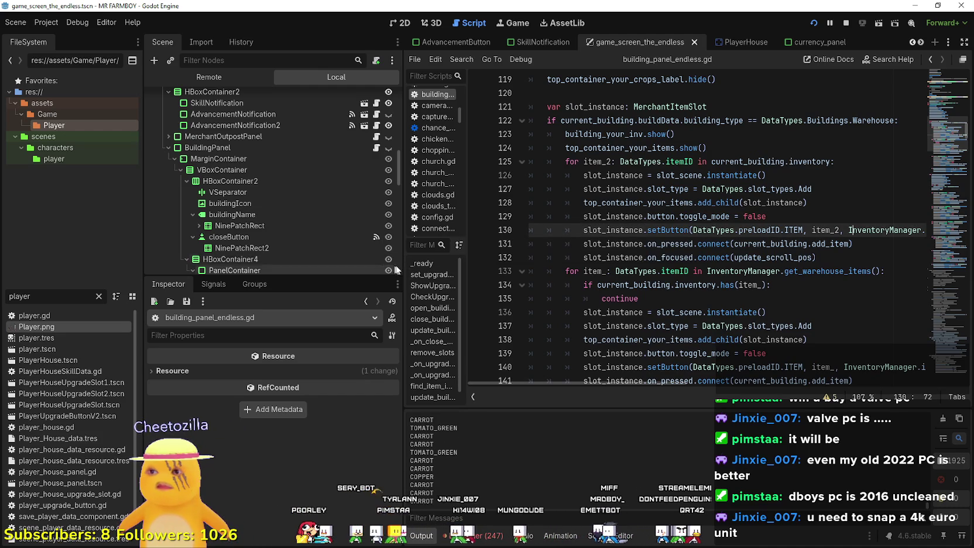
drag(402, 270, 350, 271)
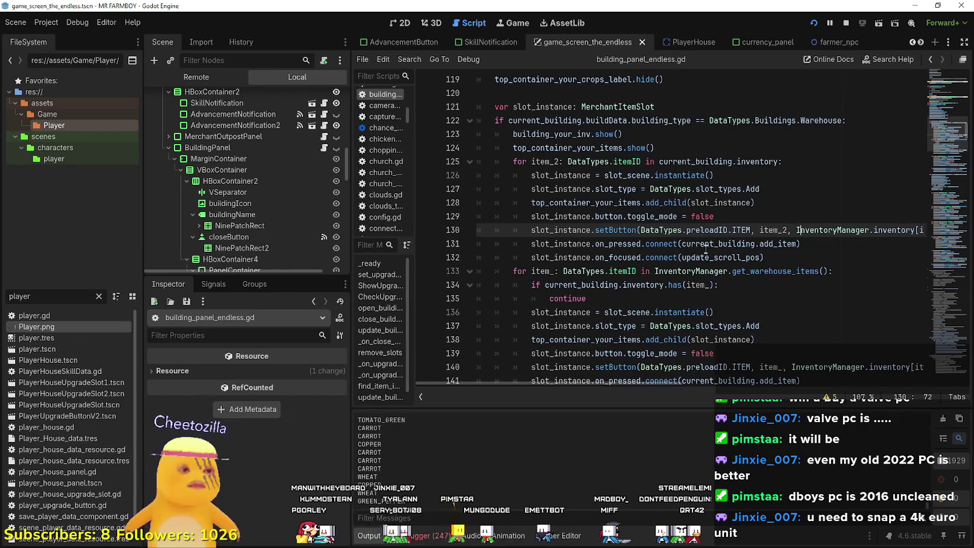
click(705, 247)
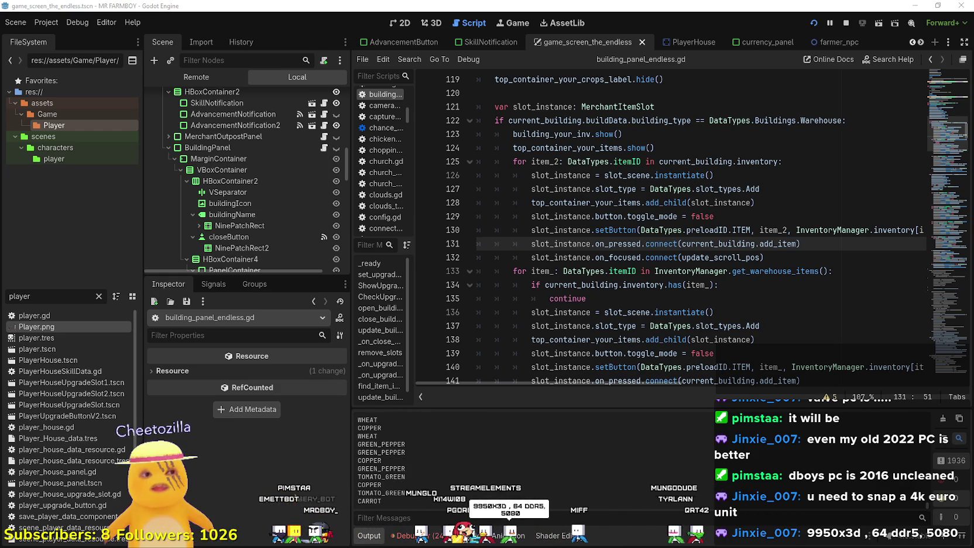
click(704, 175)
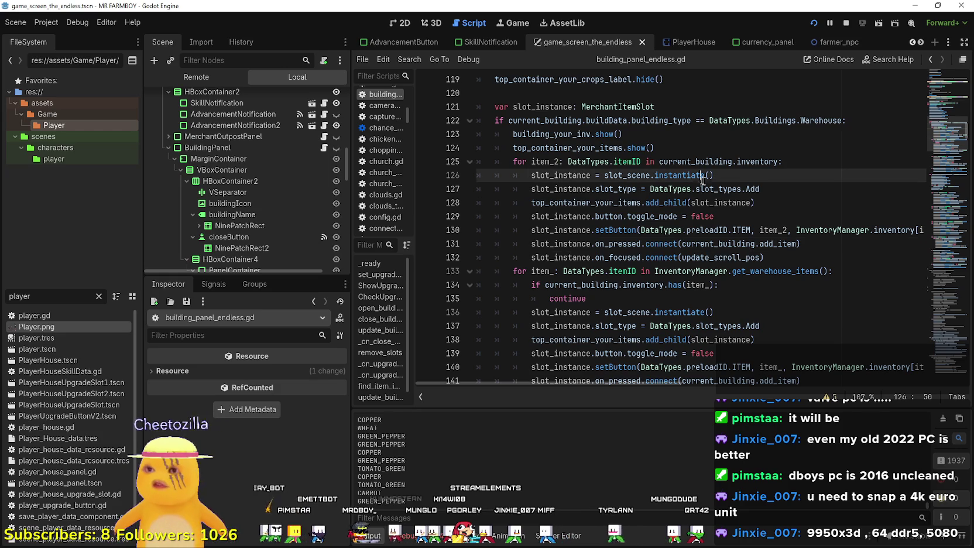
Scroll through the Warehouse branch, checking lines 124, 127, 143, 151 and 167.
click(653, 148)
scroll(653, 149, up, 3)
scroll(589, 283, down, 6)
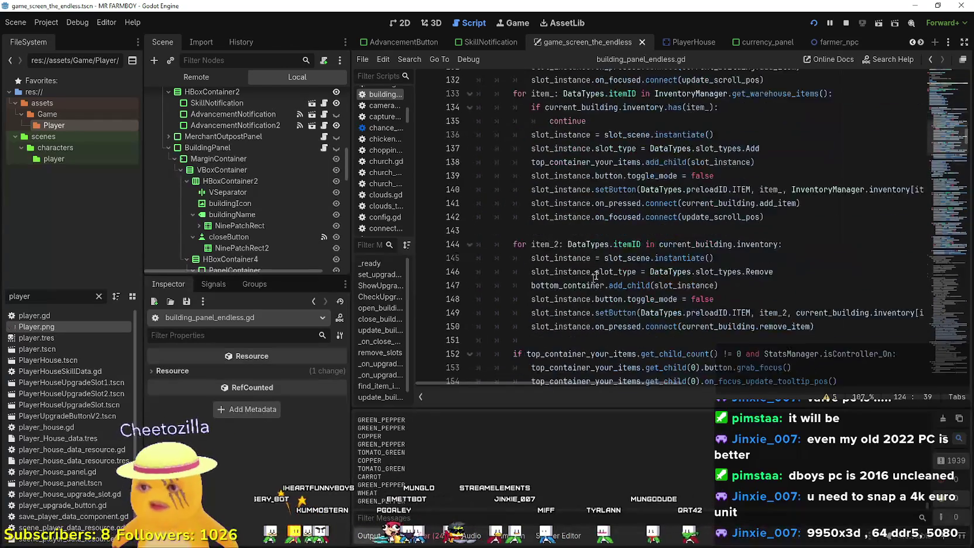
scroll(589, 284, down, 8)
click(661, 241)
scroll(660, 241, down, 3)
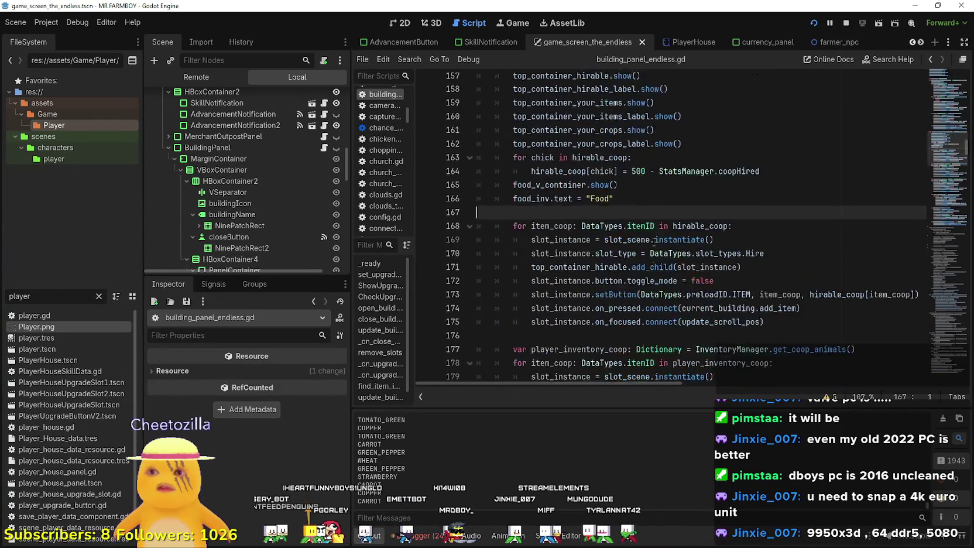
scroll(655, 243, up, 7)
scroll(654, 242, up, 2)
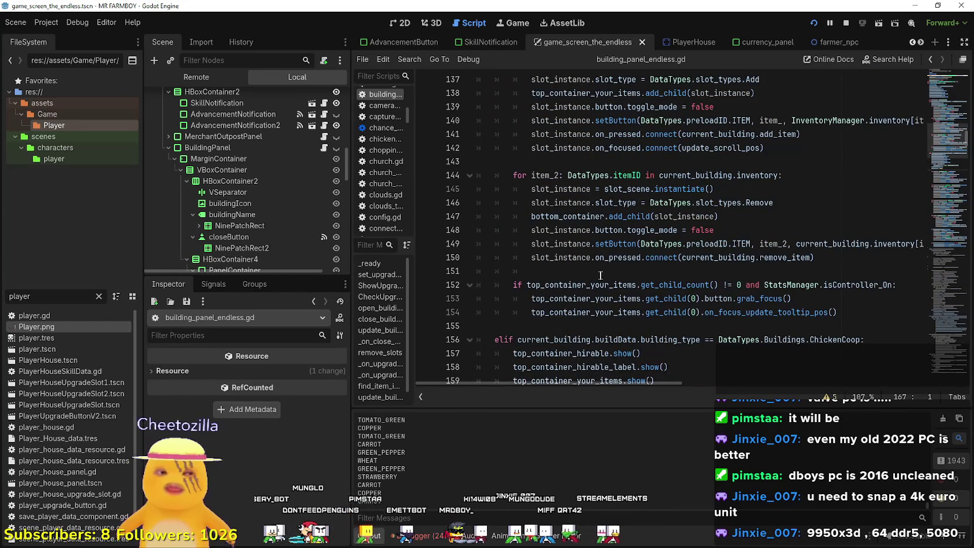
scroll(604, 275, up, 6)
click(590, 313)
click(595, 327)
scroll(618, 319, up, 2)
scroll(620, 314, down, 20)
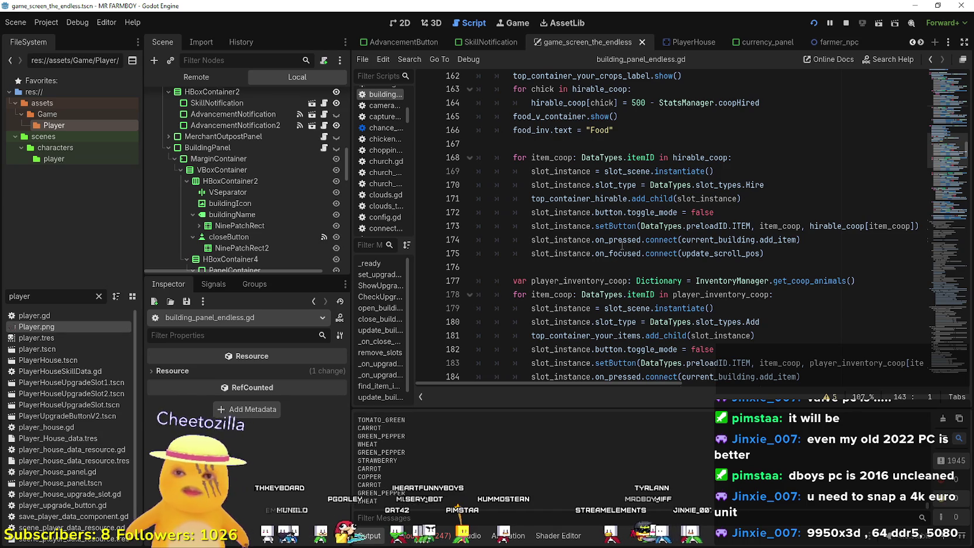
scroll(626, 250, up, 12)
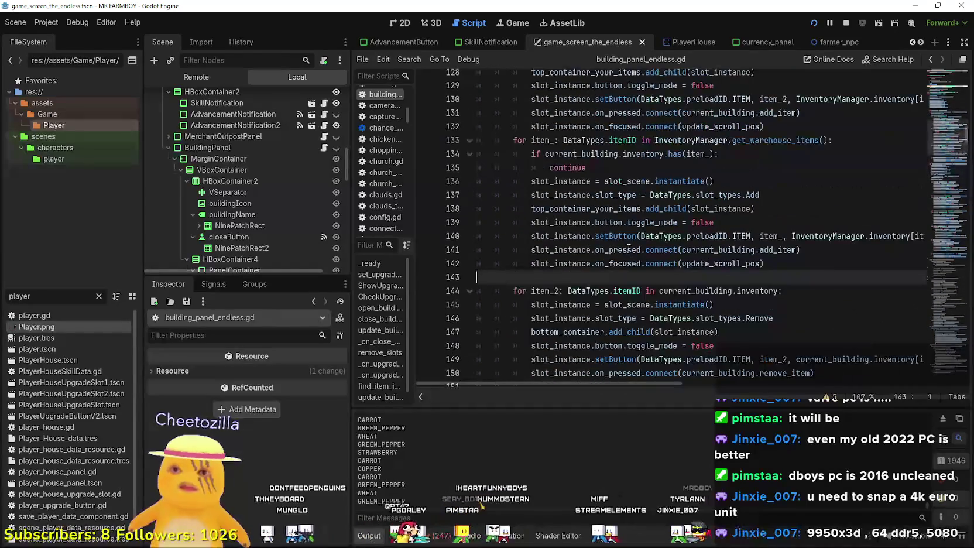
scroll(632, 244, up, 3)
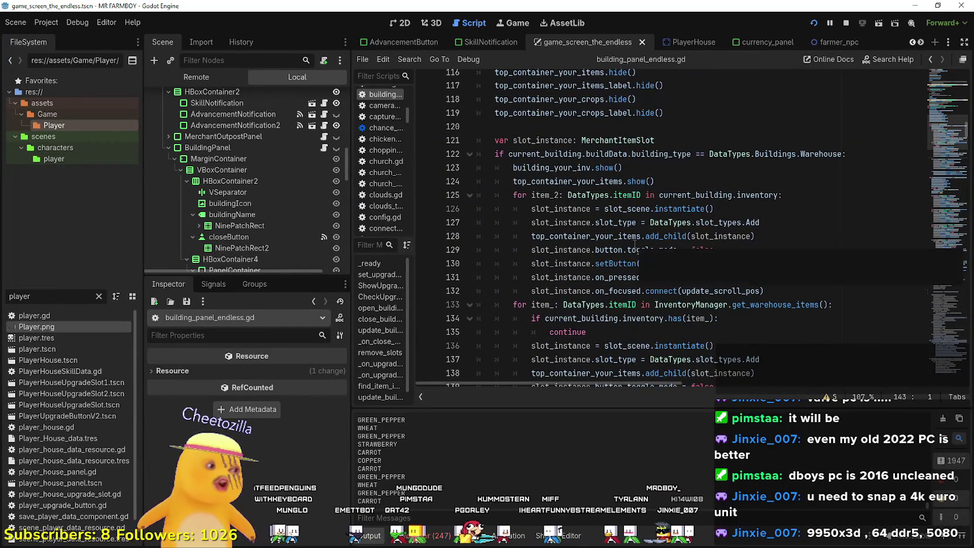
scroll(673, 245, up, 3)
scroll(679, 246, down, 3)
click(749, 222)
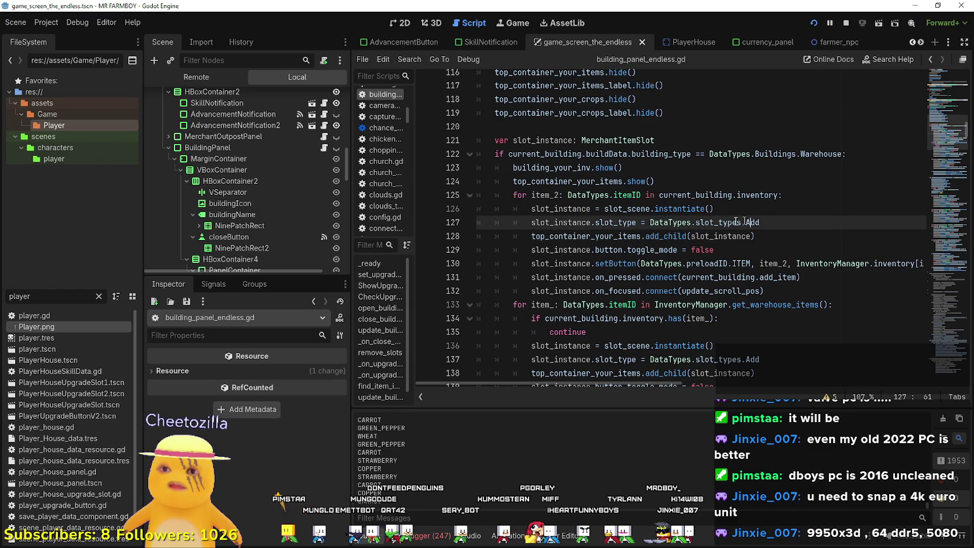
scroll(667, 231, down, 2)
scroll(667, 231, down, 2)
click(656, 277)
scroll(656, 234, down, 2)
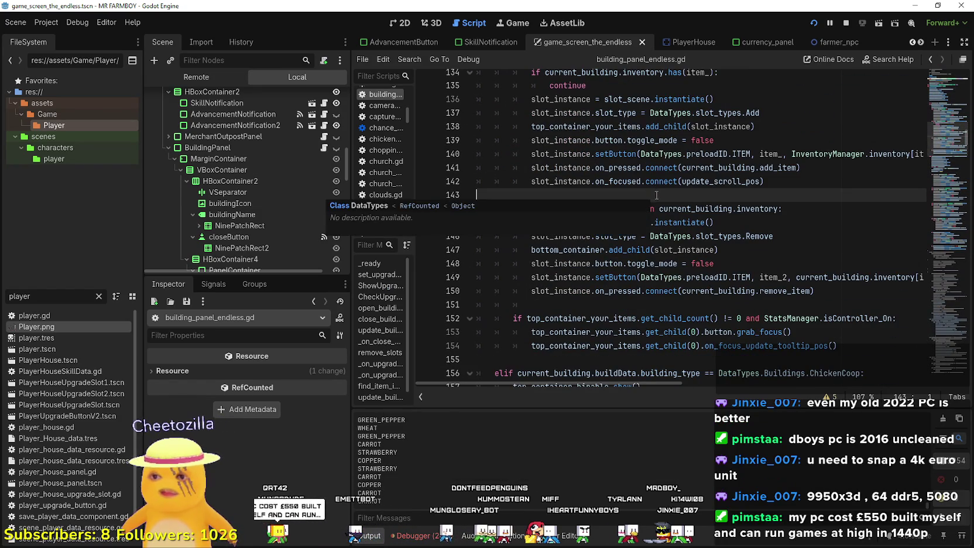
click(615, 301)
Highlight top_container_your_items uses, then anchor a selection at the end of line 154.
double_click(577, 318)
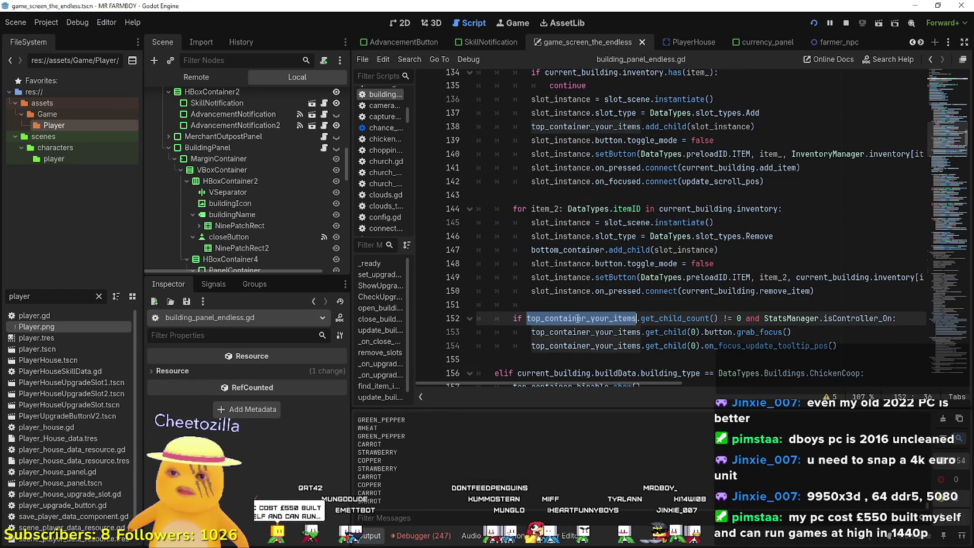
click(663, 345)
key(End)
scroll(663, 339, down, 2)
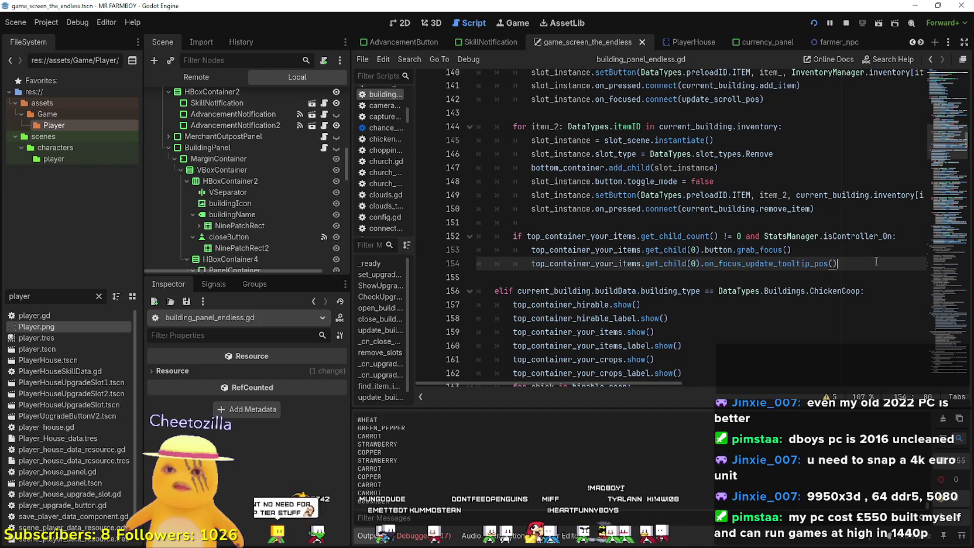
shift+click(802, 229)
scroll(802, 229, up, 8)
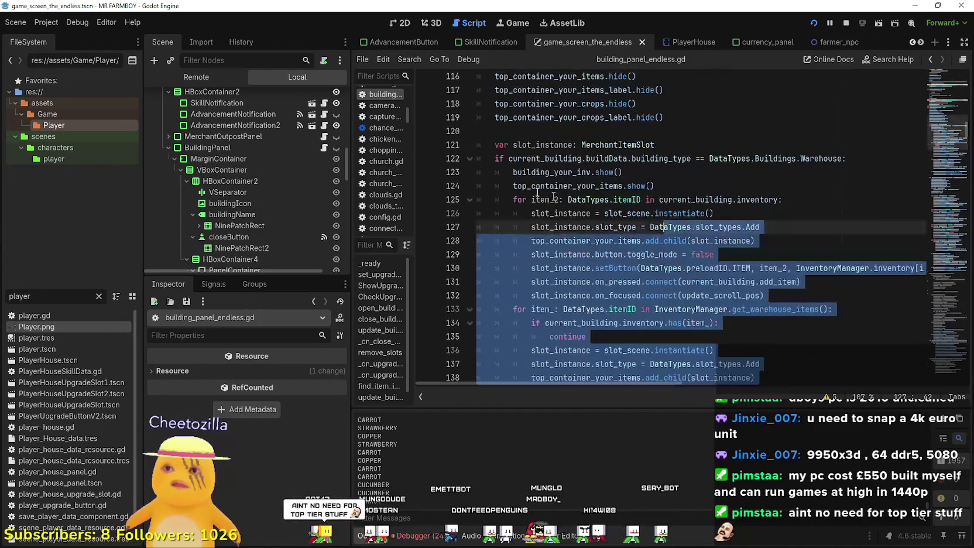
Select the Warehouse branch up to line 122 and paste a copy at line 155.
shift+click(466, 166)
drag(466, 166, 466, 164)
key(ctrl+c)
scroll(578, 219, down, 10)
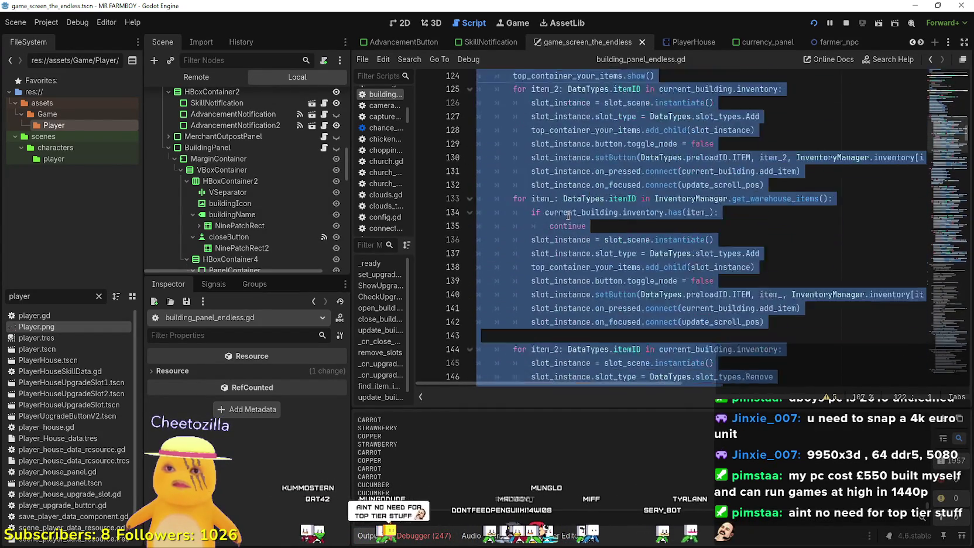
click(521, 201)
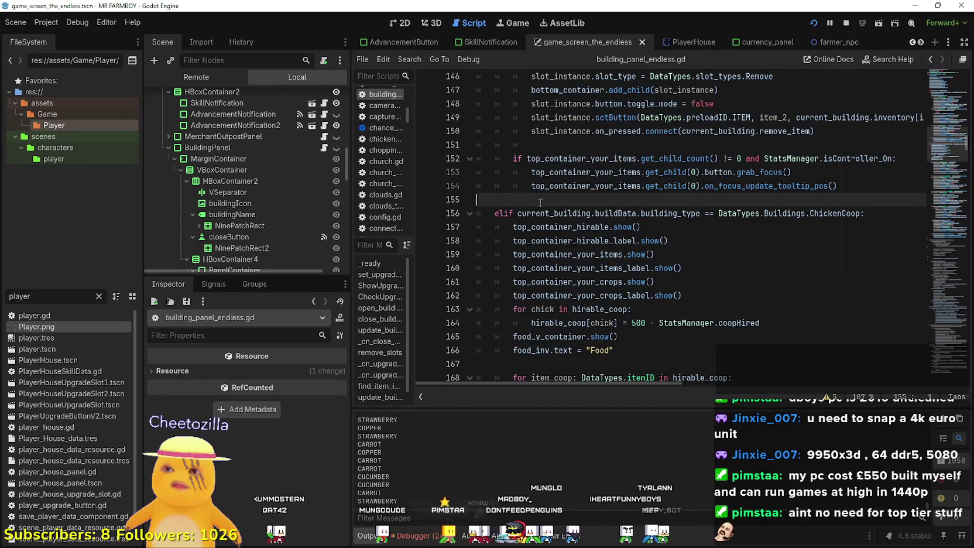
key(ctrl+v)
Add a blank line after line 154 and turn the pasted branch's if into elif.
scroll(867, 154, up, 5)
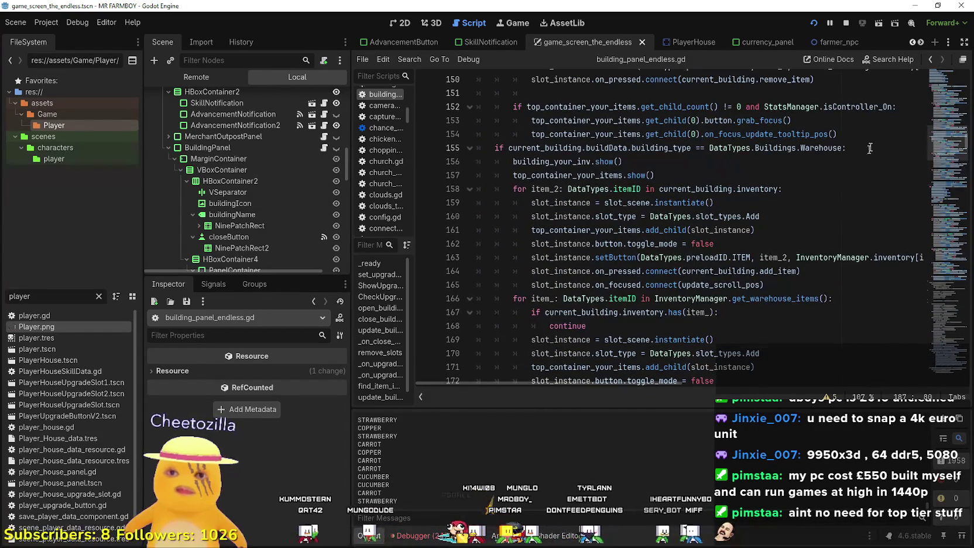
scroll(844, 178, up, 4)
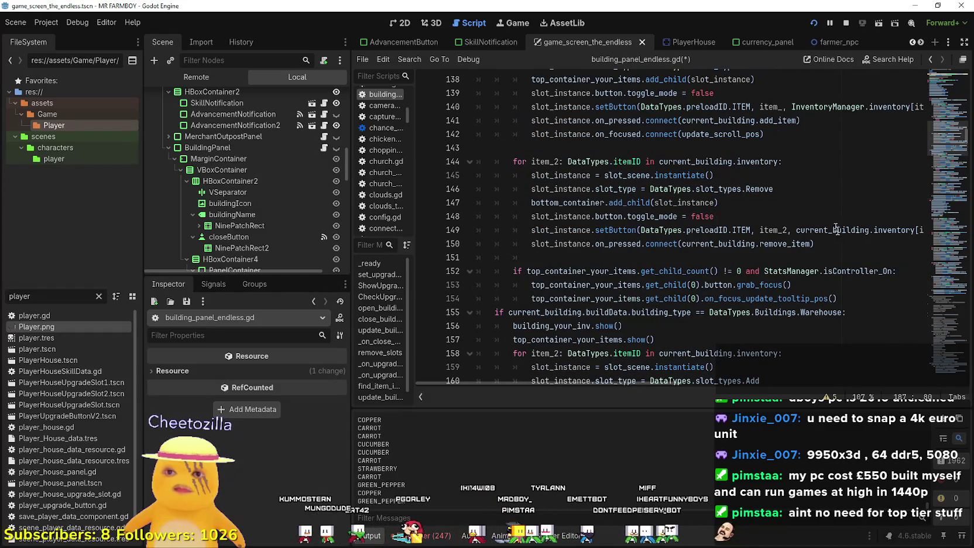
click(848, 296)
key(Return)
double_click(499, 326)
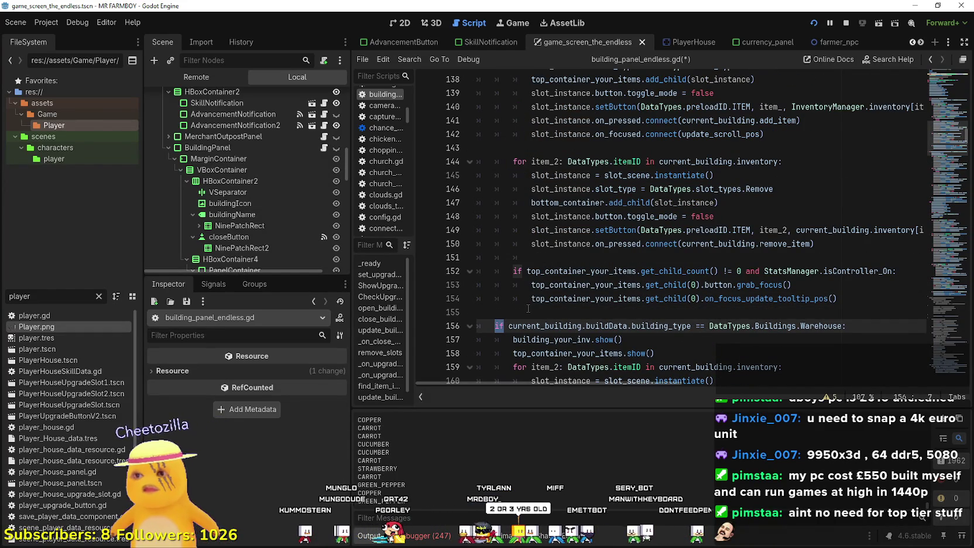
text(el)
key(BackSpace)
key(BackSpace)
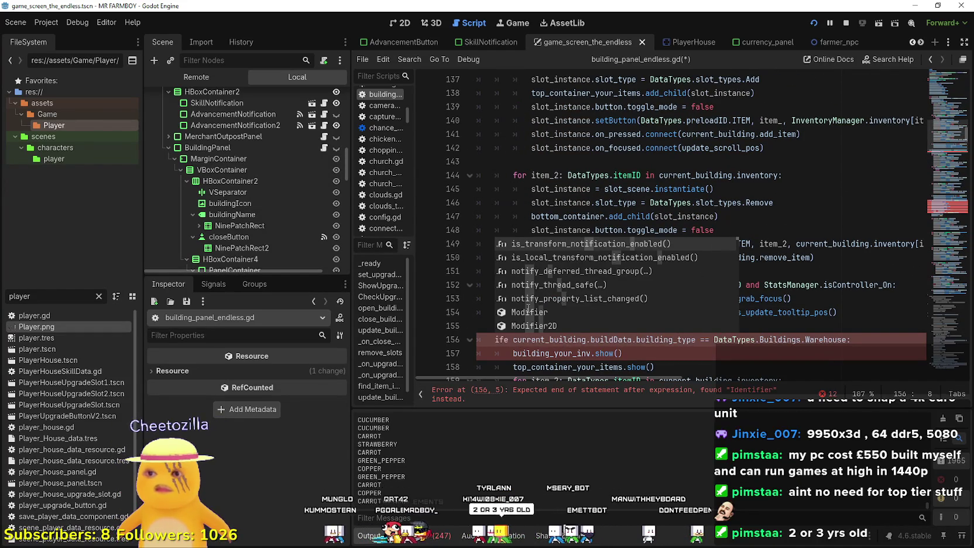
key(BackSpace)
key(BackSpace)
text(elif)
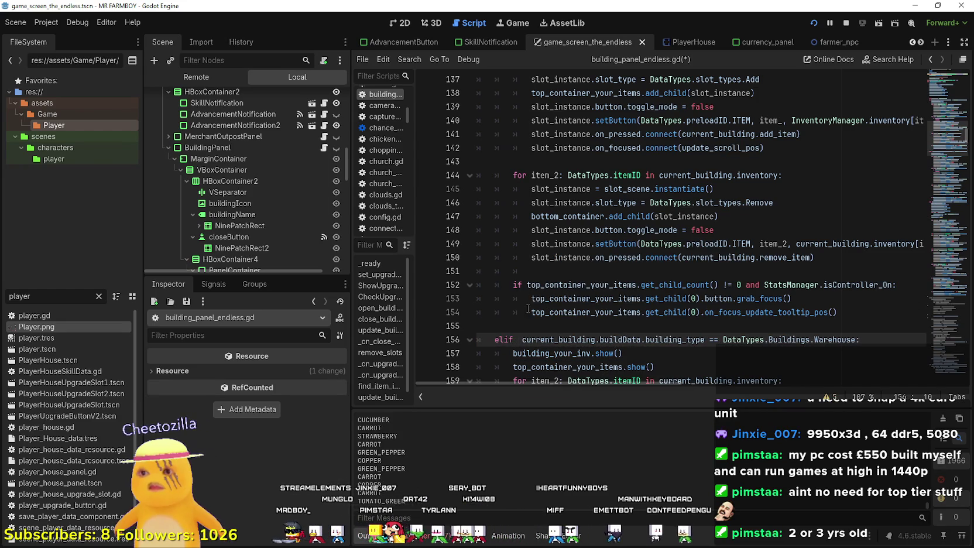
key(BackSpace)
Make the pasted condition on line 156 test Store instead of Warehouse.
scroll(820, 217, down, 3)
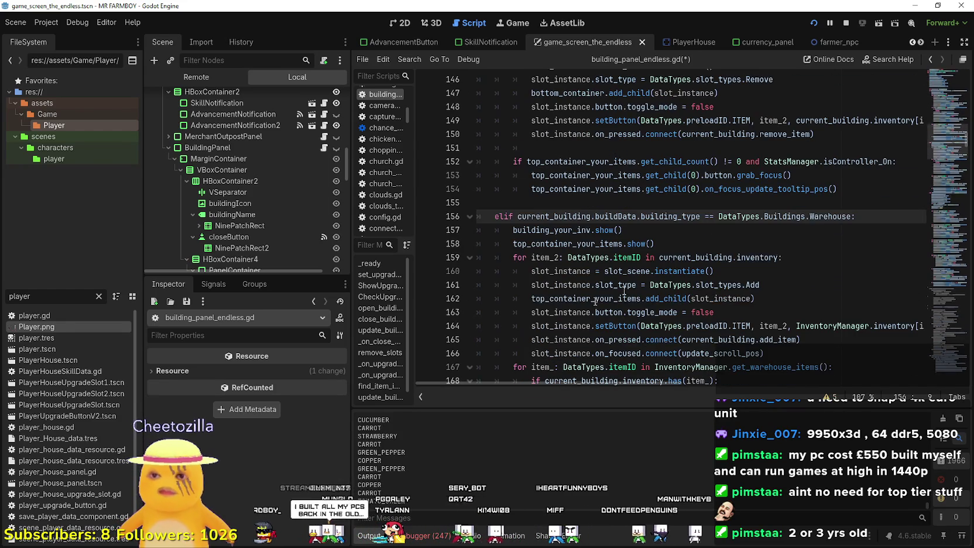
click(828, 216)
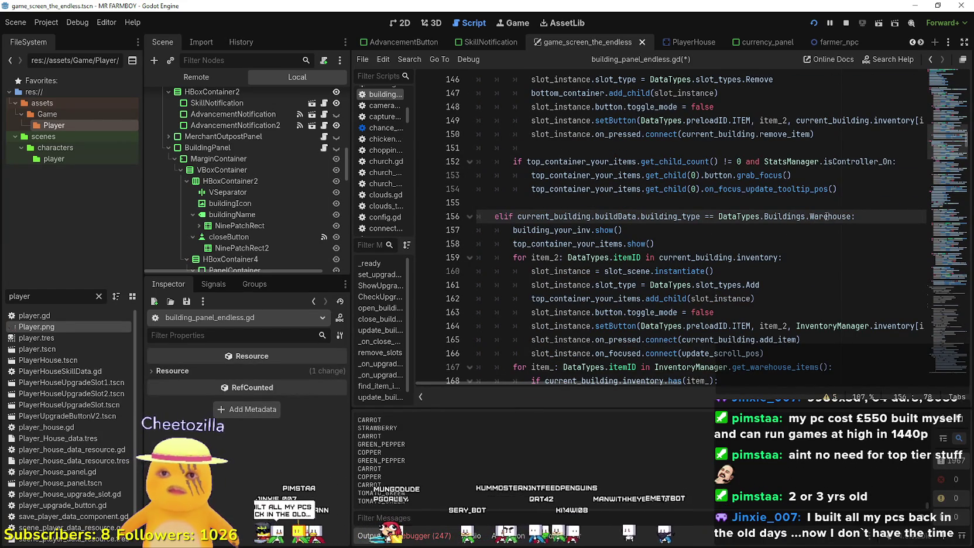
double_click(826, 217)
text(TO)
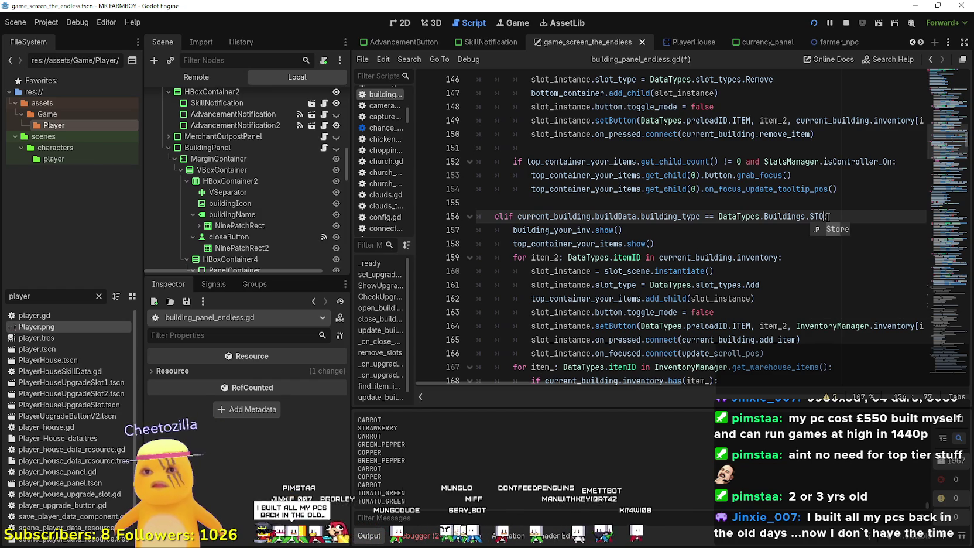
key(Return)
text(:)
Change the first loop's slot type on line 161 from Add to Sell.
scroll(737, 193, down, 2)
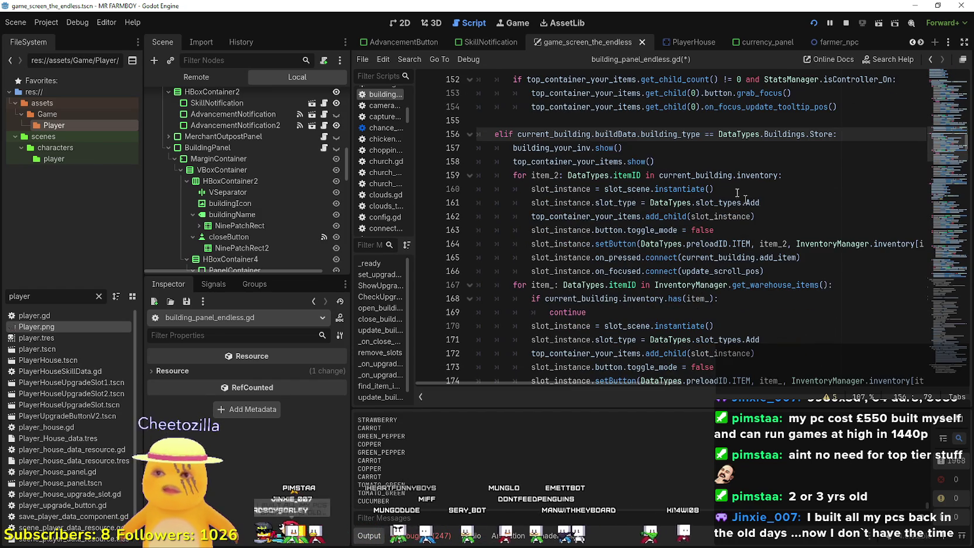
click(567, 151)
click(623, 162)
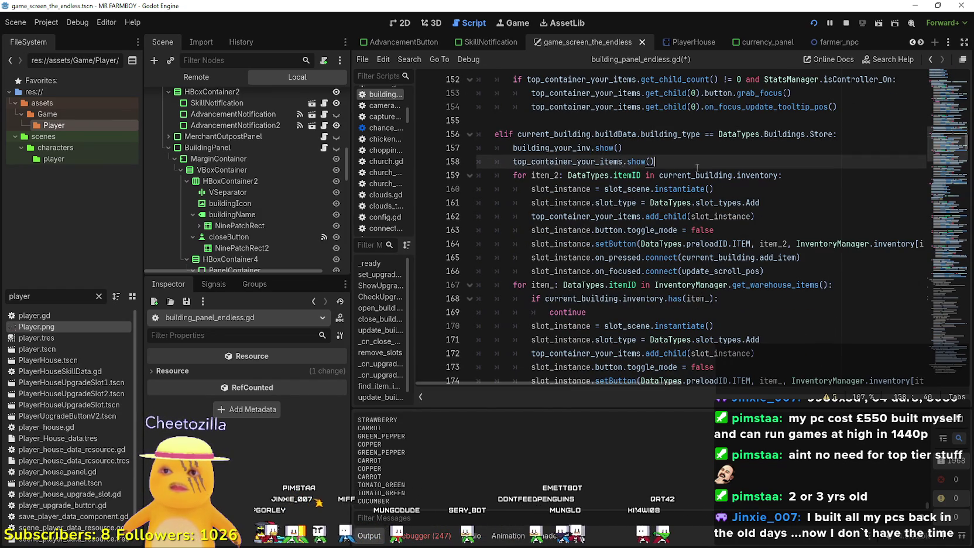
shift+click(527, 161)
double_click(749, 175)
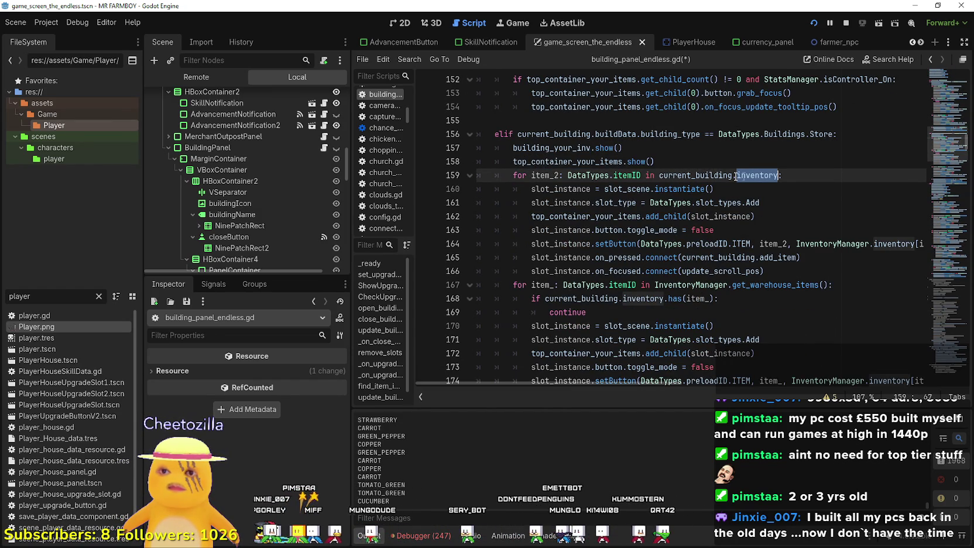
double_click(764, 202)
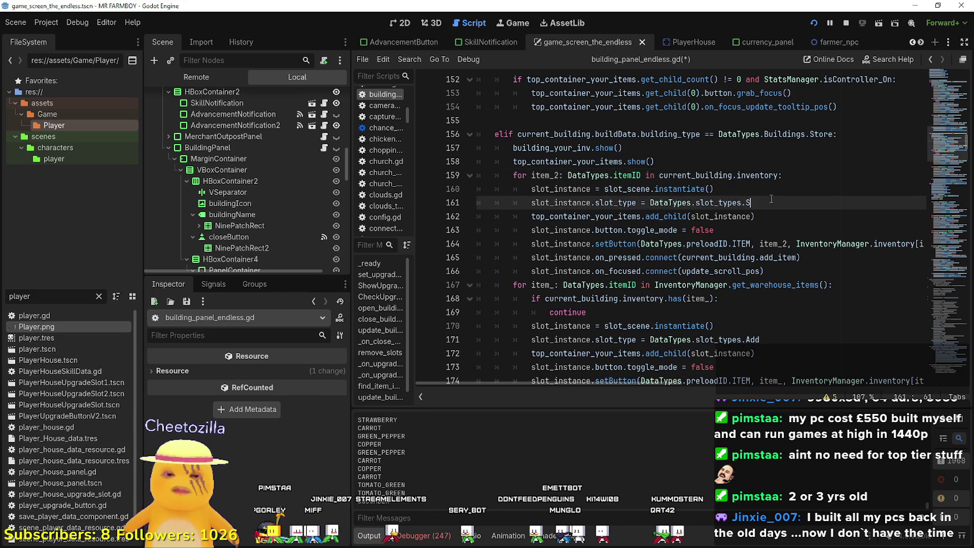
text(EL)
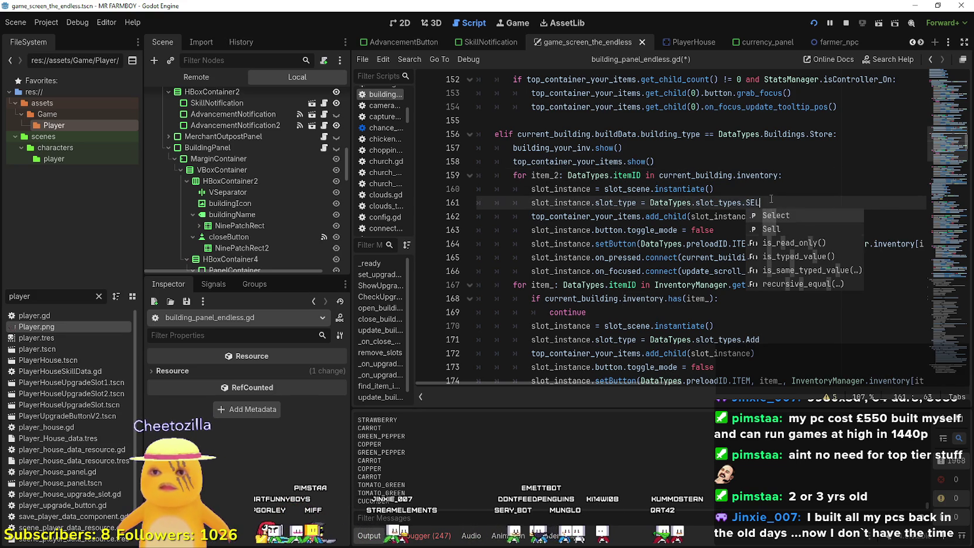
key(Down)
key(Return)
Replace get_warehouse_items with get_market_items in the second loop on line 167.
scroll(782, 198, down, 1)
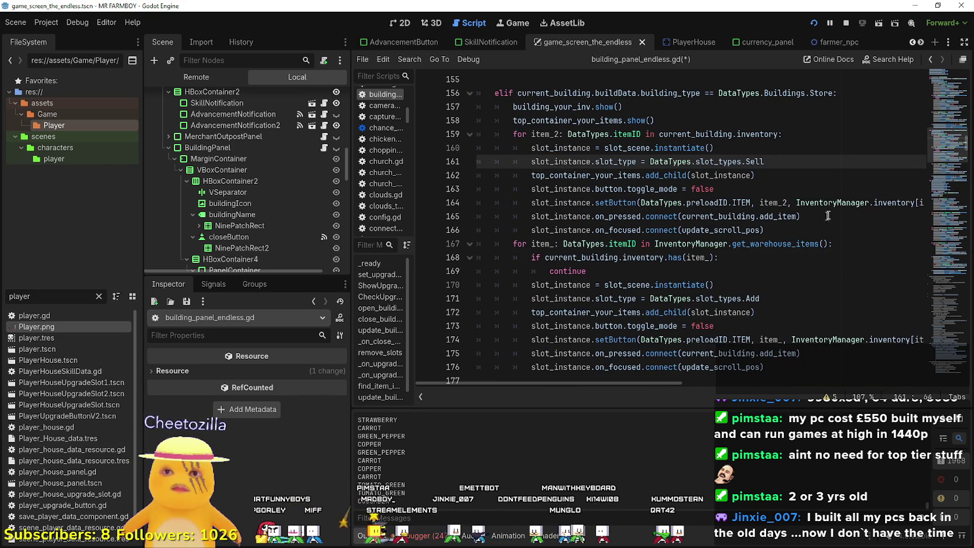
drag(869, 202, 924, 202)
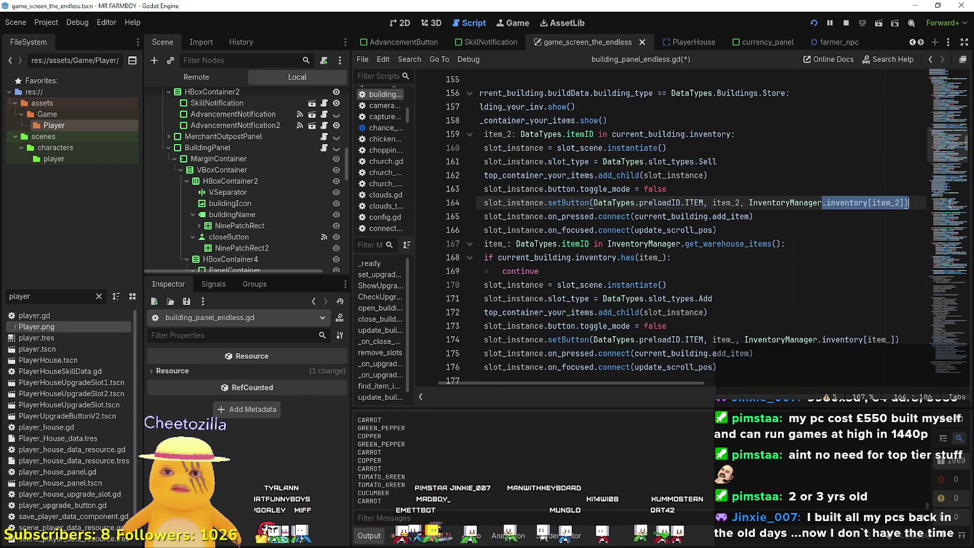
mouse_move(786, 243)
mouse_down()
mouse_move(585, 244)
mouse_move(526, 234)
mouse_move(461, 187)
mouse_up()
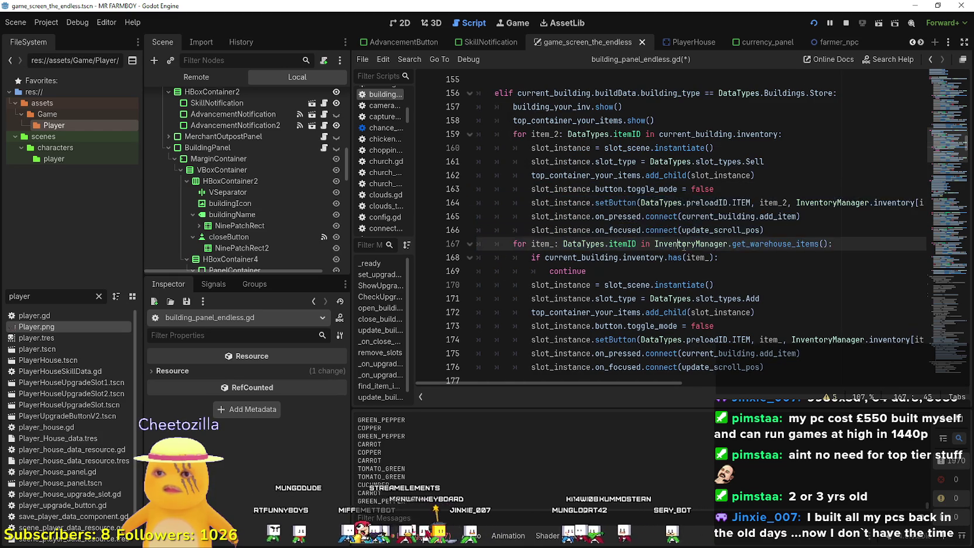
click(682, 243)
scroll(681, 228, down, 2)
click(755, 175)
double_click(761, 162)
text(g)
text(et_)
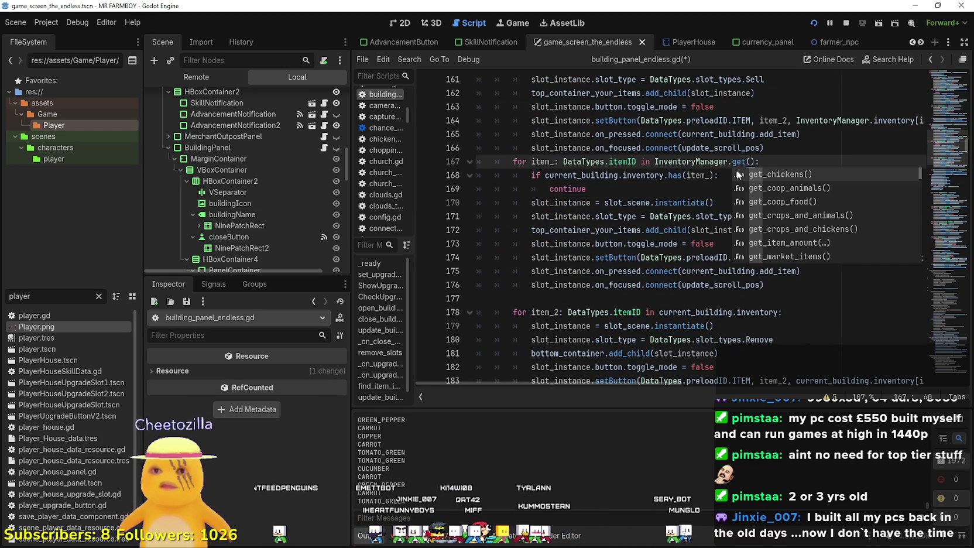
text(m)
key(Return)
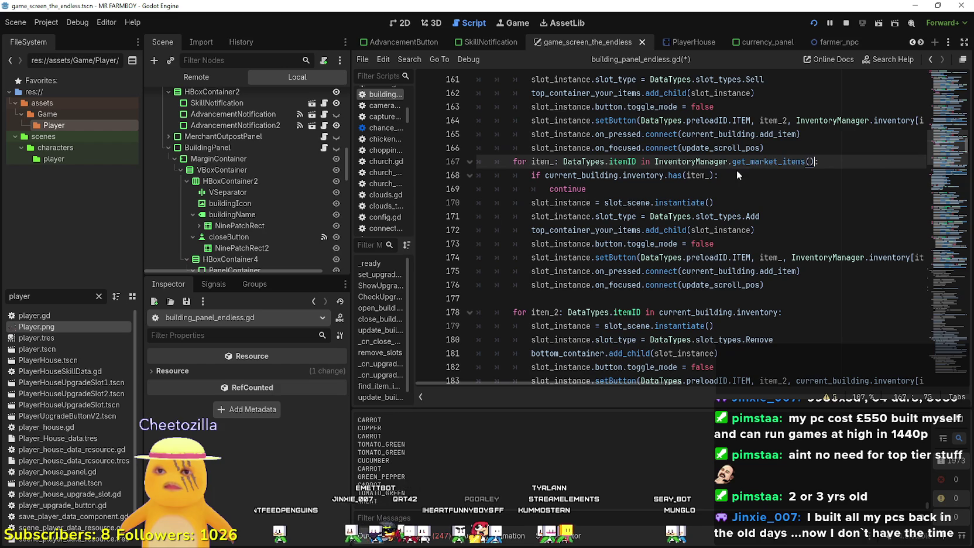
Change line 171's slot type from Add to Sell and save the script.
click(668, 202)
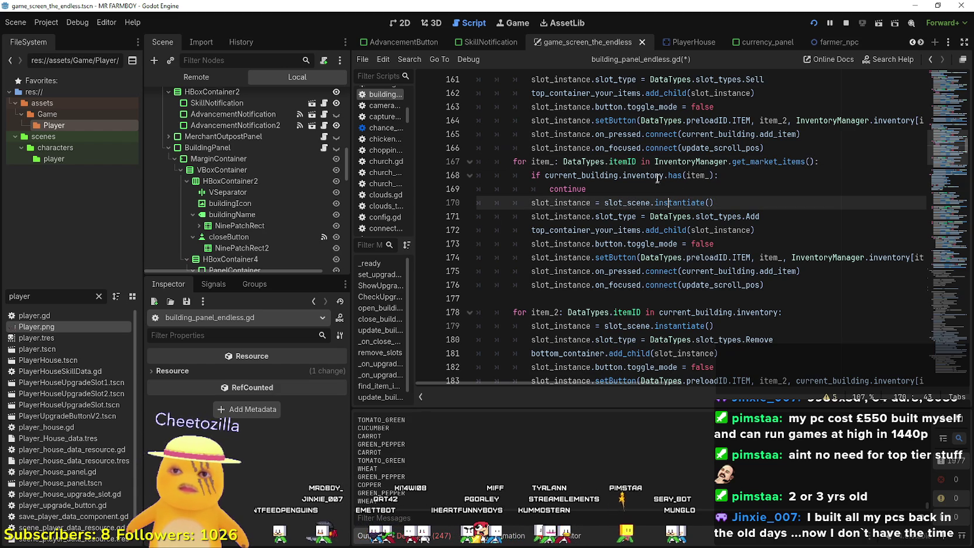
double_click(684, 203)
click(762, 218)
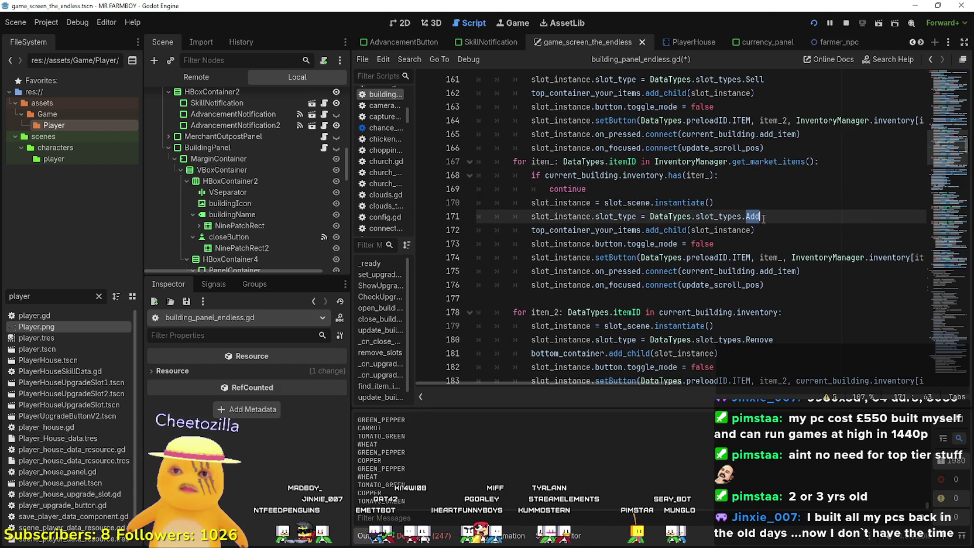
text(SELL)
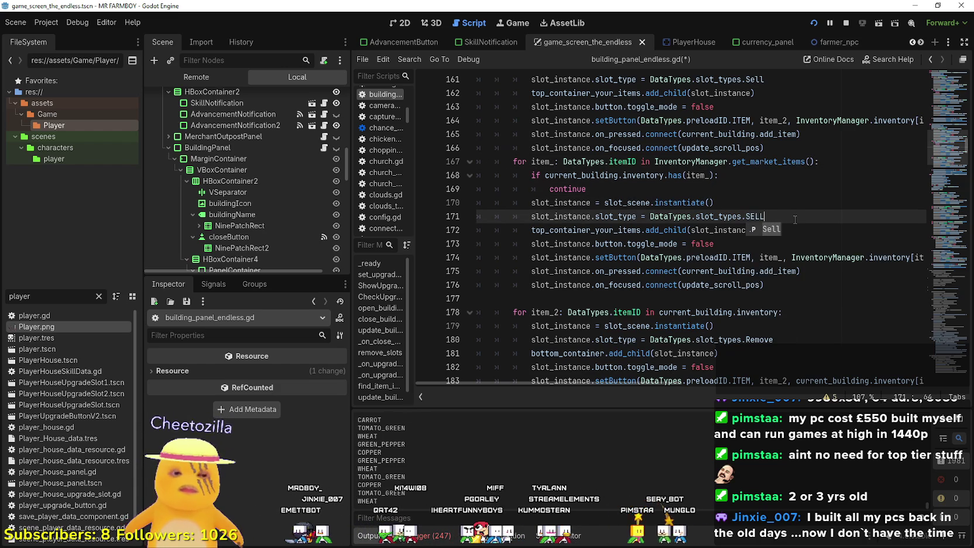
key(Return)
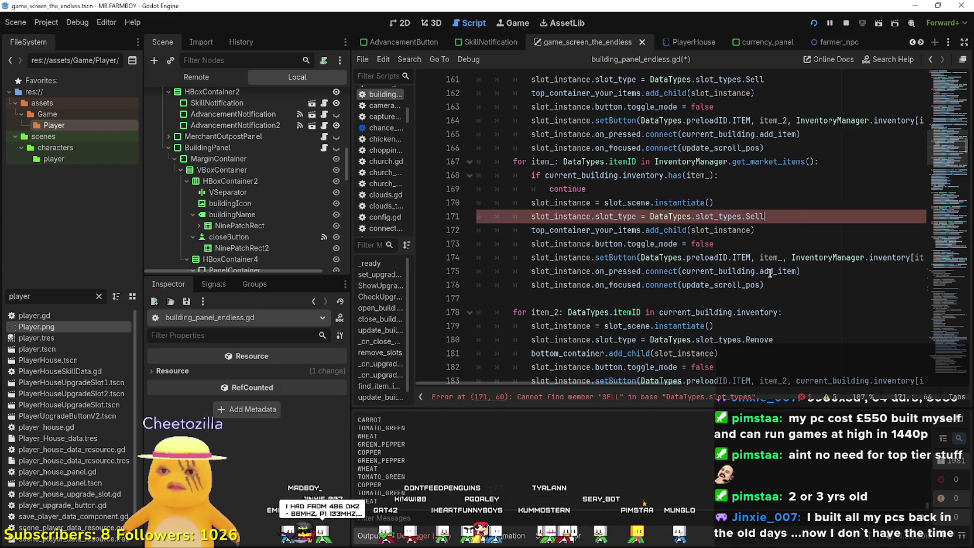
key(Down)
key(Down)
key(Down)
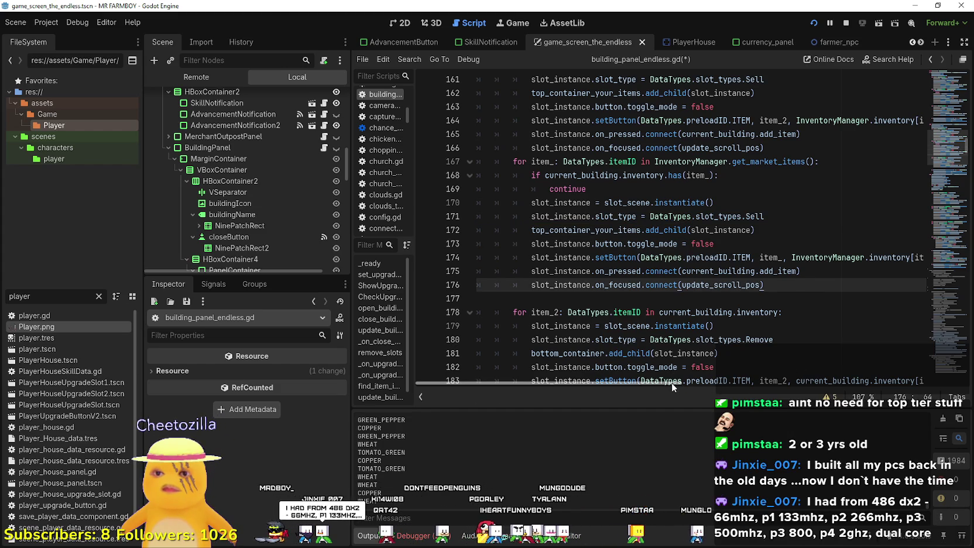
scroll(672, 383, right, 3)
scroll(664, 381, left, 3)
click(648, 296)
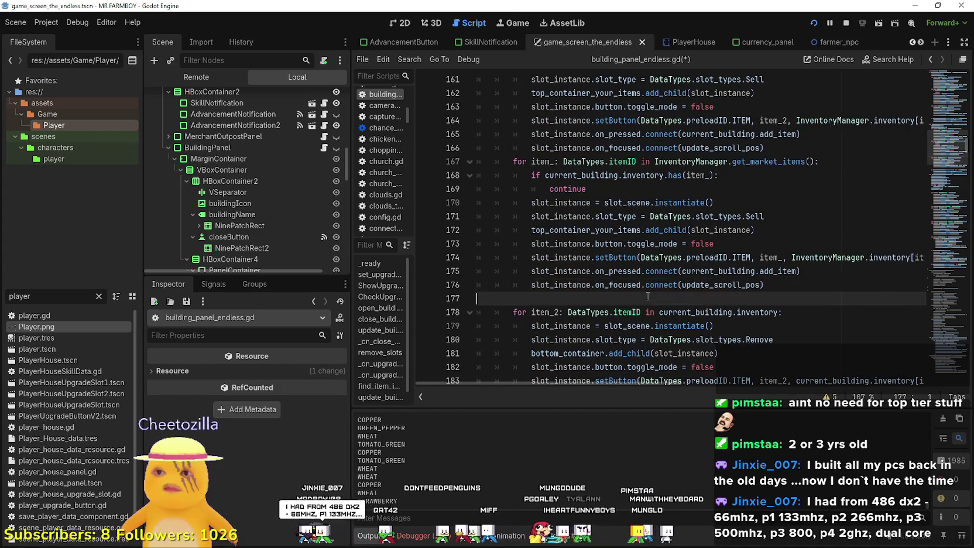
key(ctrl+s)
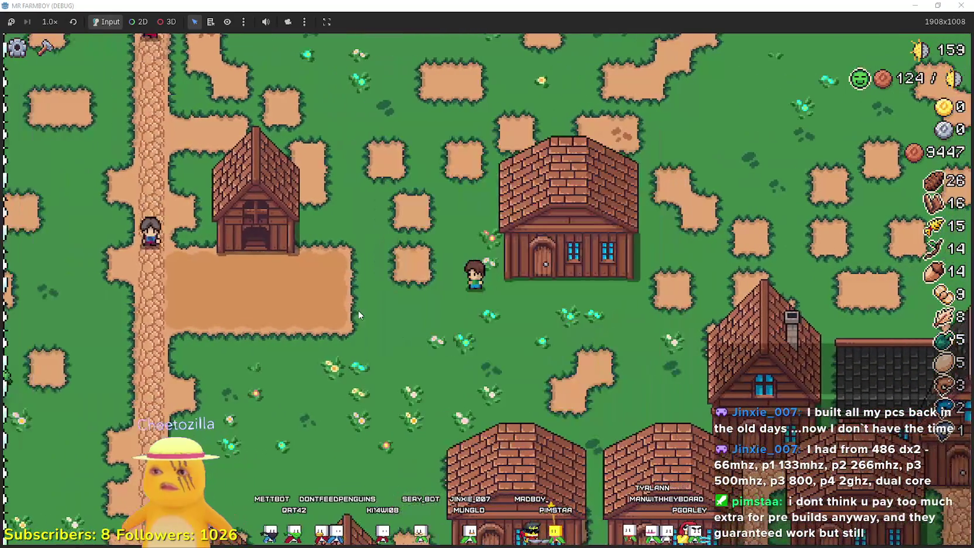
Build a market stall from the crafting menu and open and close its Market panel.
key(c)
click(36, 410)
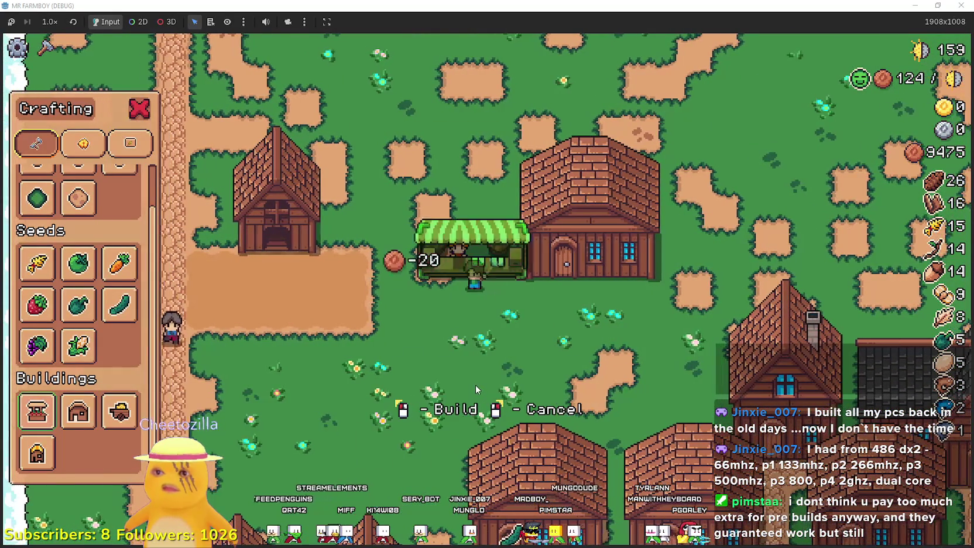
click(475, 384)
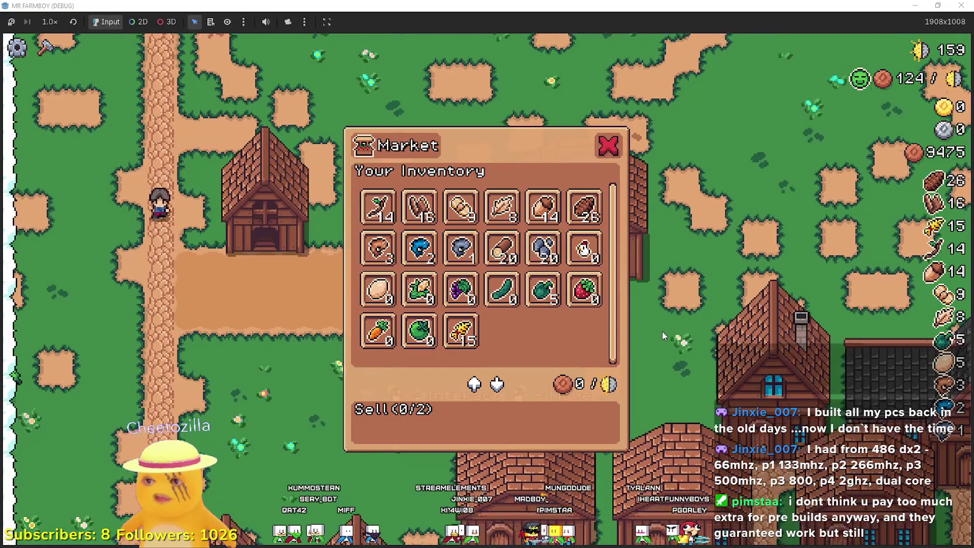
key(Escape)
key(e)
key(Escape)
Walk to the market stalls, remove Twig from the sell list, then return to the script.
key(e)
key(s)
key(s)
key(d)
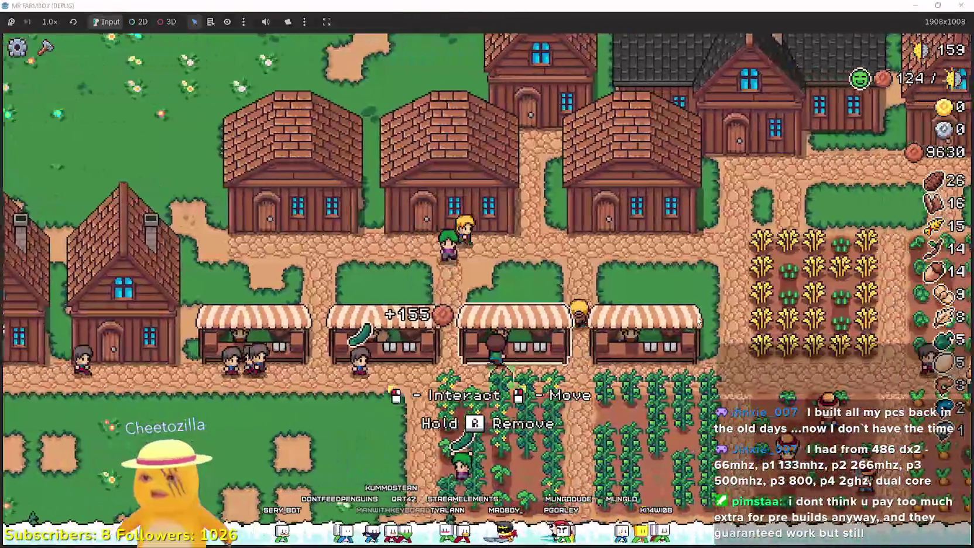
key(e)
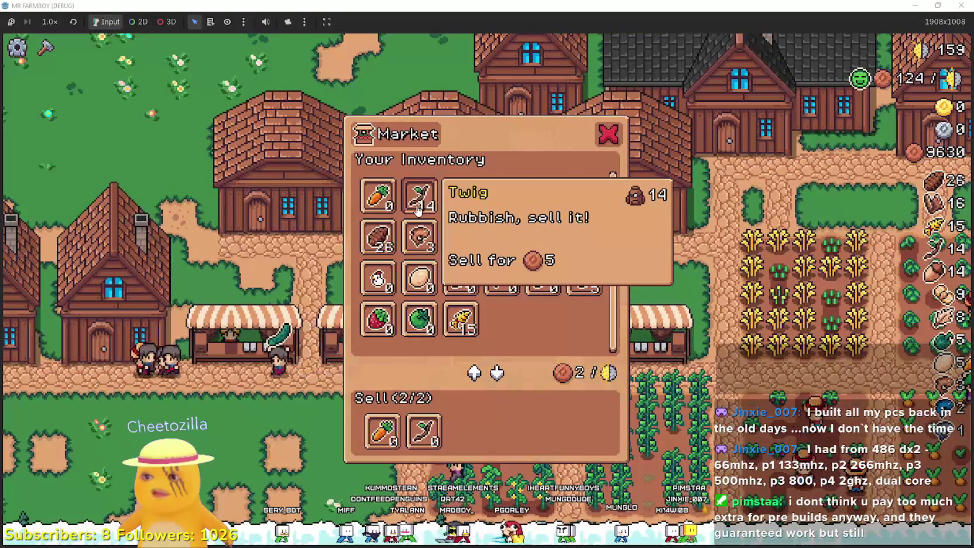
click(424, 433)
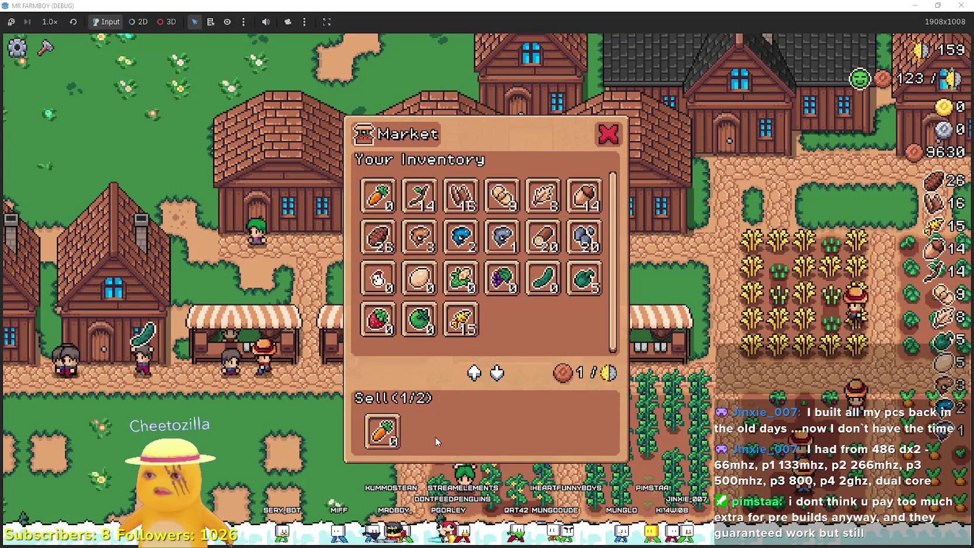
key(Escape)
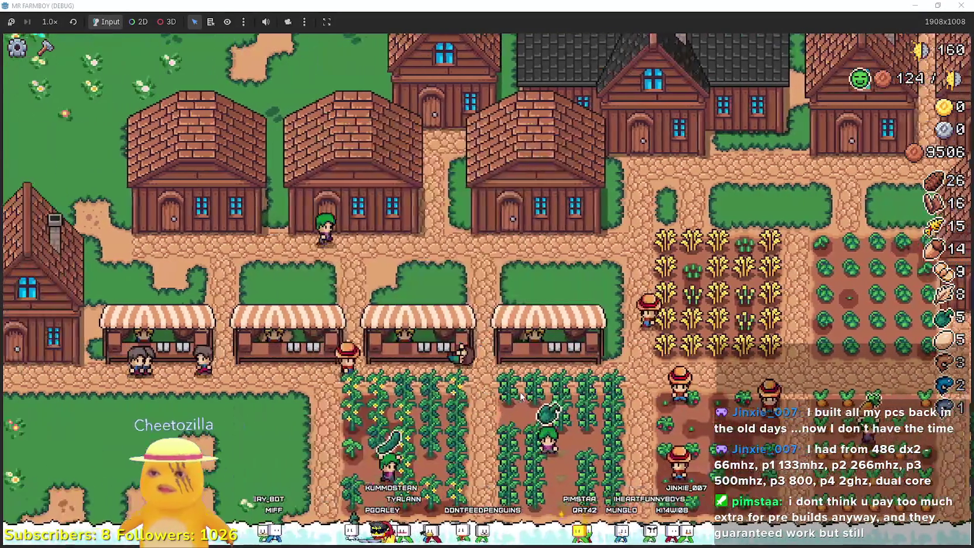
key(e)
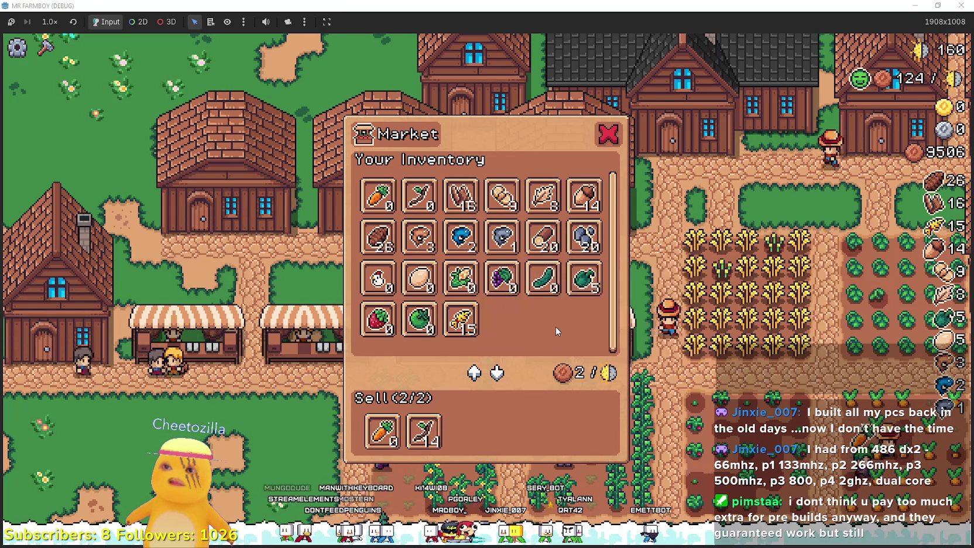
key(alt+Tab)
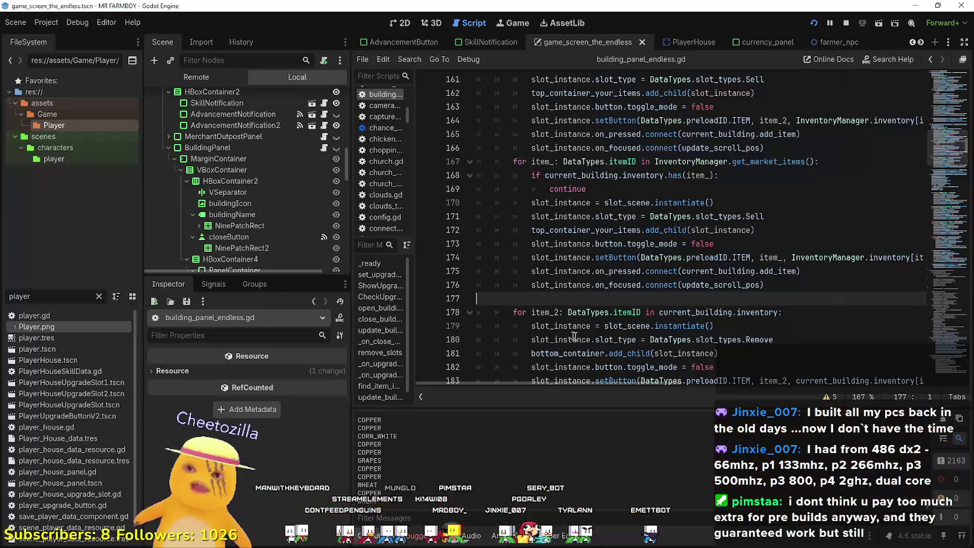
Start line 170 as 'if market_banned_list' after continue, then look up that symbol's definition.
scroll(624, 286, up, 3)
click(617, 316)
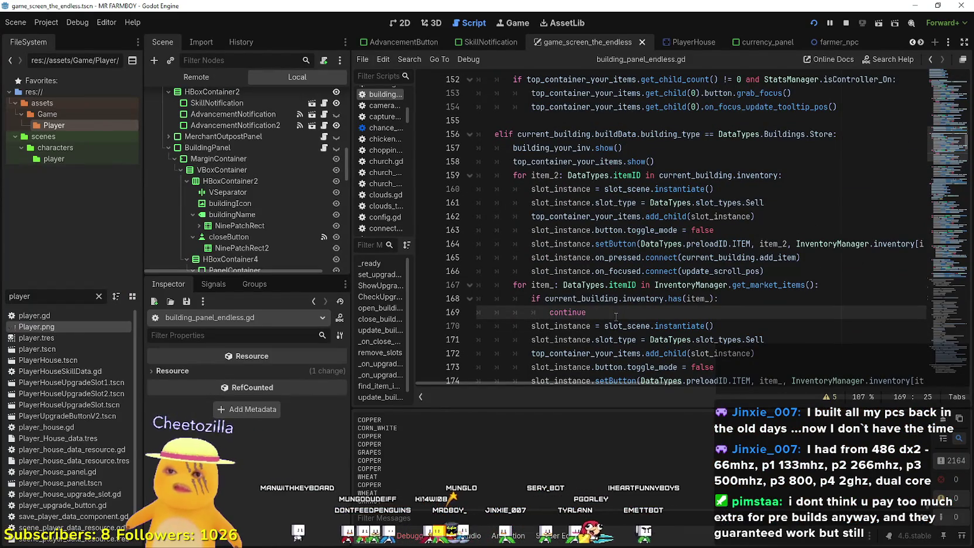
scroll(615, 316, down, 1)
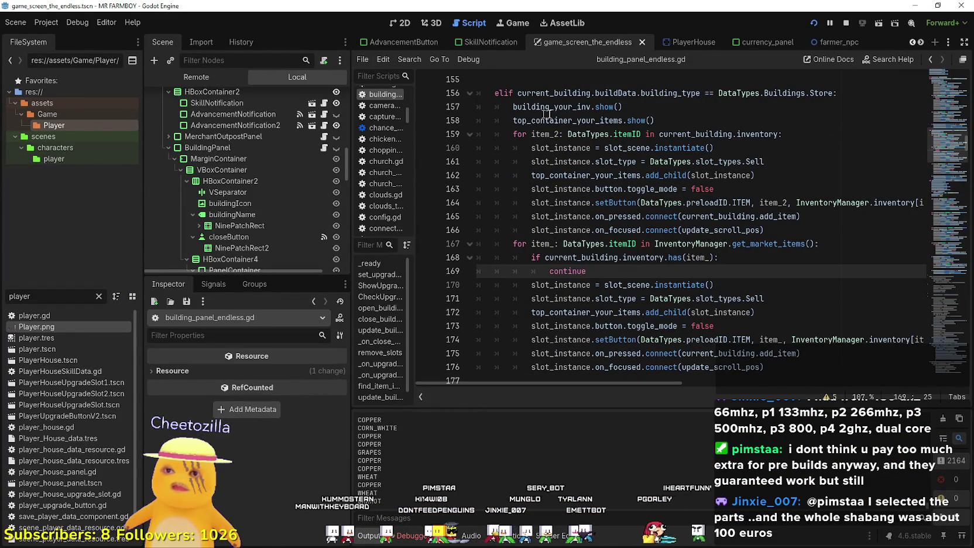
scroll(746, 258, down, 1)
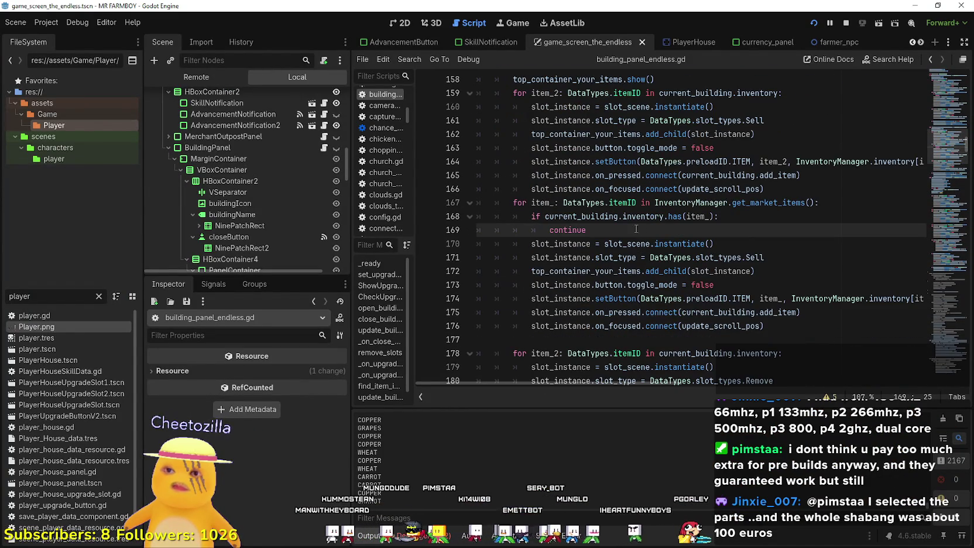
key(Return)
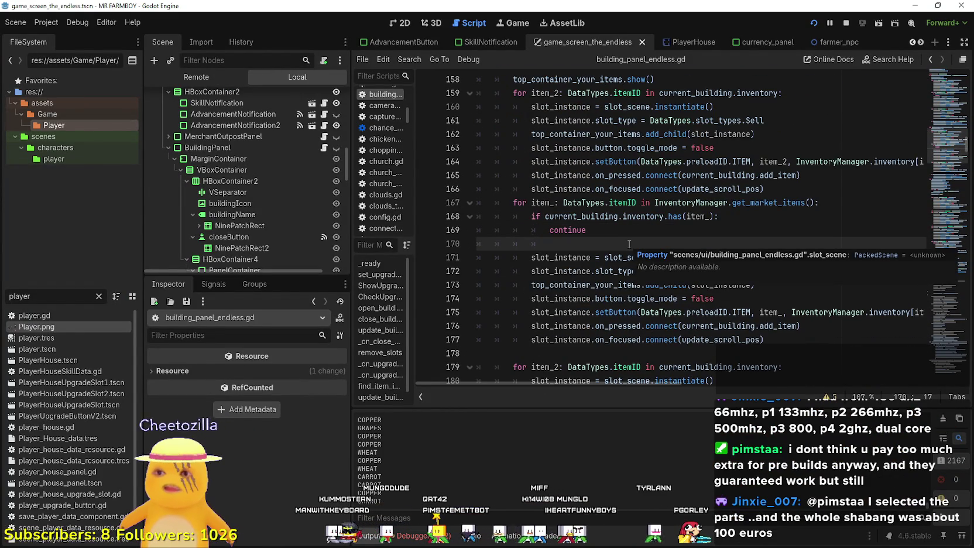
text(if banne)
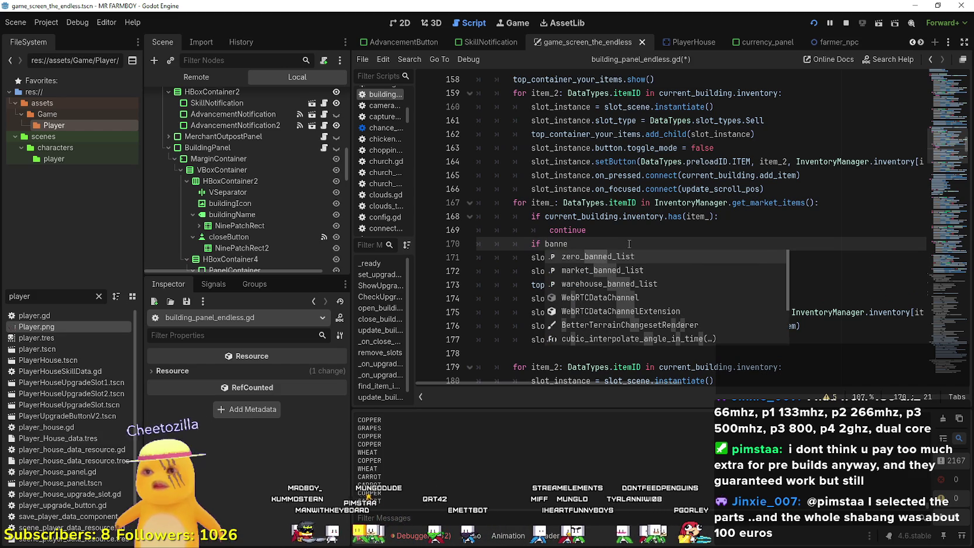
key(Down)
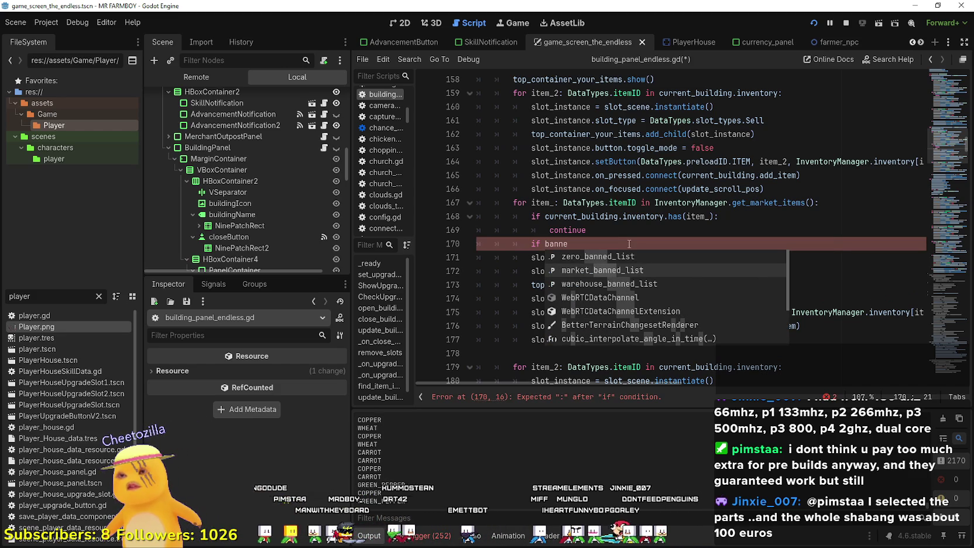
key(Return)
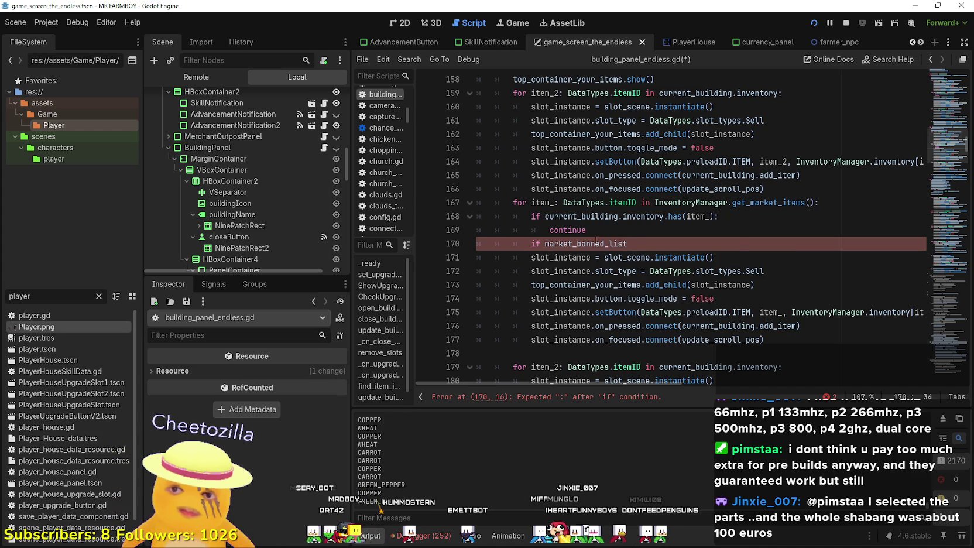
right_click(595, 241)
click(621, 401)
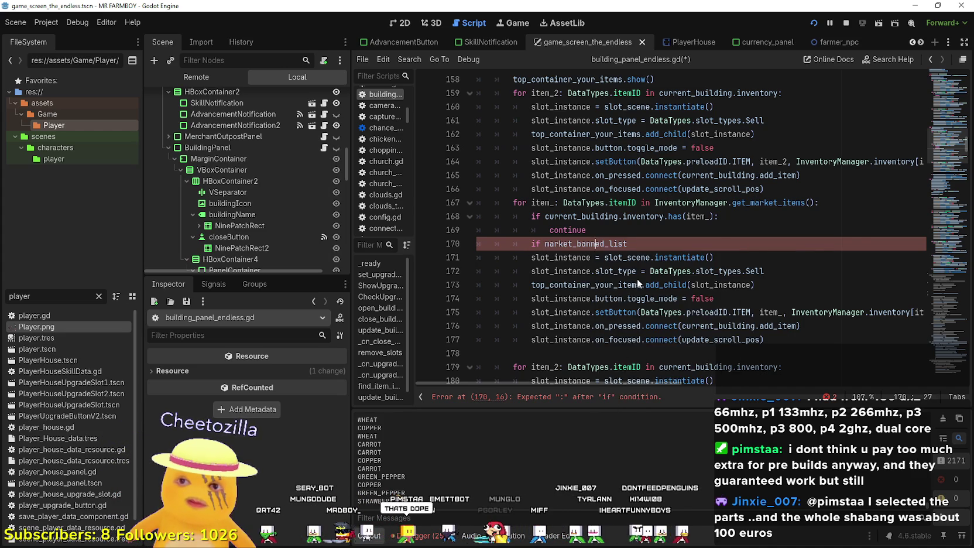
Locate the banned-list definitions, selecting the warehouse_banned_list and zero_banned_list names.
scroll(637, 267, down, 2)
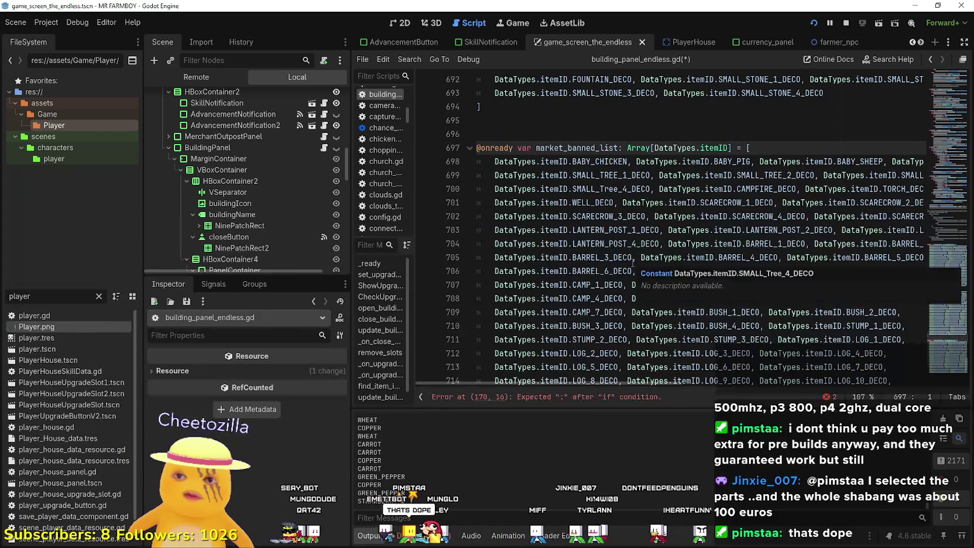
scroll(661, 314, down, 4)
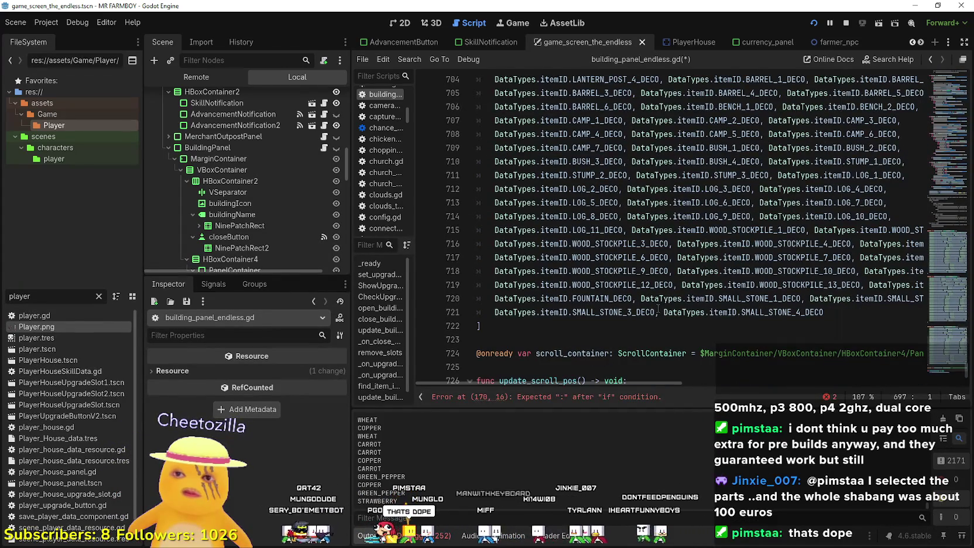
scroll(643, 263, up, 2)
scroll(585, 176, down, 2)
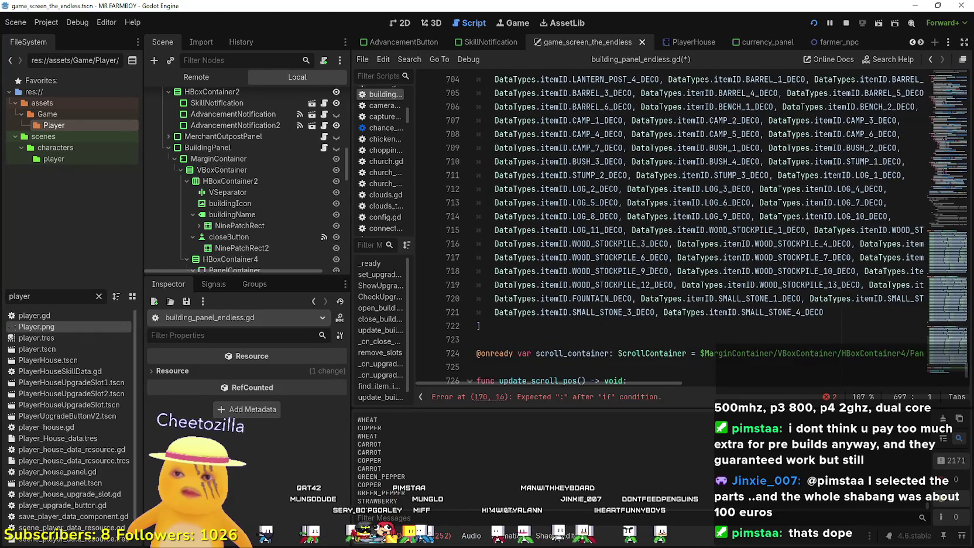
scroll(649, 270, up, 16)
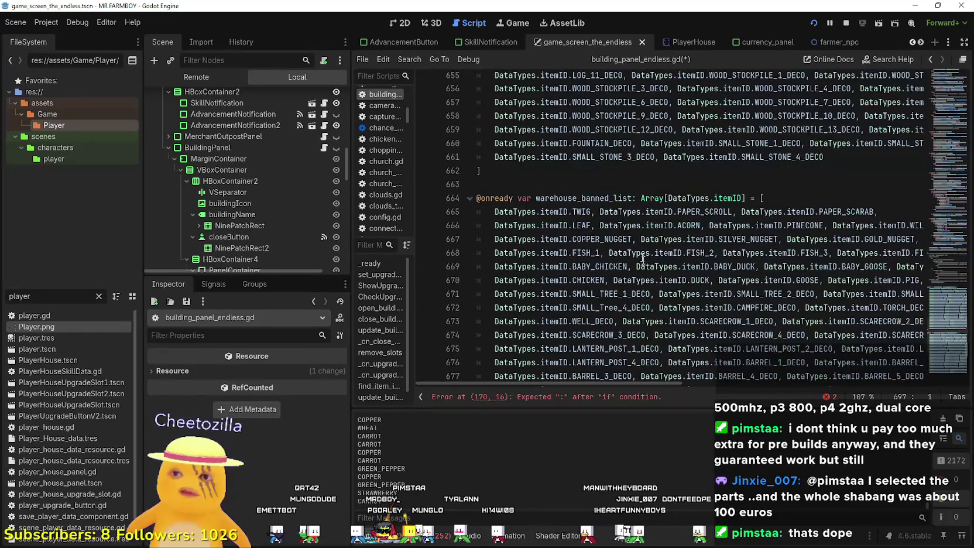
double_click(596, 198)
scroll(561, 216, up, 10)
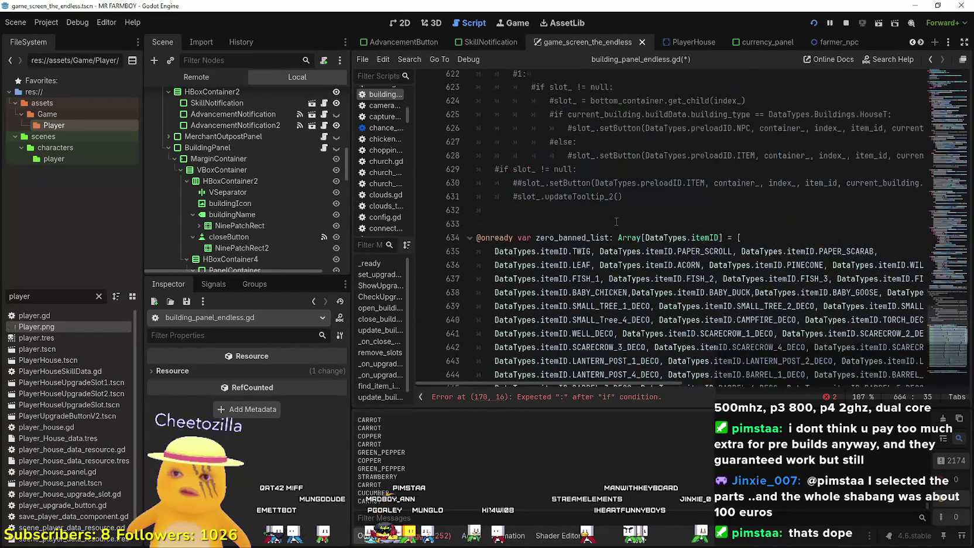
double_click(579, 238)
Delete lines 639–661 so zero_banned_list keeps only its first four rows.
scroll(580, 234, down, 4)
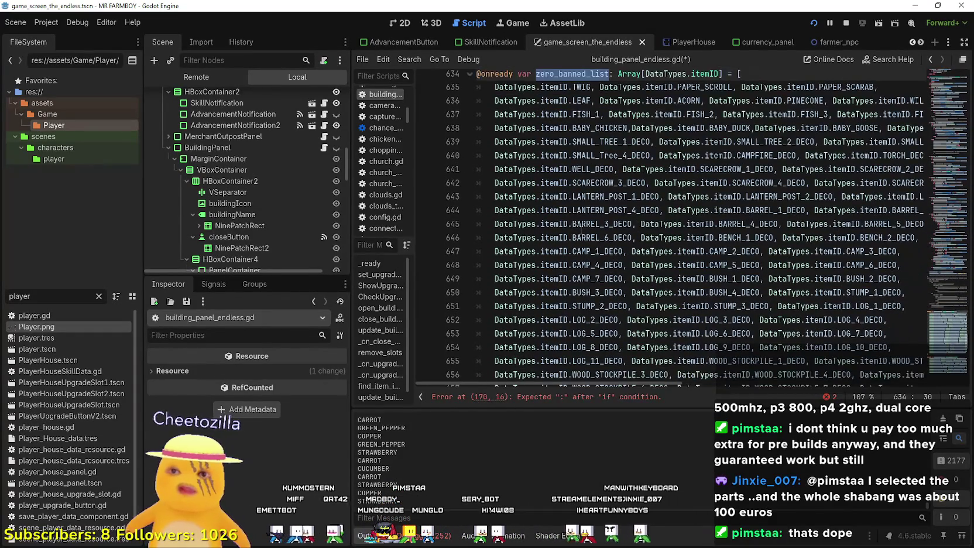
scroll(581, 231, down, 4)
scroll(581, 229, up, 8)
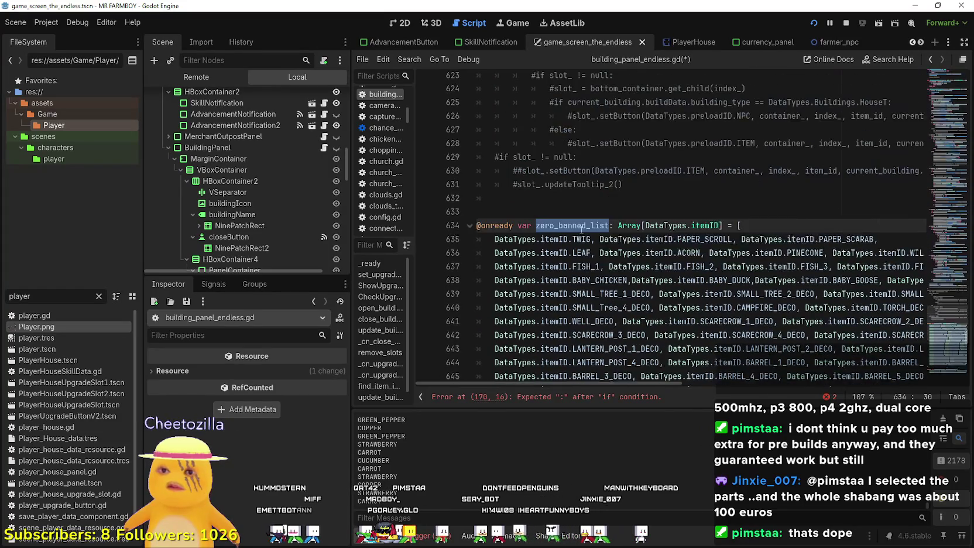
scroll(581, 230, down, 4)
scroll(581, 230, up, 4)
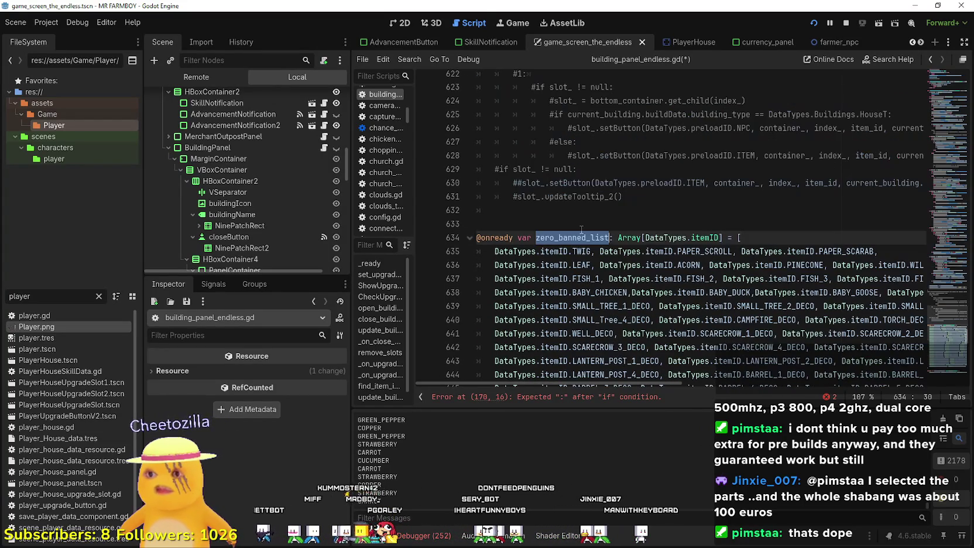
scroll(581, 230, down, 7)
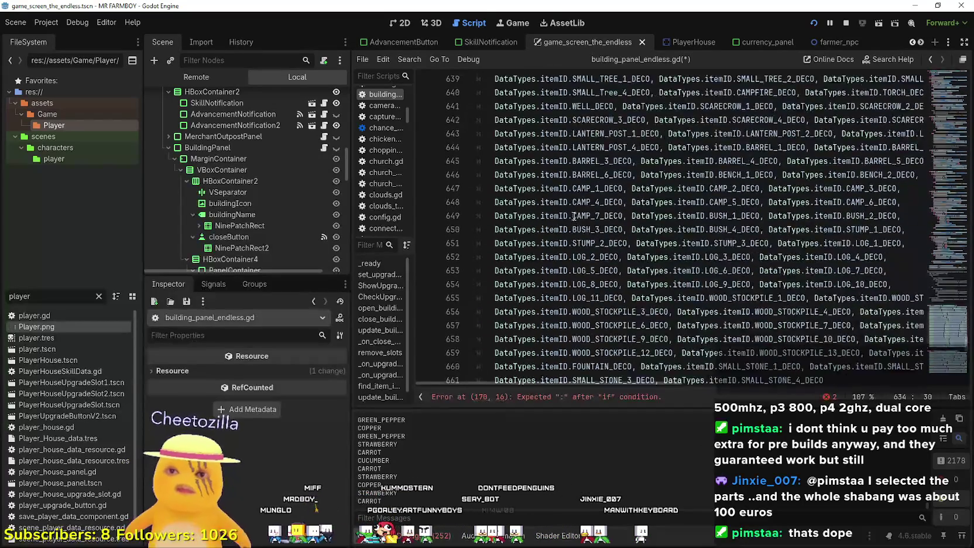
mouse_move(837, 321)
mouse_down()
mouse_move(761, 292)
mouse_move(644, 175)
mouse_move(614, 76)
mouse_move(598, 225)
mouse_move(529, 211)
mouse_move(496, 185)
mouse_up()
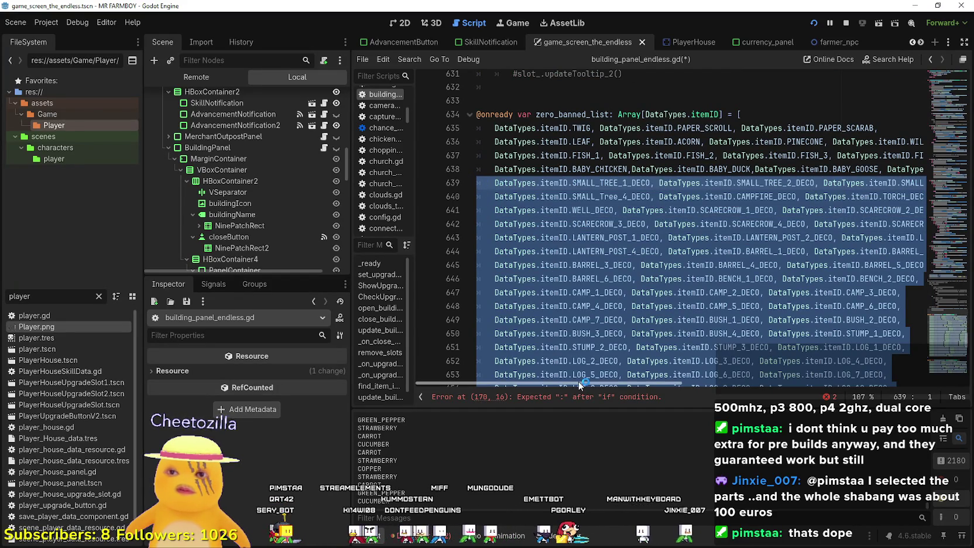
key(BackSpace)
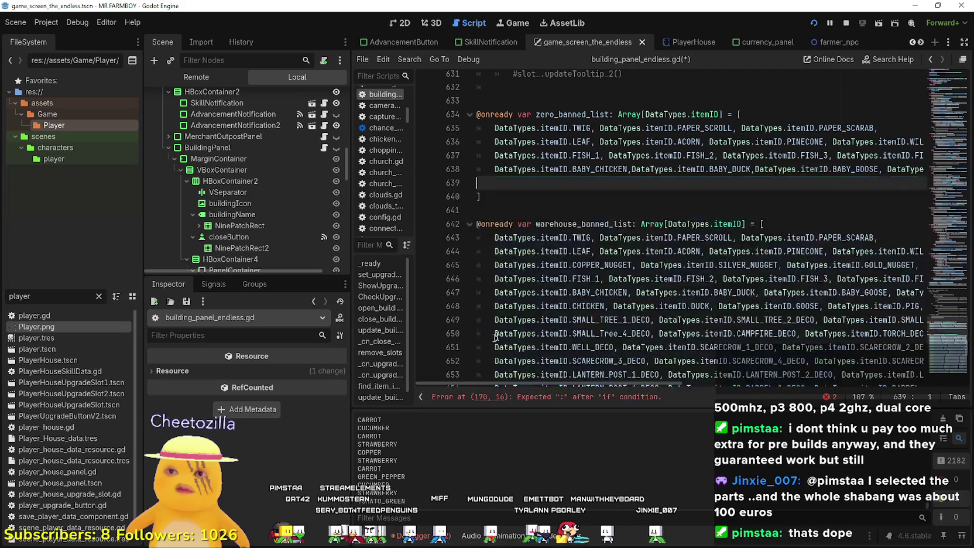
key(Delete)
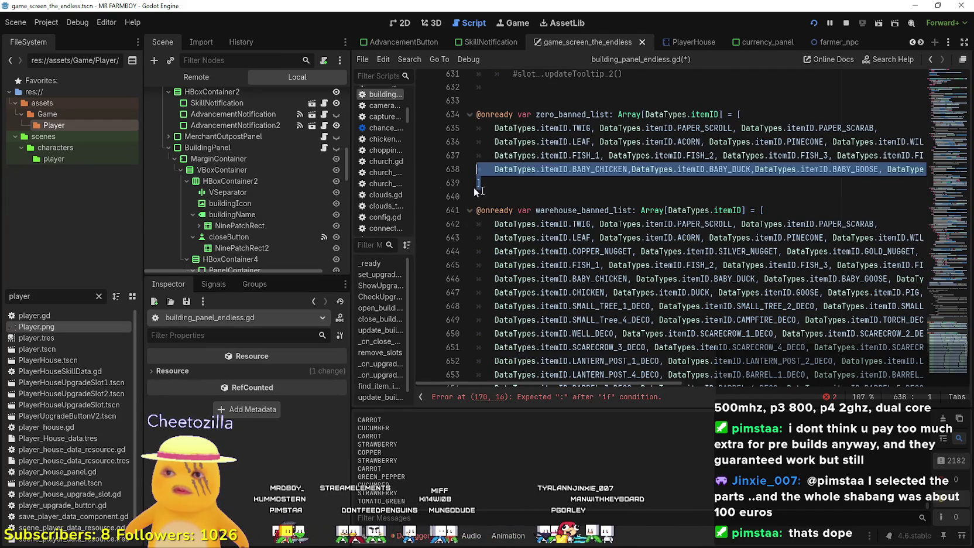
key(Down)
click(478, 183)
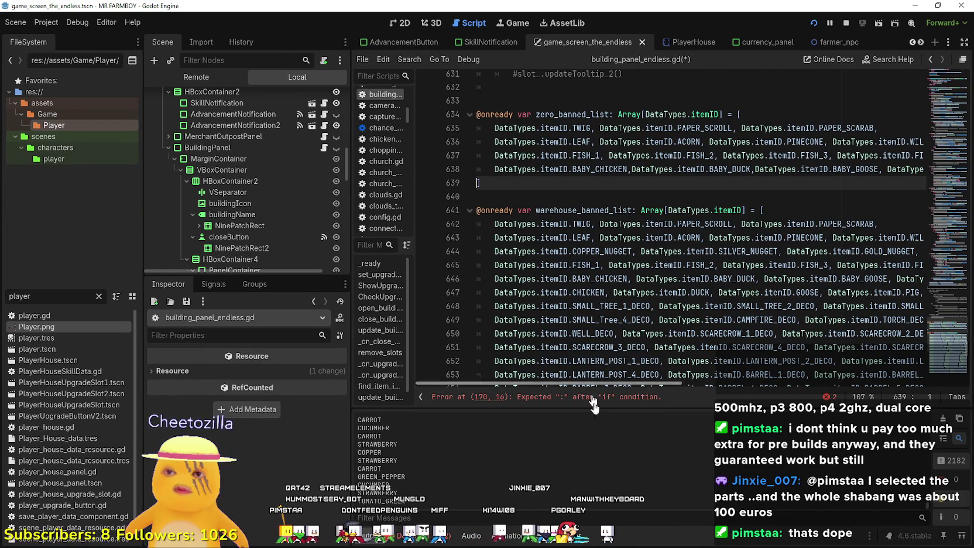
Widen the script editor and review the shortened zero_banned_list.
mouse_move(584, 382)
mouse_down()
mouse_move(809, 384)
mouse_move(419, 360)
mouse_up()
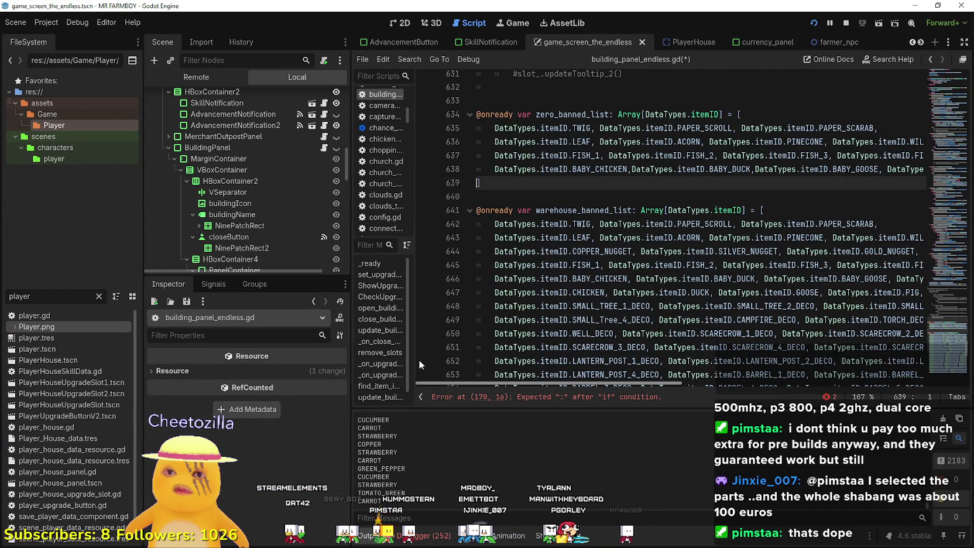
click(678, 155)
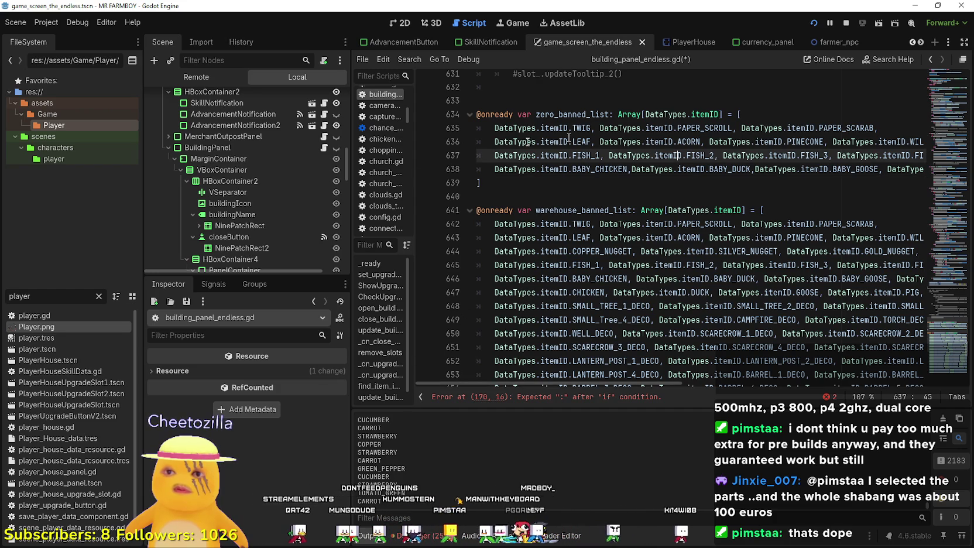
drag(350, 205, 243, 205)
click(599, 175)
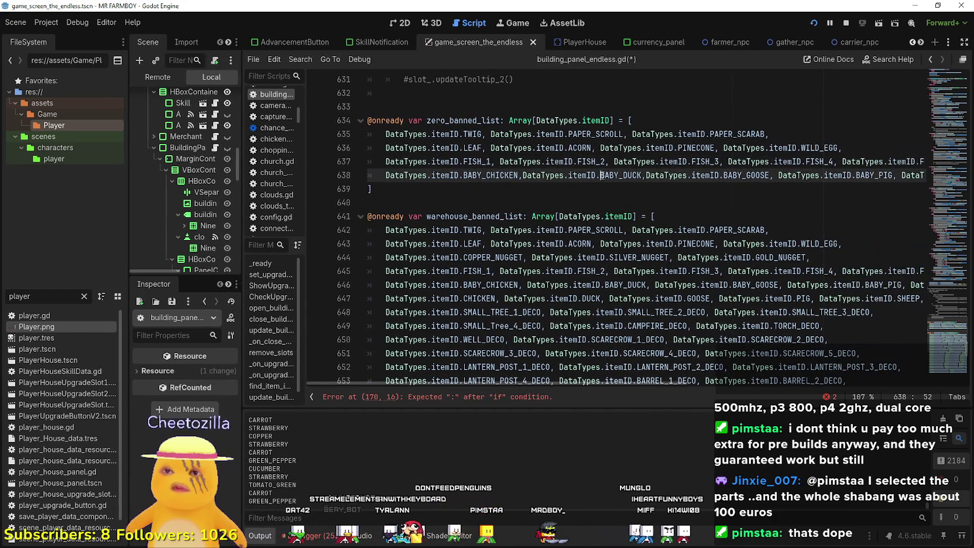
click(852, 161)
click(387, 188)
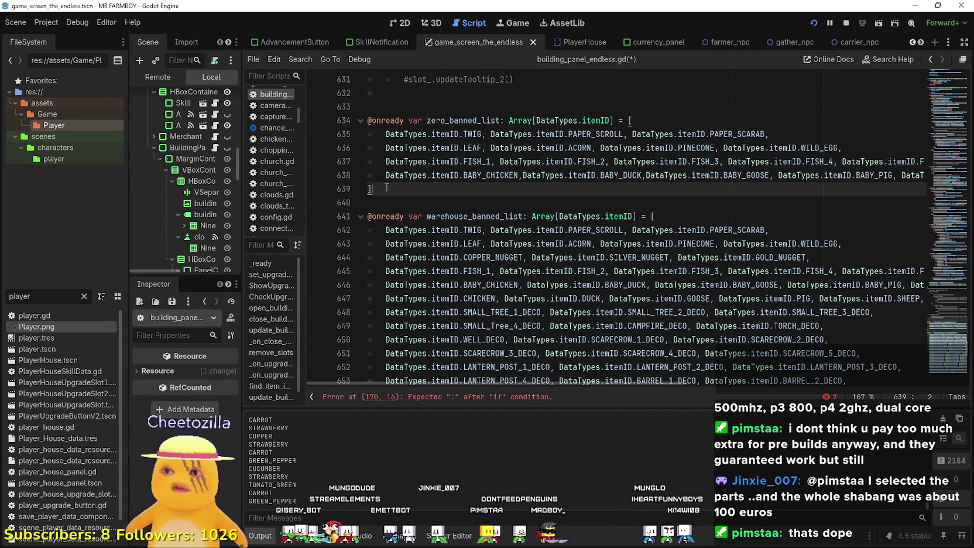
double_click(458, 120)
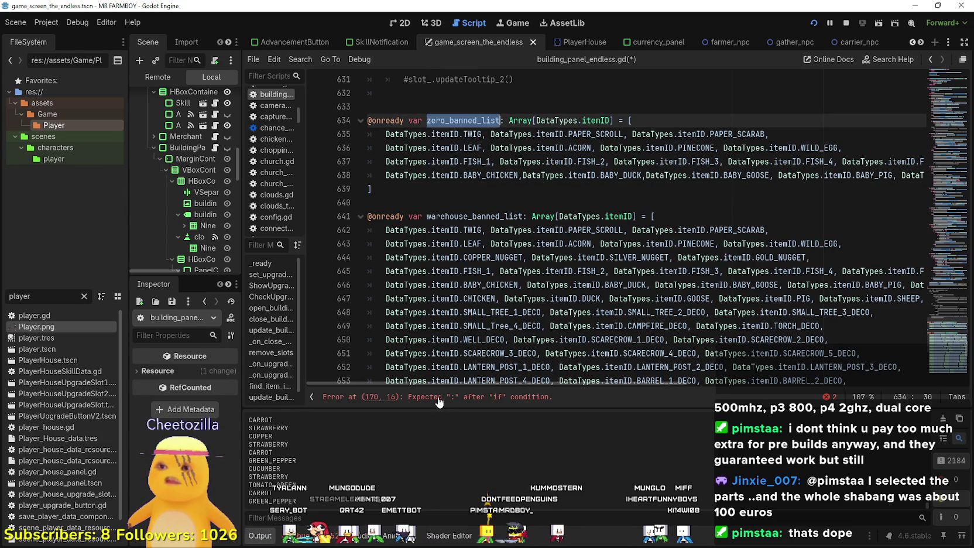
Complete line 170 as 'if zero_banned_list.has(item_):' with 'continue' below, then save and run.
click(439, 398)
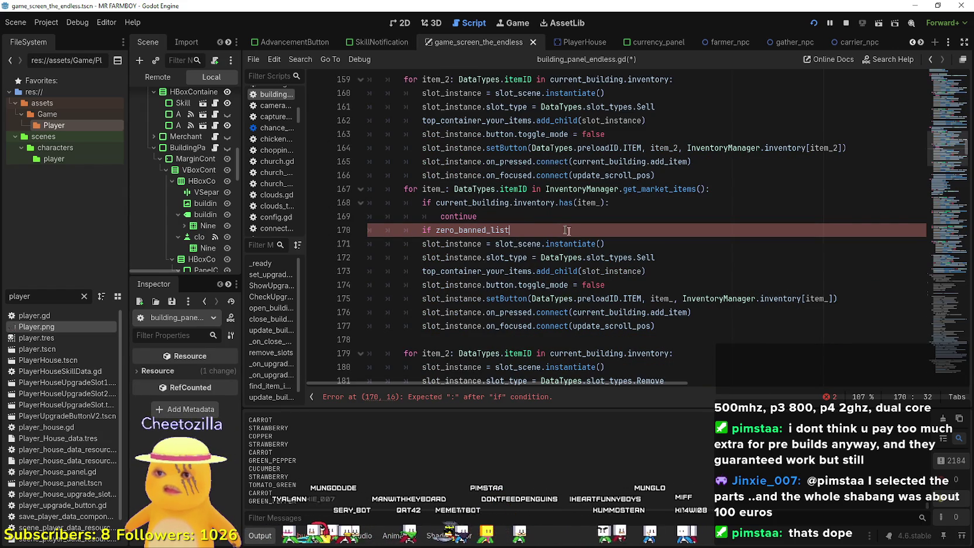
text(.has)
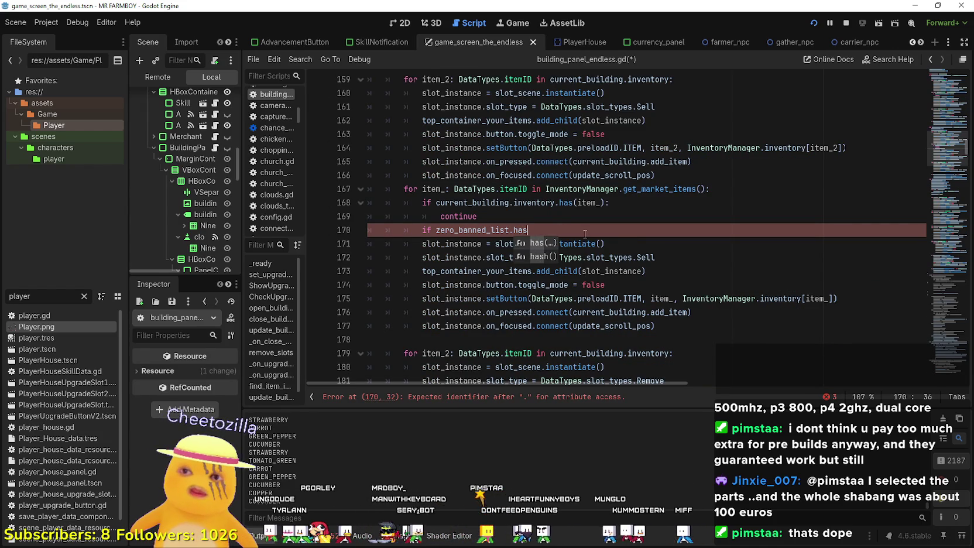
key(BackSpace)
text(tem_))
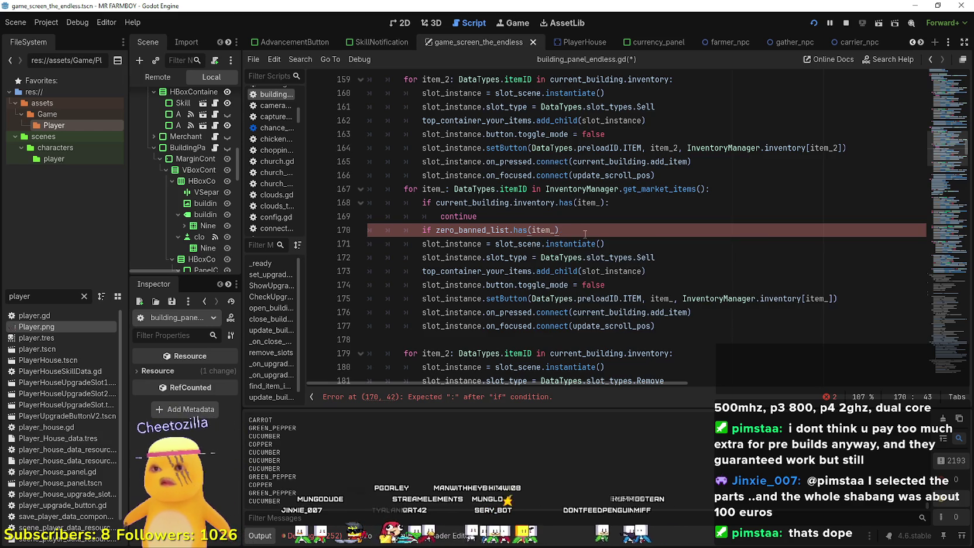
text(:)
key(Return)
text(continue)
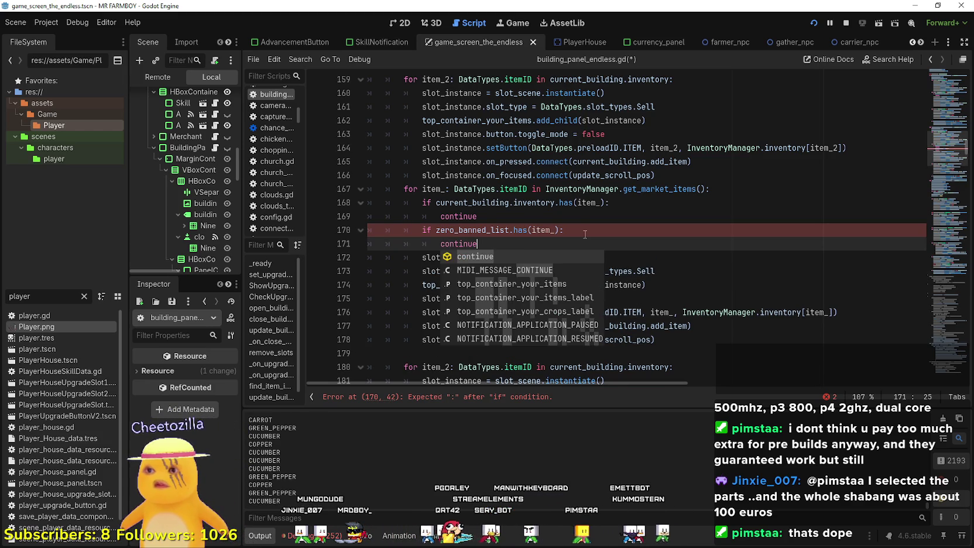
key(ctrl+s)
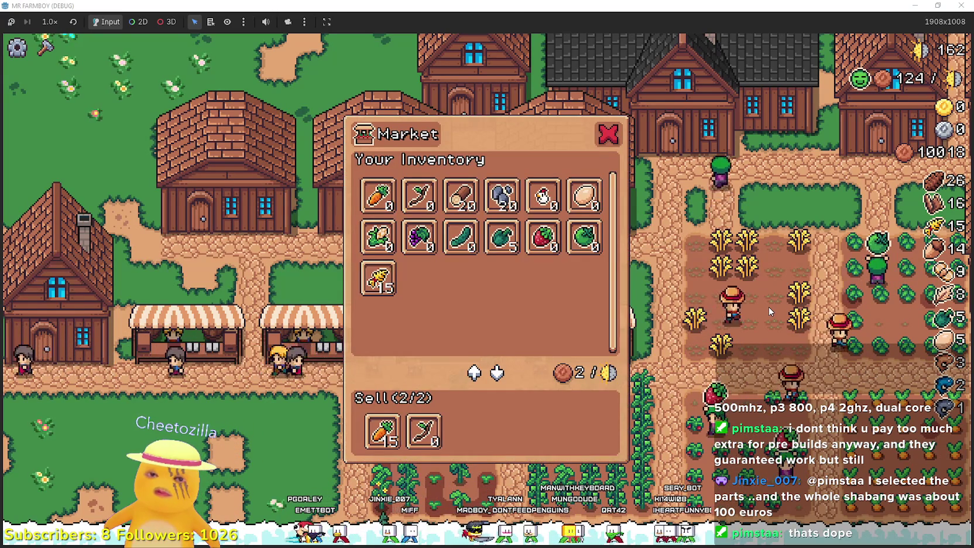
Insert 'InventoryManager.inventory[item_] <= 0 and' after 'if' on line 170, then save and rerun.
key(alt+Tab)
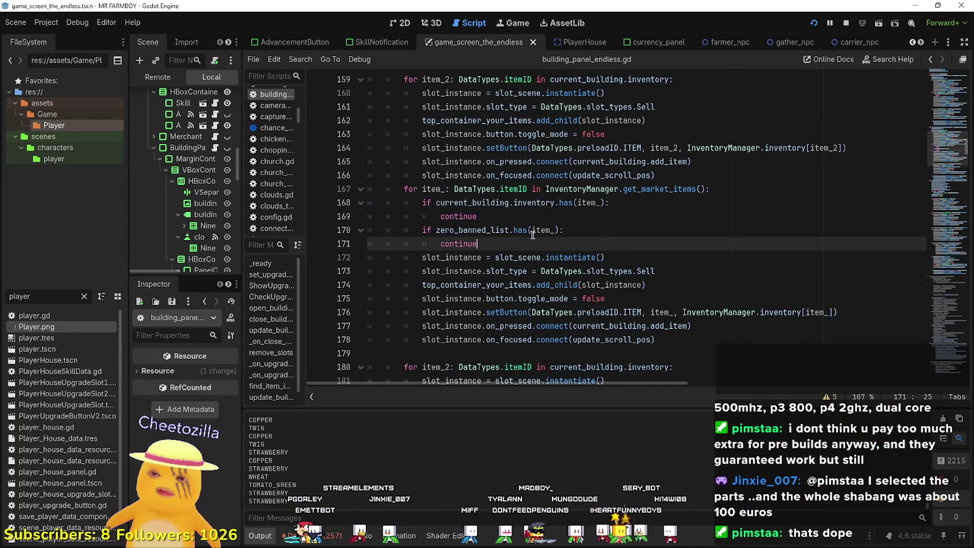
key(Up)
key(Up)
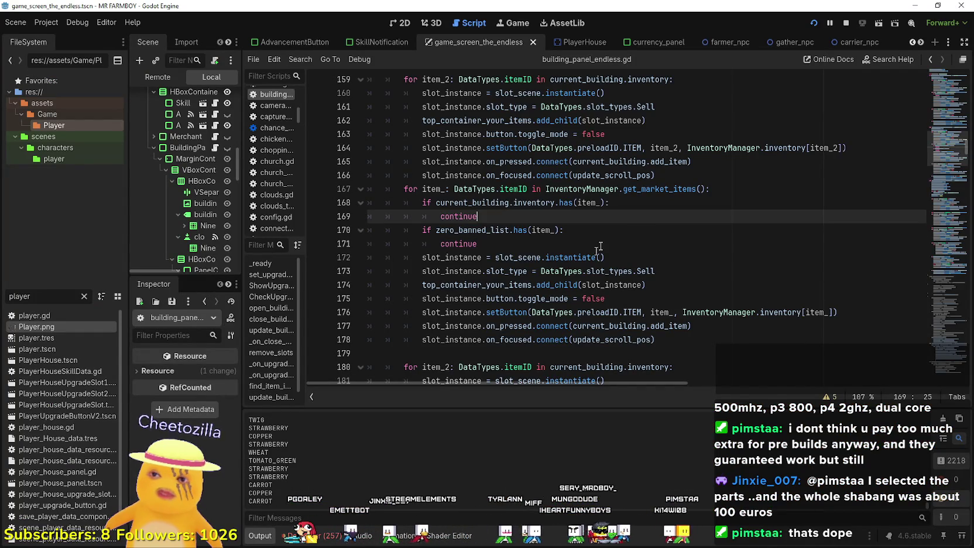
key(Down)
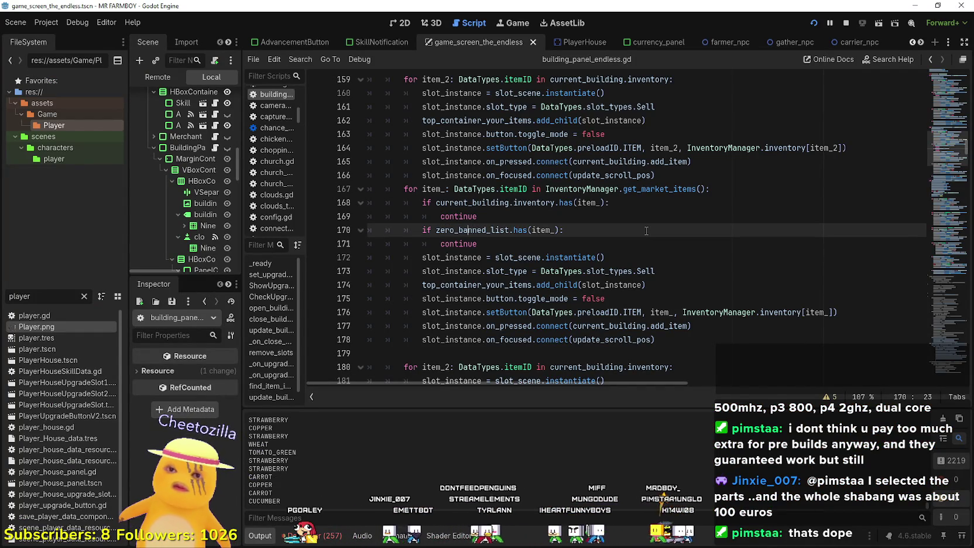
click(732, 297)
click(734, 311)
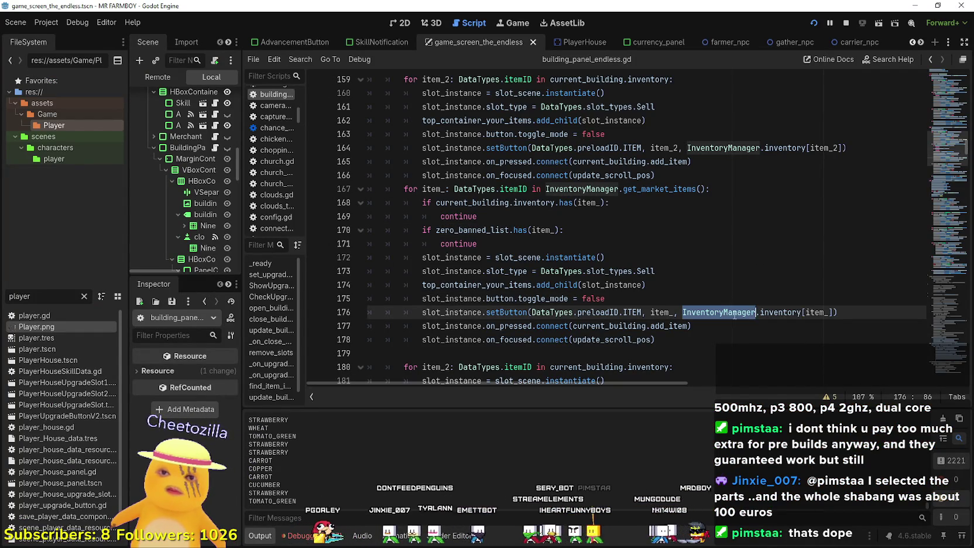
click(433, 229)
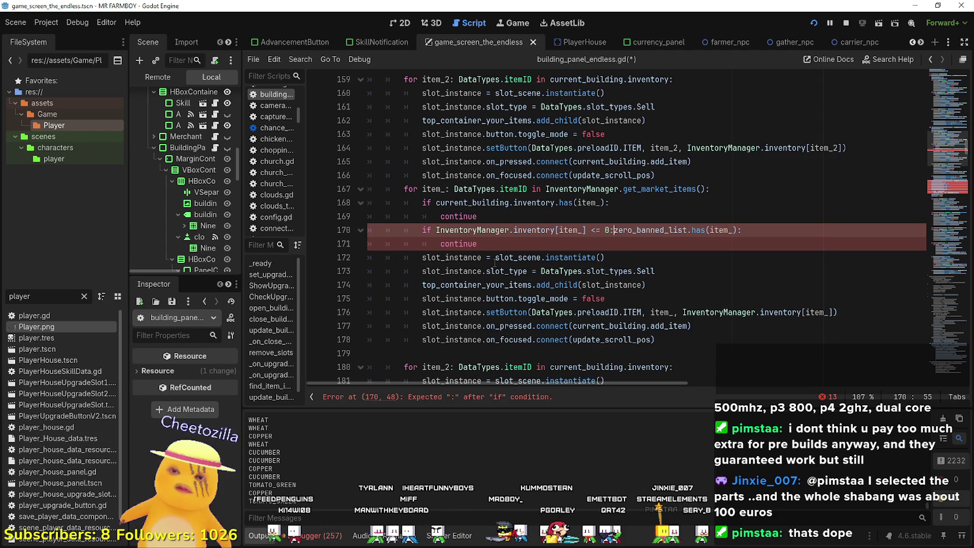
click(536, 241)
key(ctrl+s)
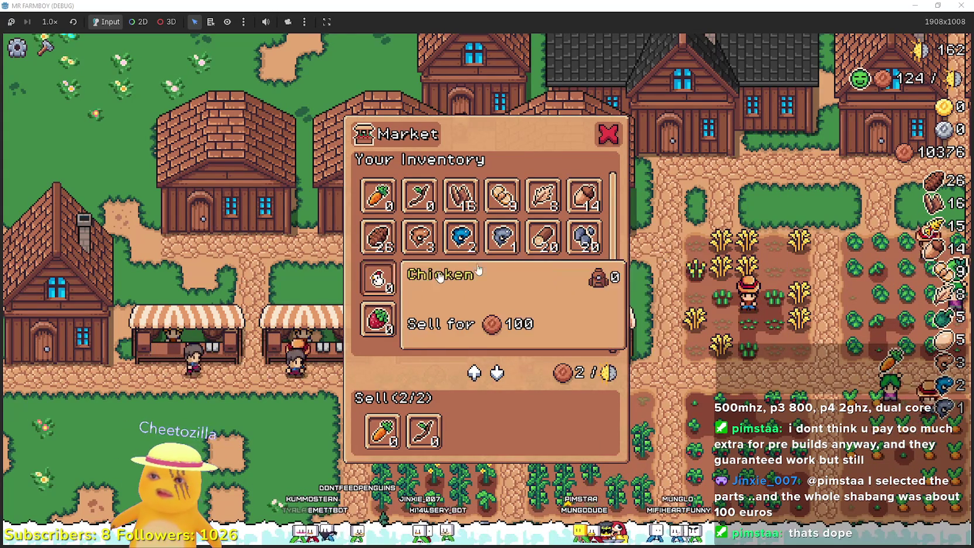
Close the Market panel and switch to the YouTube Music window.
click(608, 134)
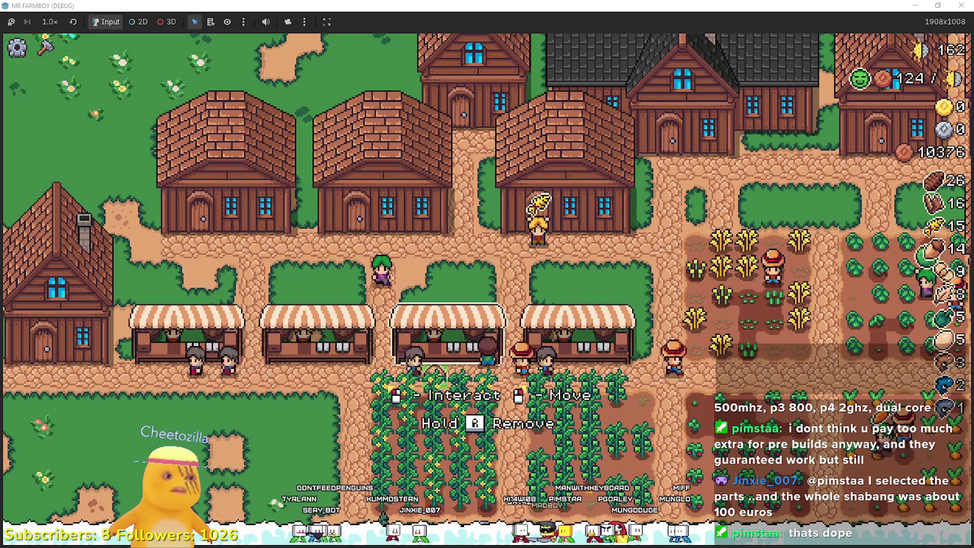
key(alt+Tab)
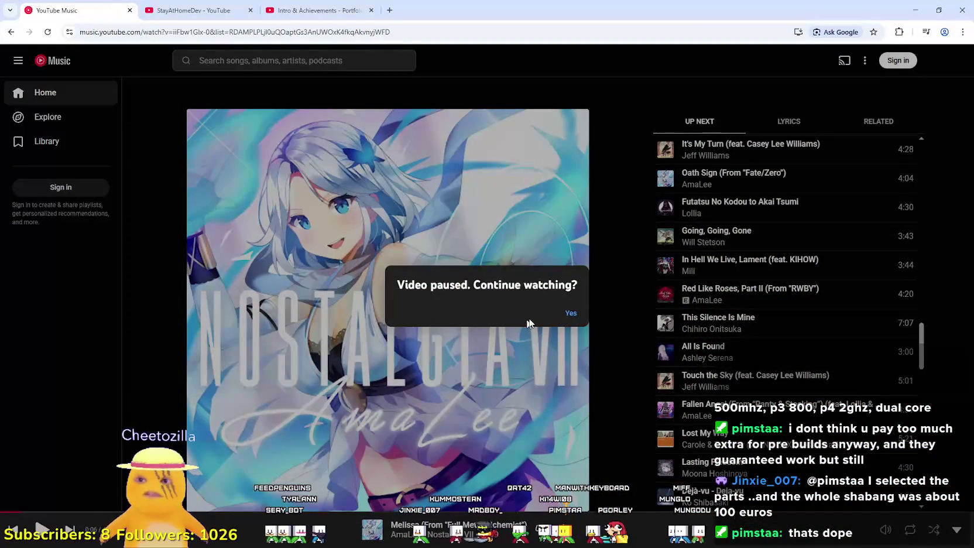
Resume the paused track, then minimize the browser.
click(566, 315)
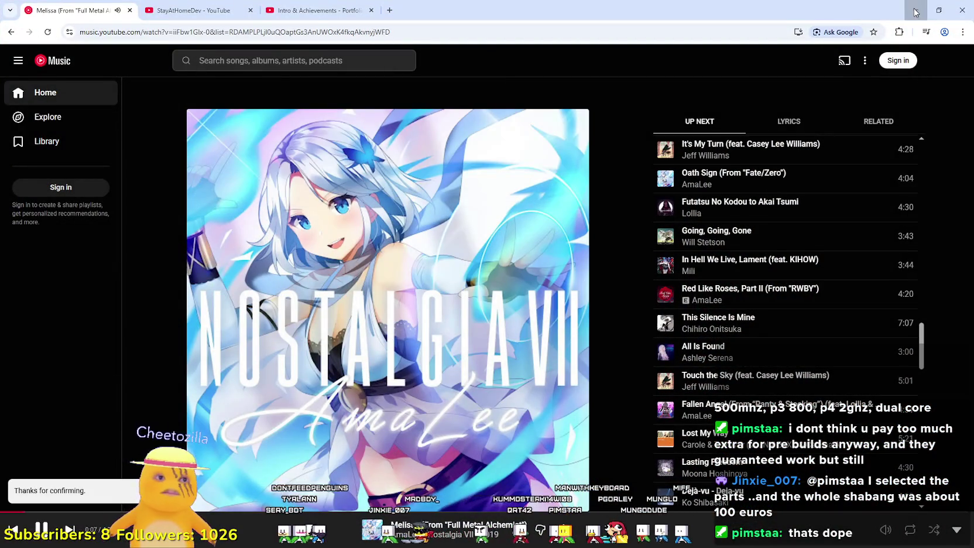
click(916, 11)
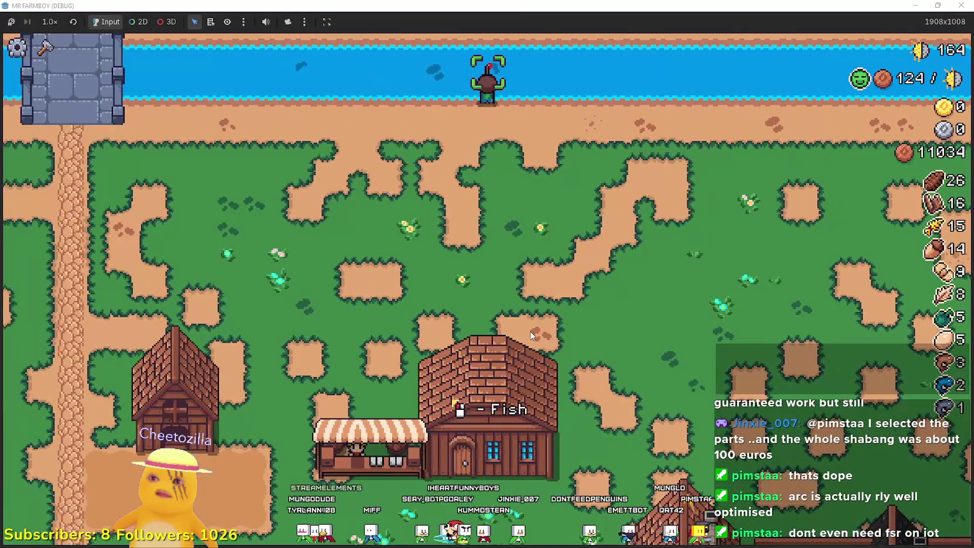
Walk the farmer to the carrot field and harvest two carrots.
key(a)
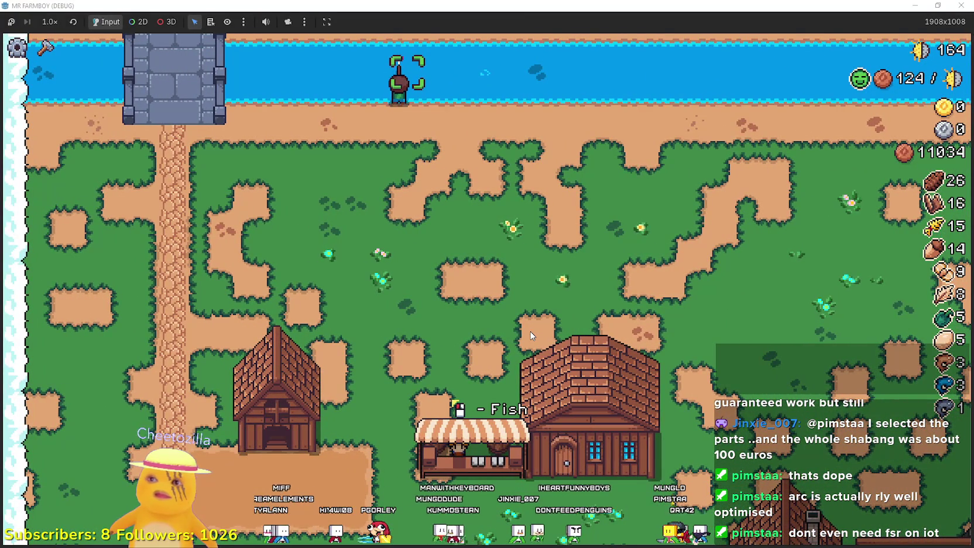
key(s)
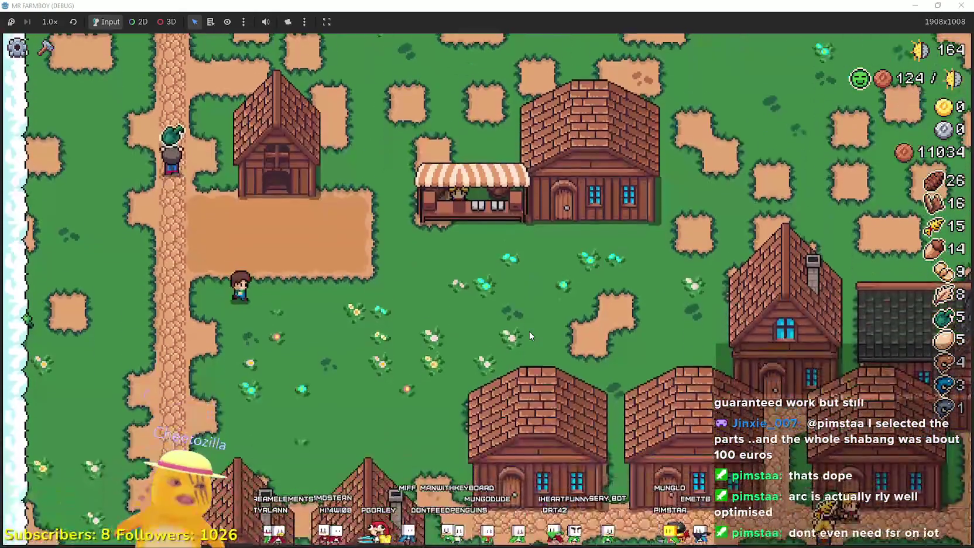
key(s)
key(d)
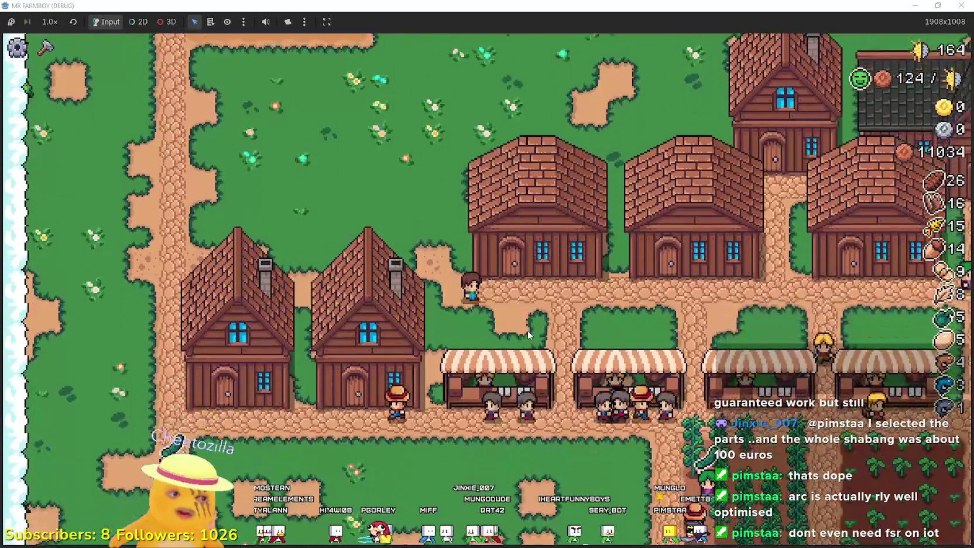
key(d)
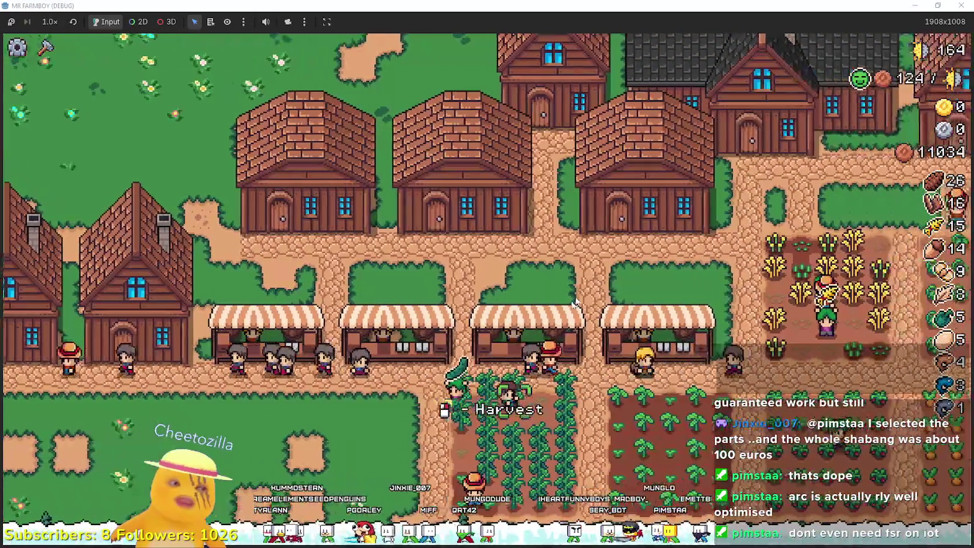
key(d)
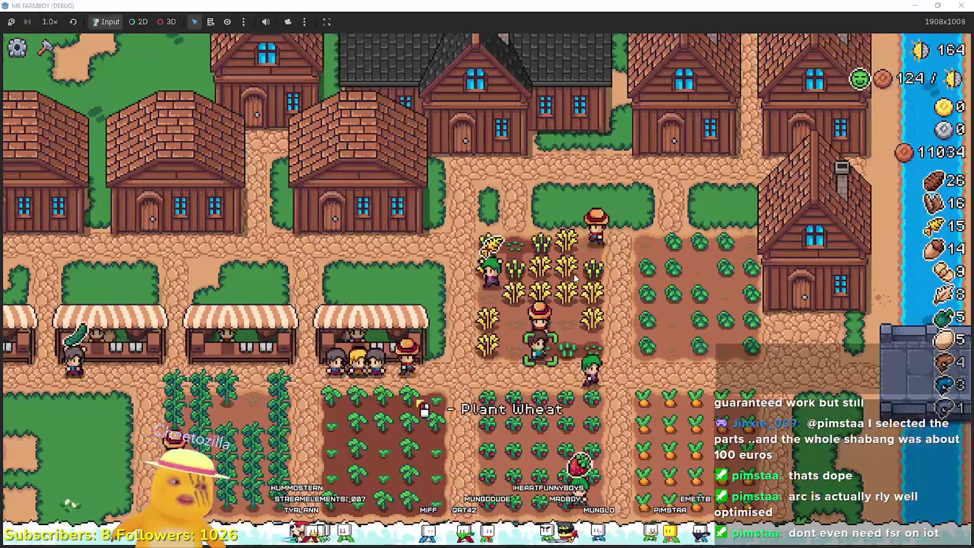
key(s)
key(d)
click(495, 291)
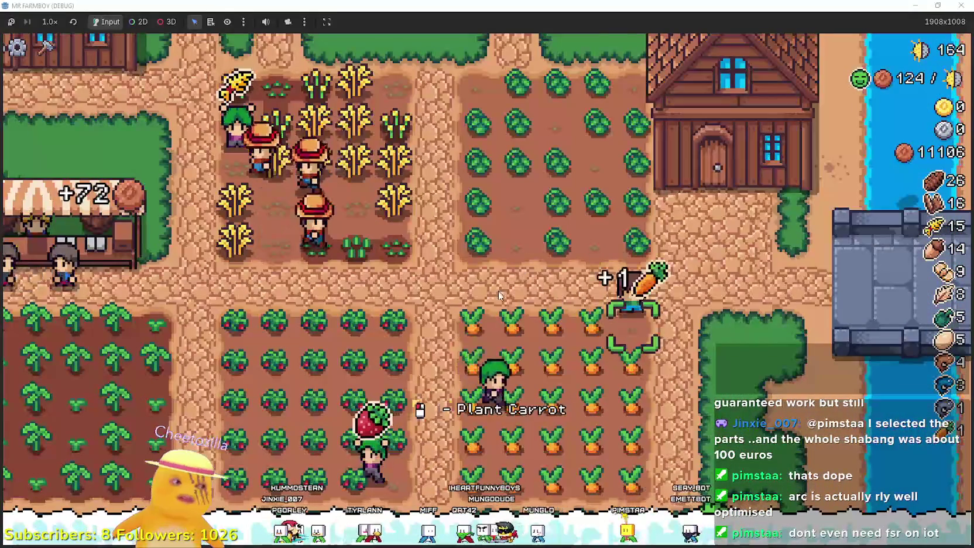
key(a)
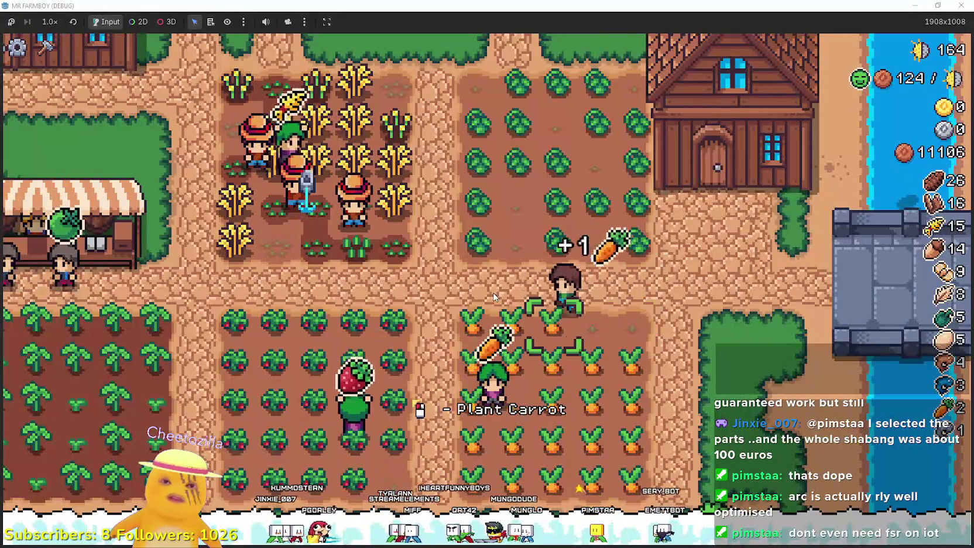
key(a)
click(495, 296)
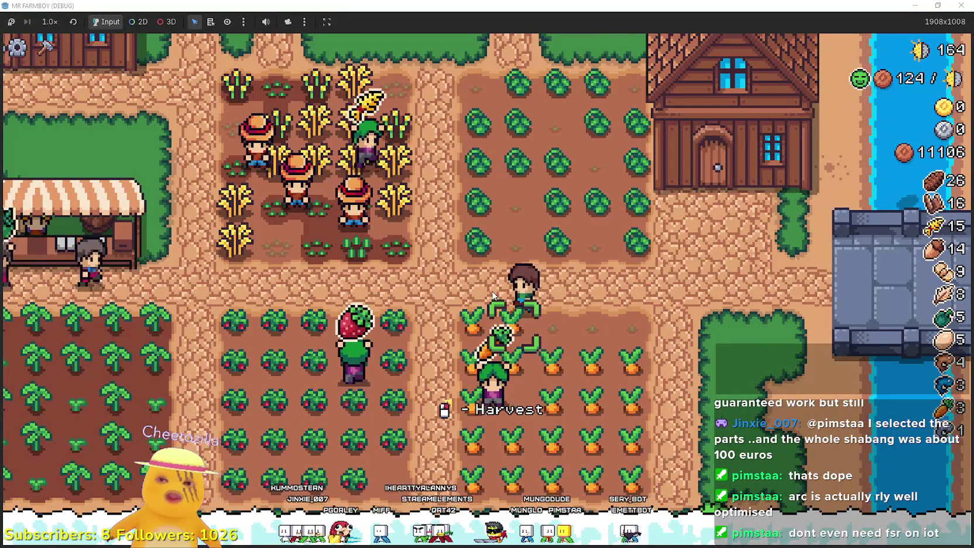
key(d)
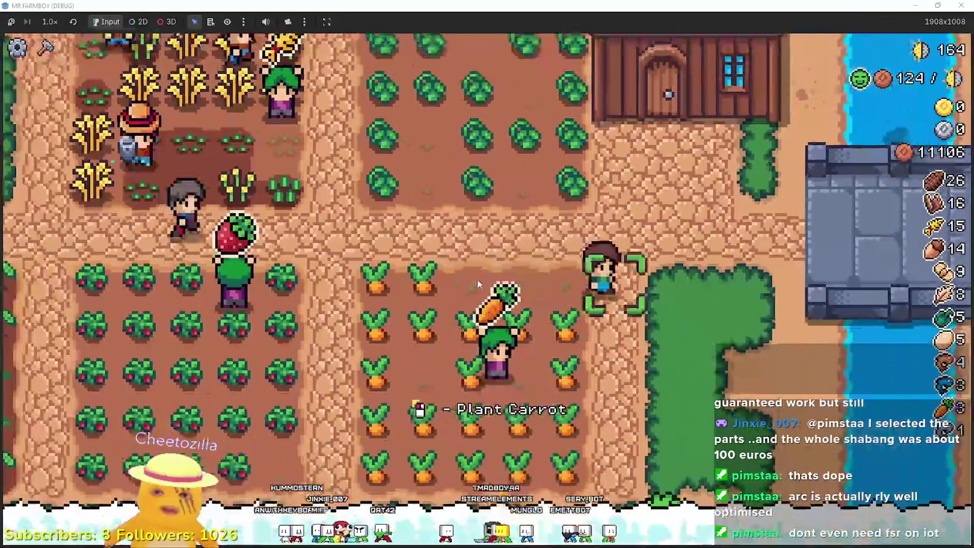
key(w)
key(a)
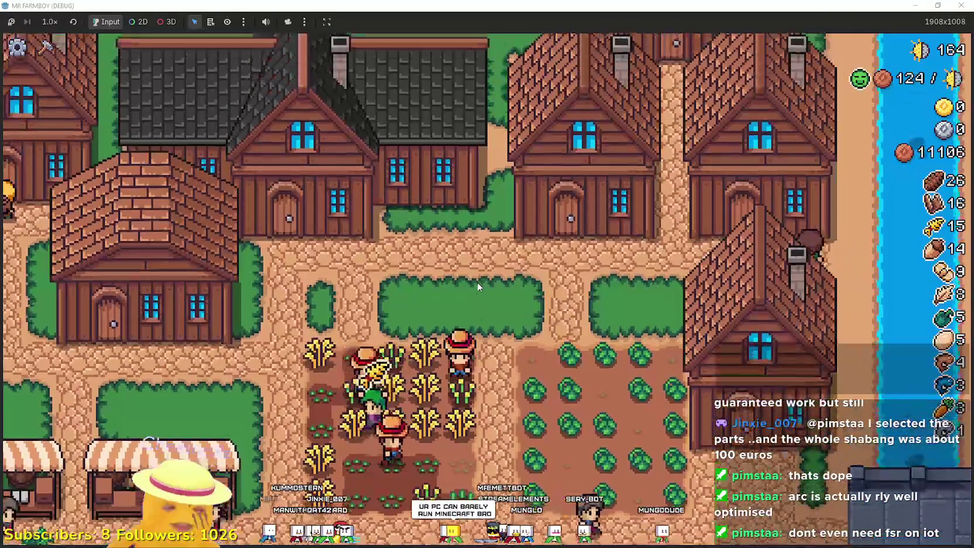
Walk the farmer around the village, open field and flower meadow.
key(w)
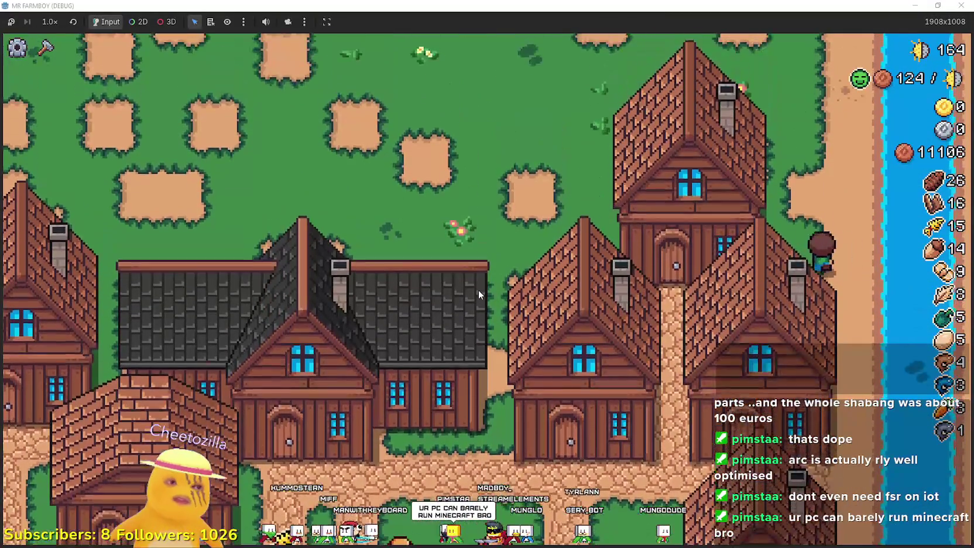
key(w)
key(a)
key(a)
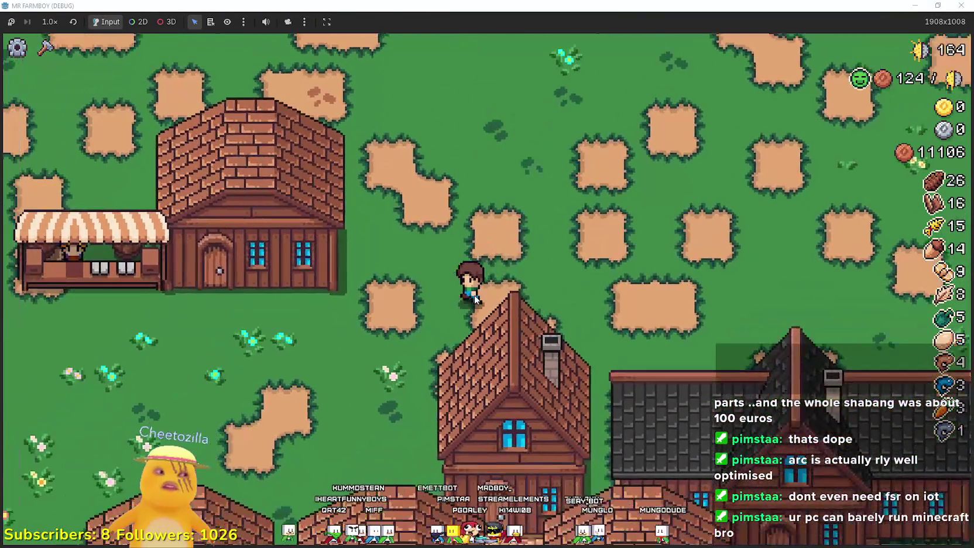
key(s)
key(a)
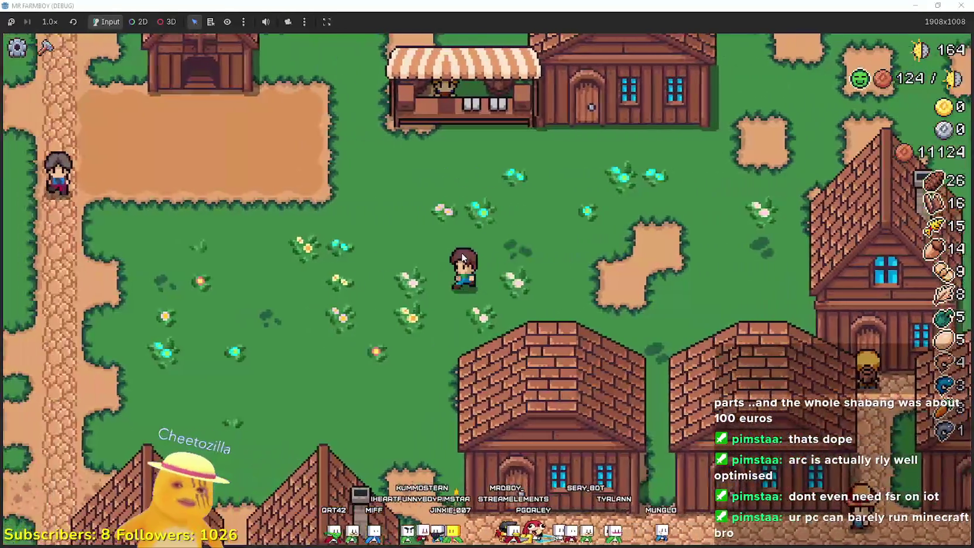
key(s)
key(d)
key(w)
key(w)
key(a)
key(s)
key(d)
key(s)
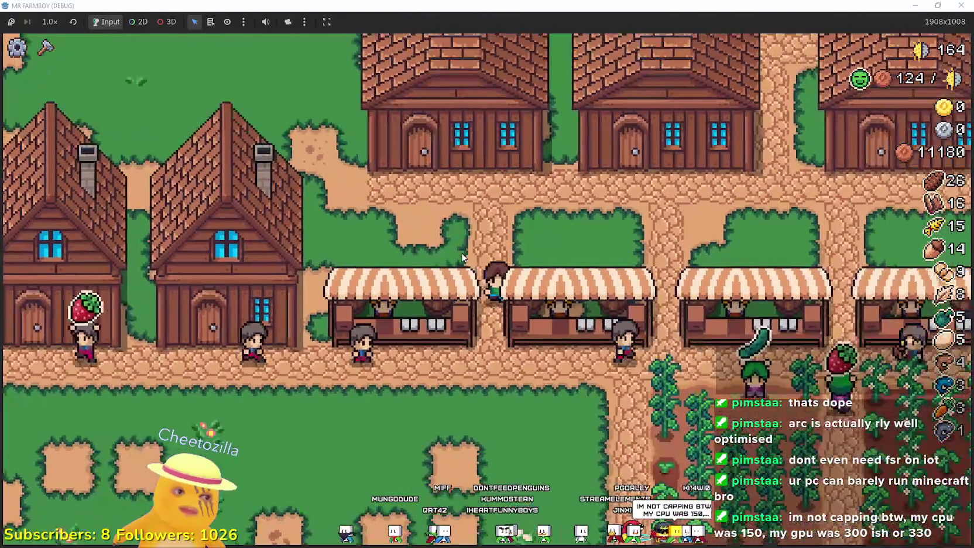
key(w)
key(a)
key(w)
key(a)
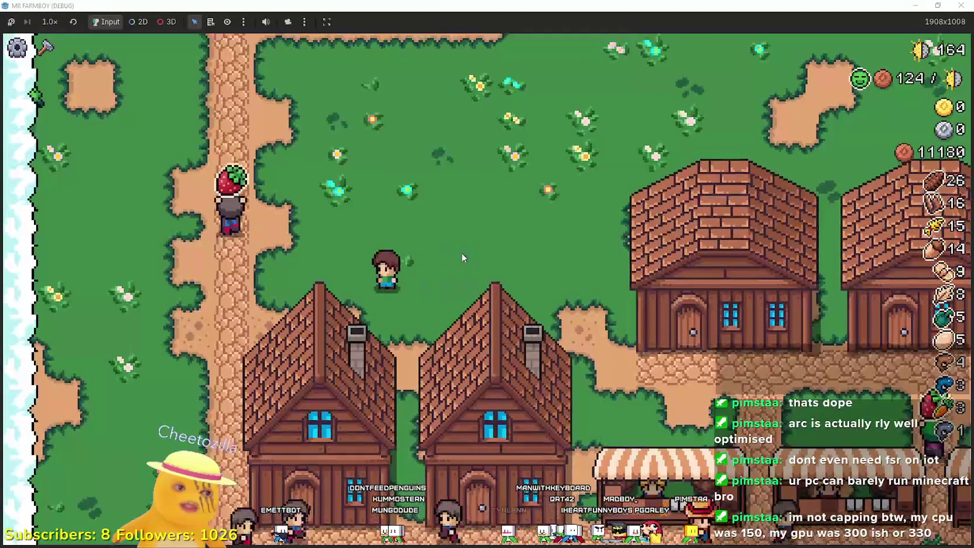
key(d)
key(s)
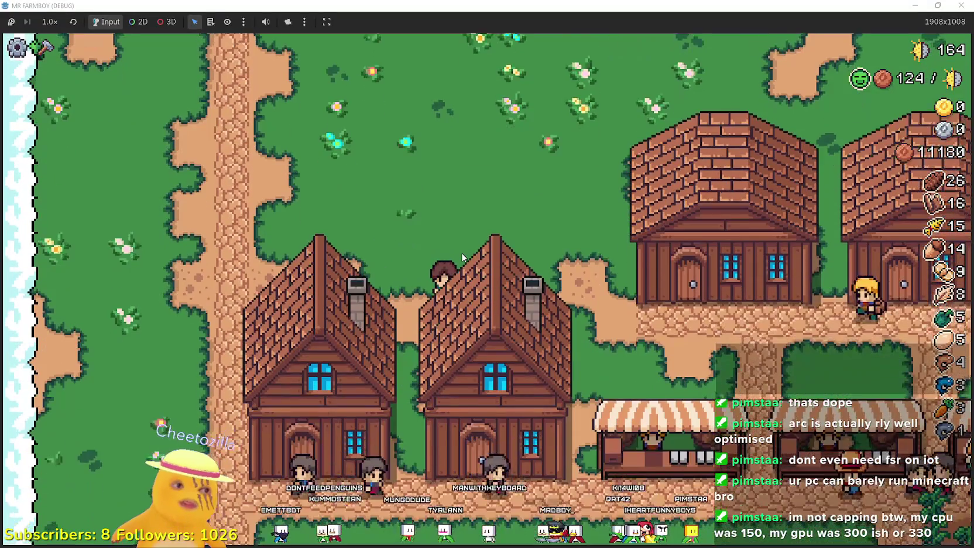
key(s)
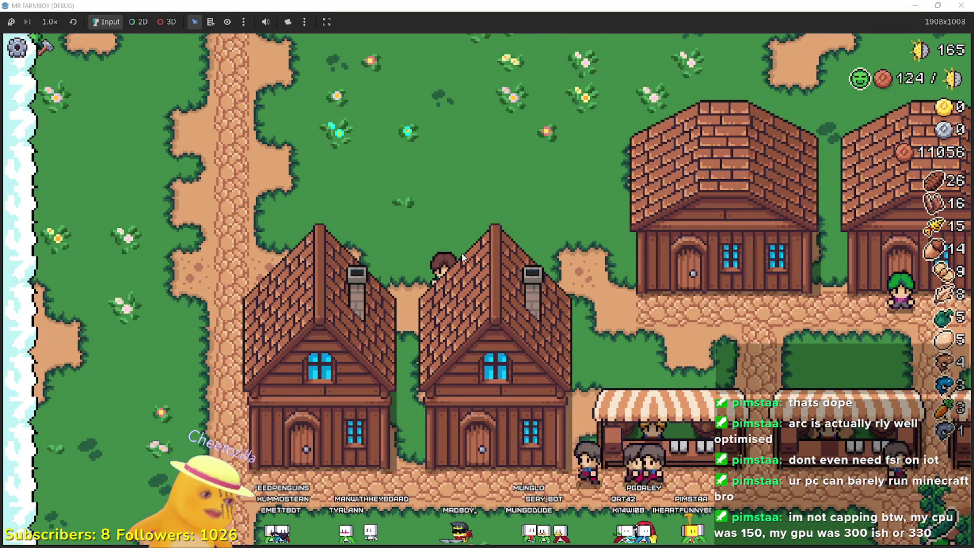
Walk the farmer past the stalls and north-west up to the market stall.
key(s)
key(d)
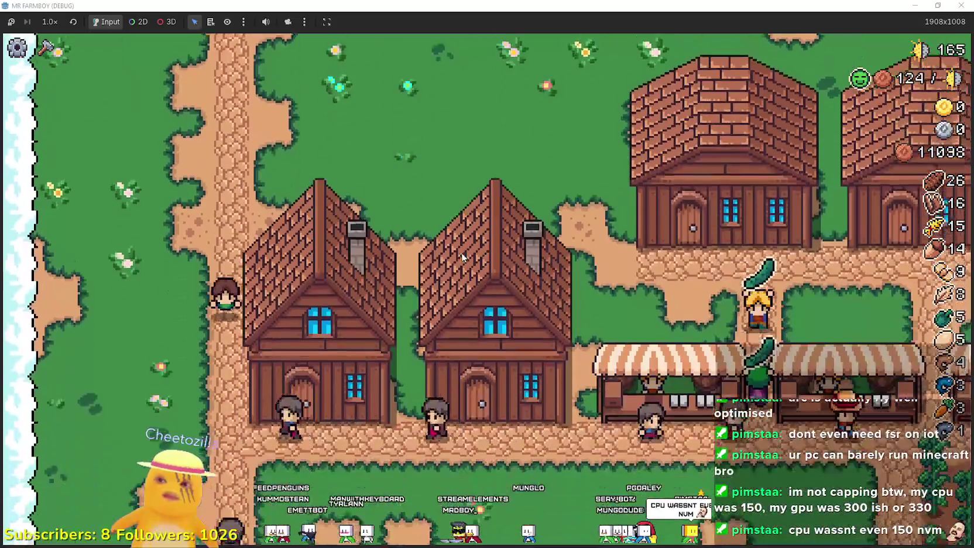
key(s)
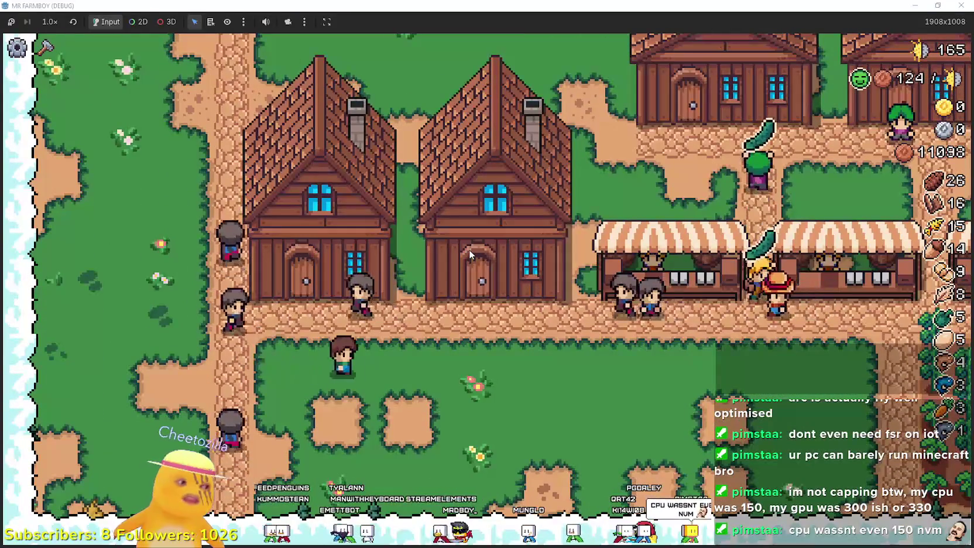
key(d)
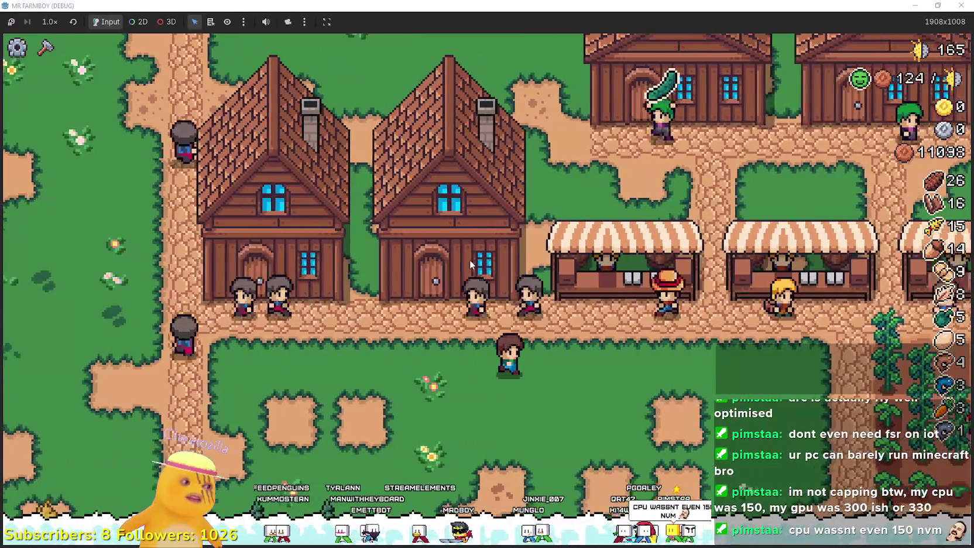
key(d)
key(w)
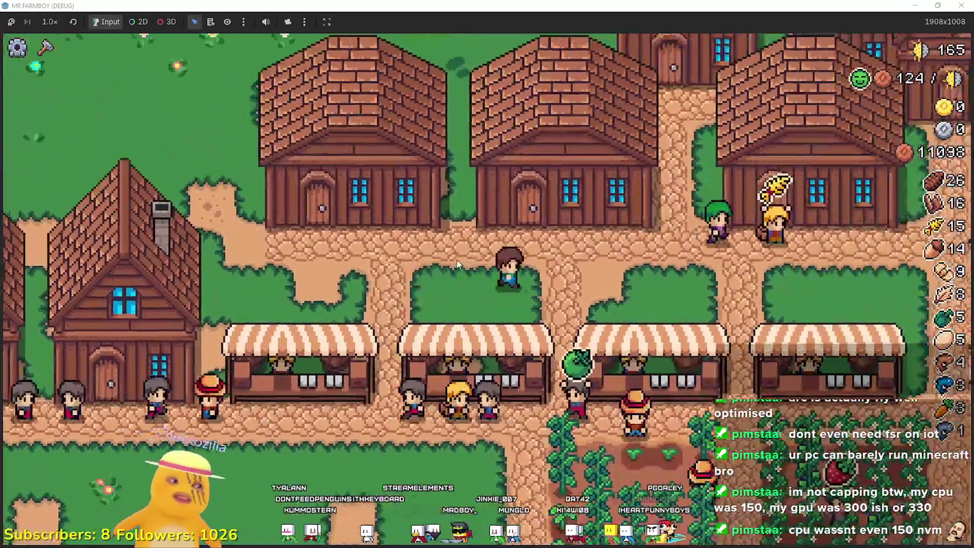
key(d)
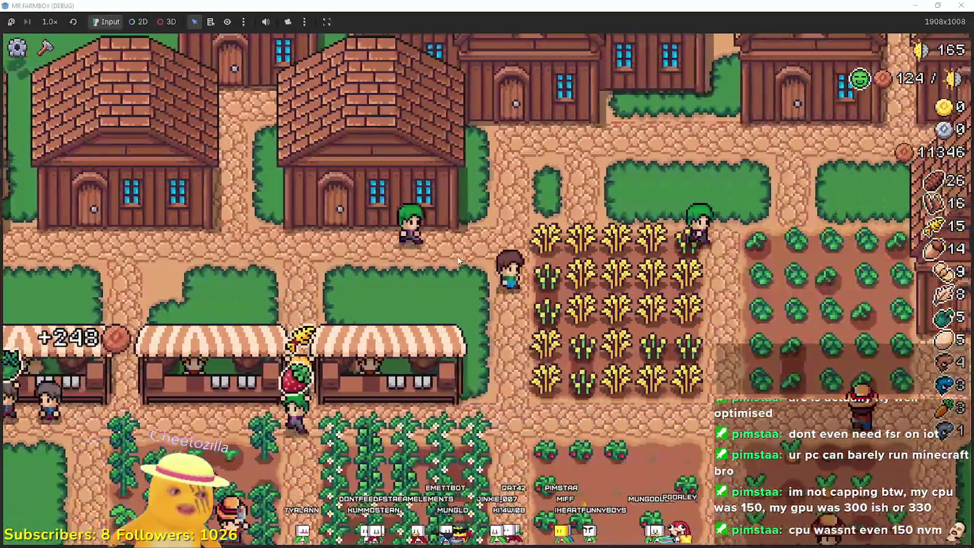
key(w)
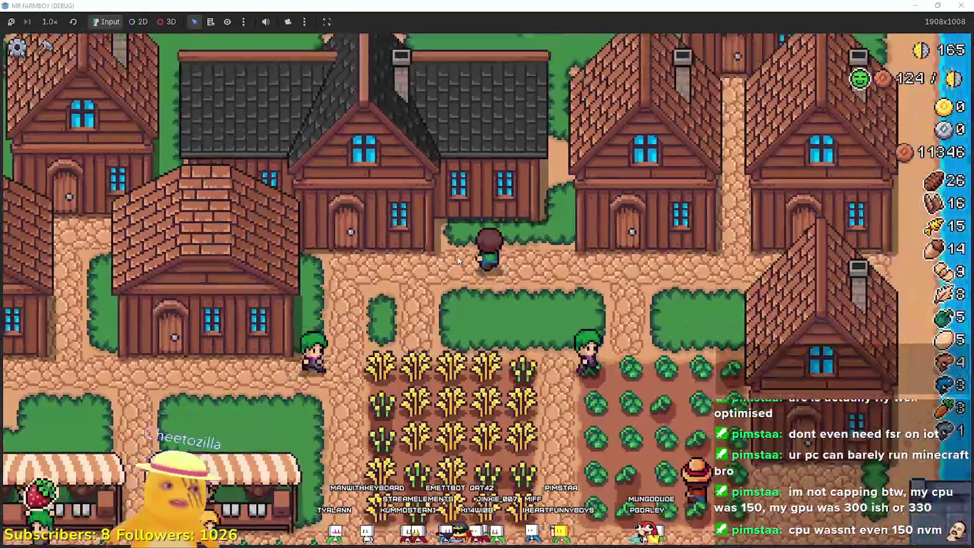
key(d)
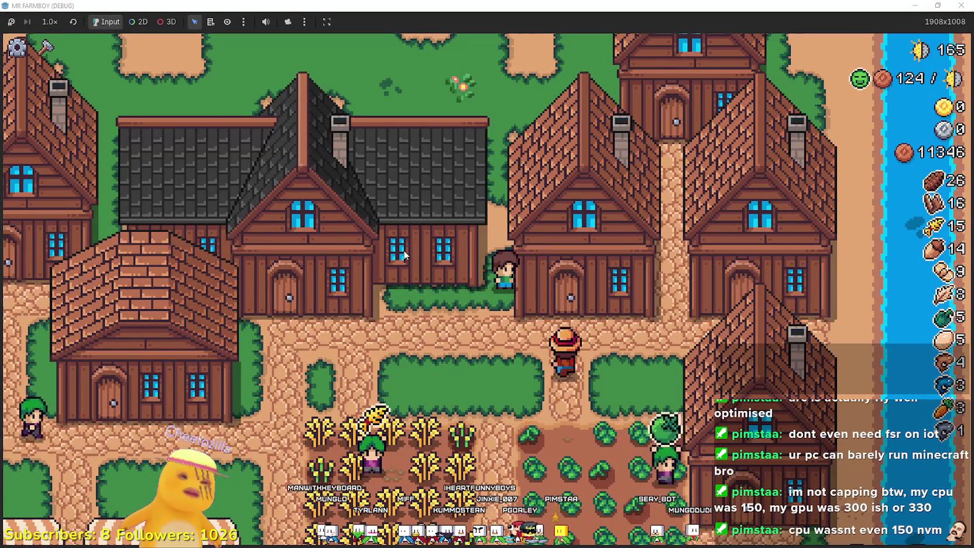
key(w)
key(a)
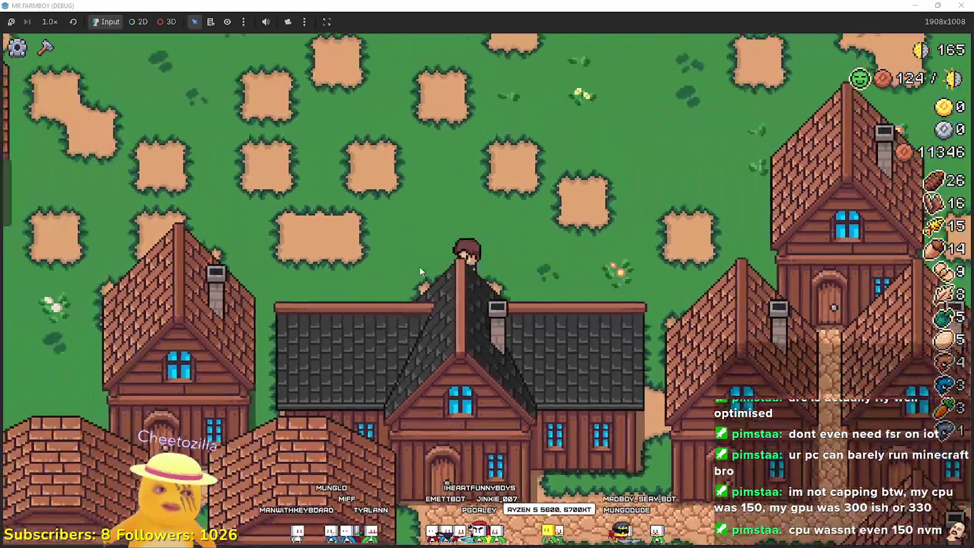
key(w)
key(a)
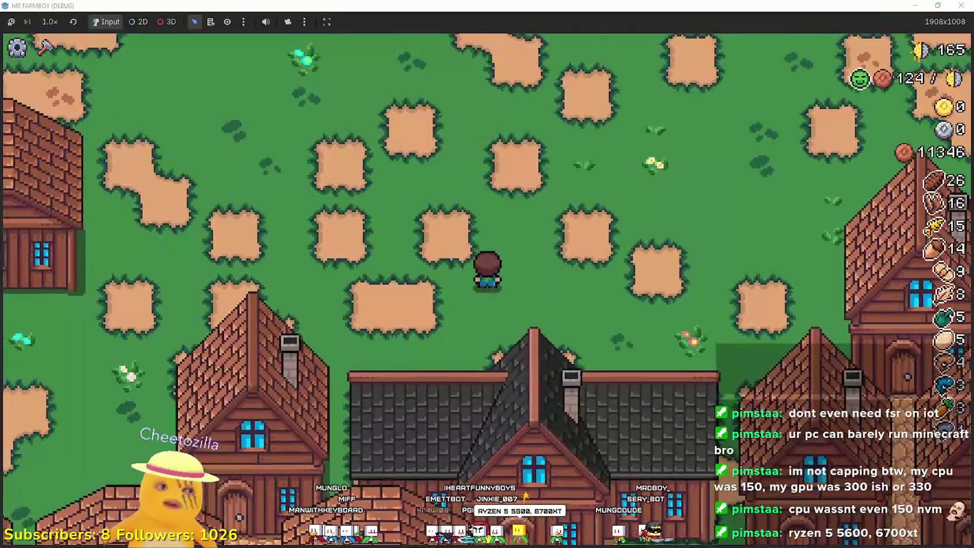
key(a)
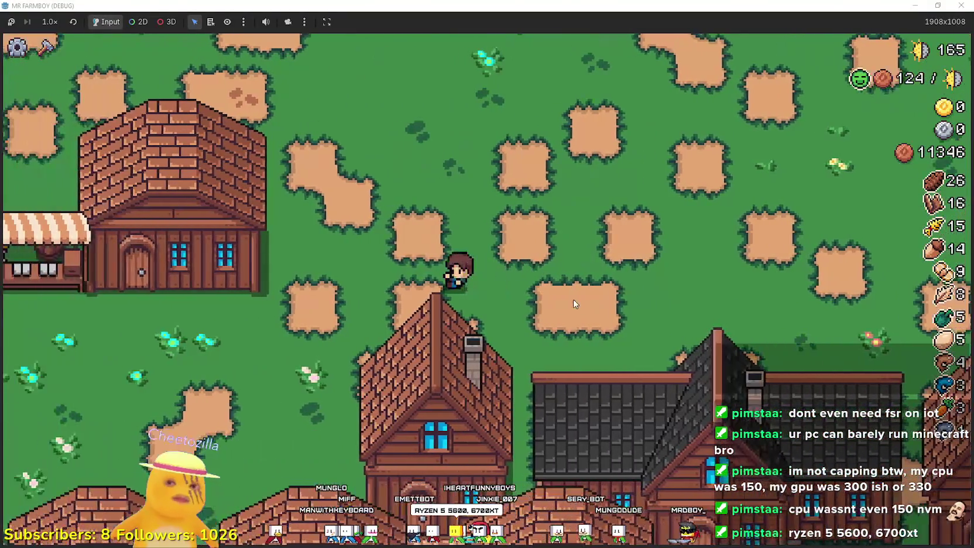
key(s)
key(a)
key(w)
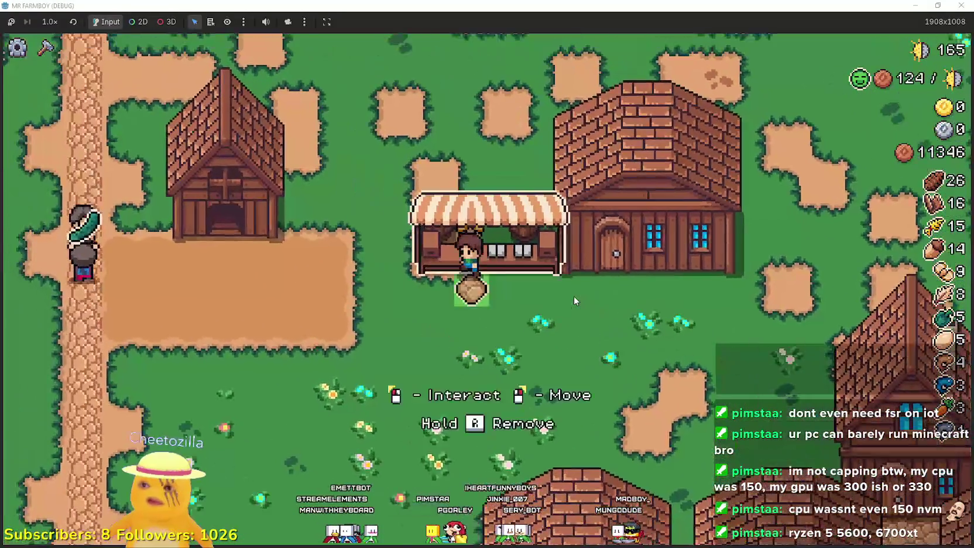